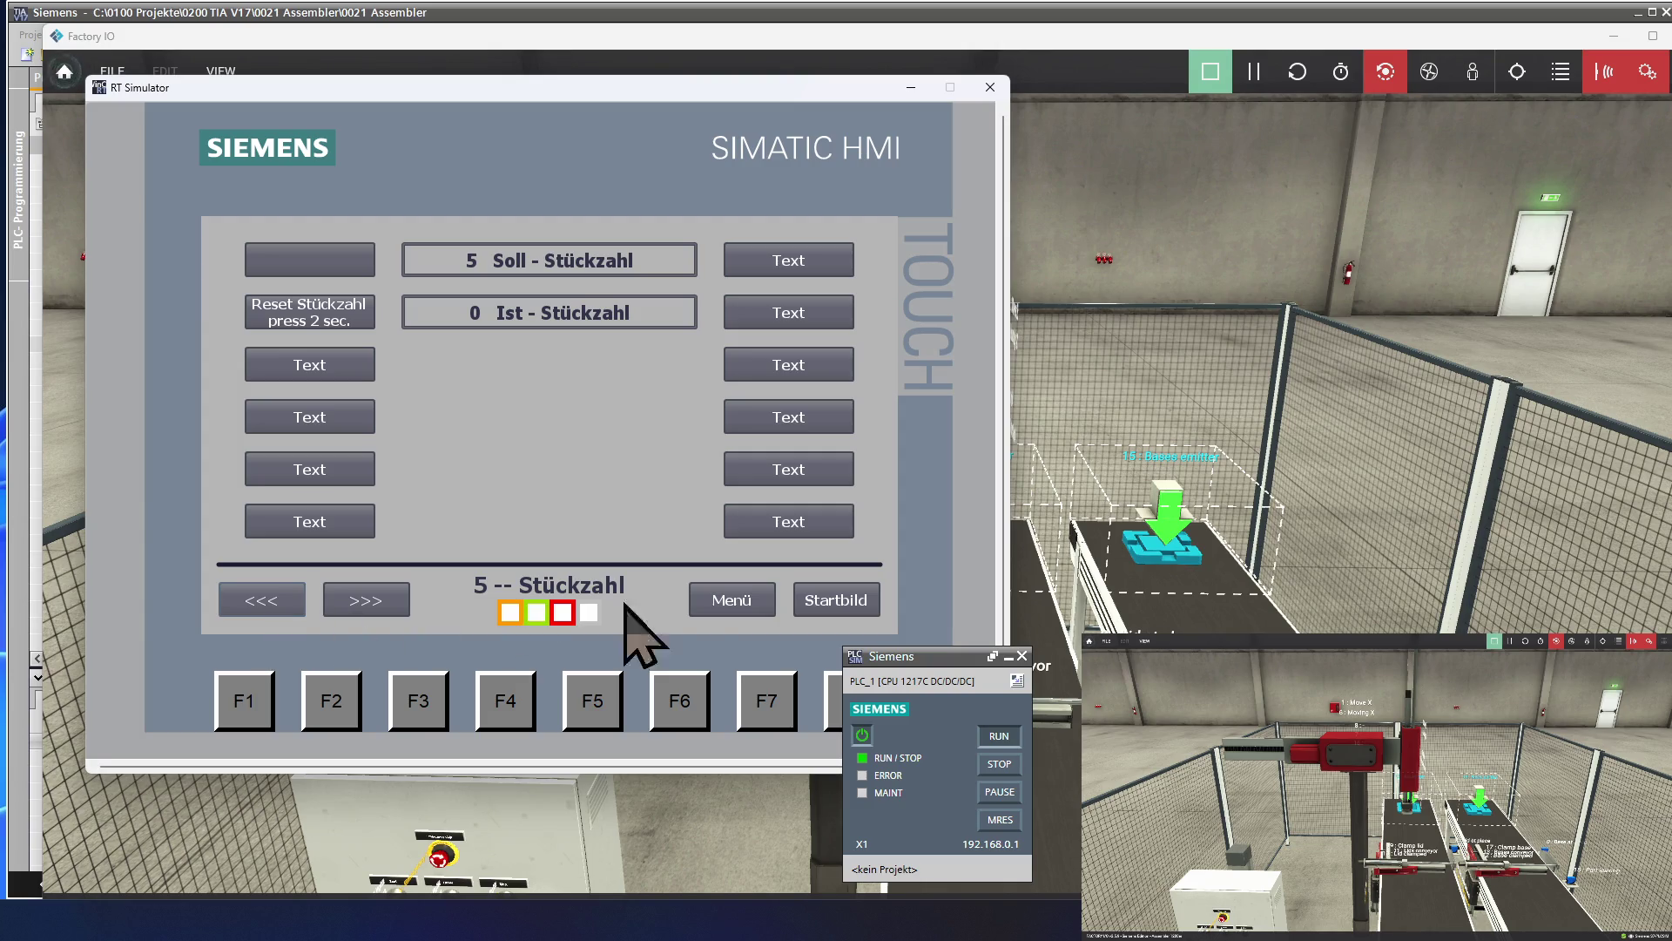
From Menü go to the Automatik screen, switch on Auto Ein and start Zyklus Ein.
{"action": "left_click", "coordinate": [751, 600]}
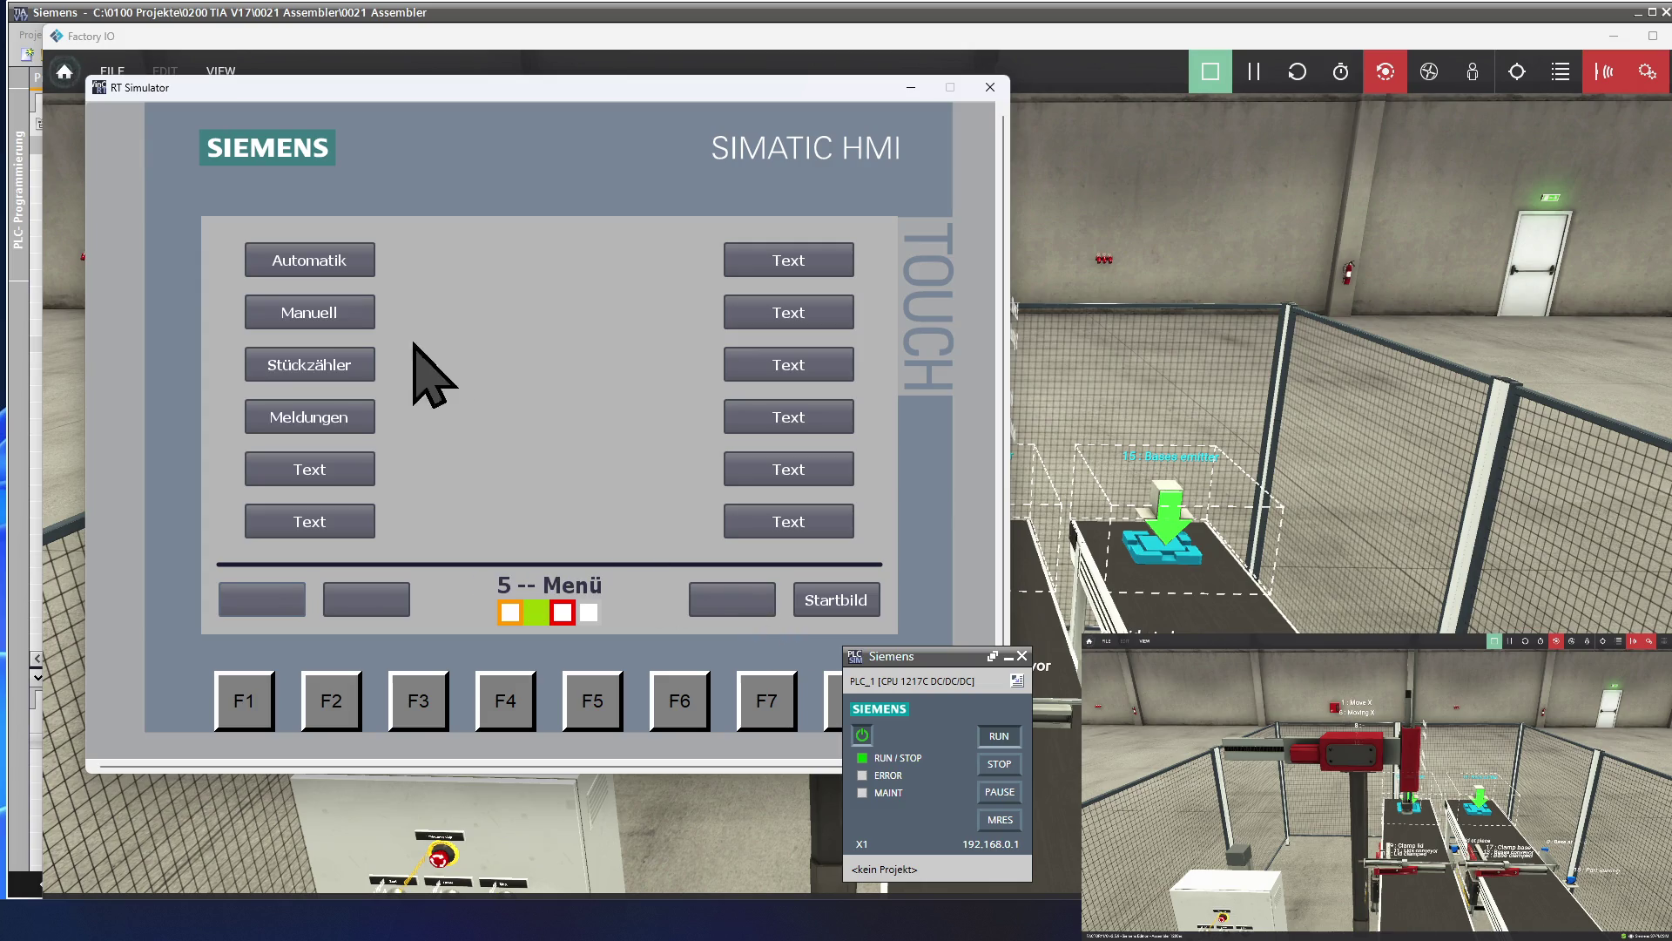
{"action": "left_click", "coordinate": [348, 267]}
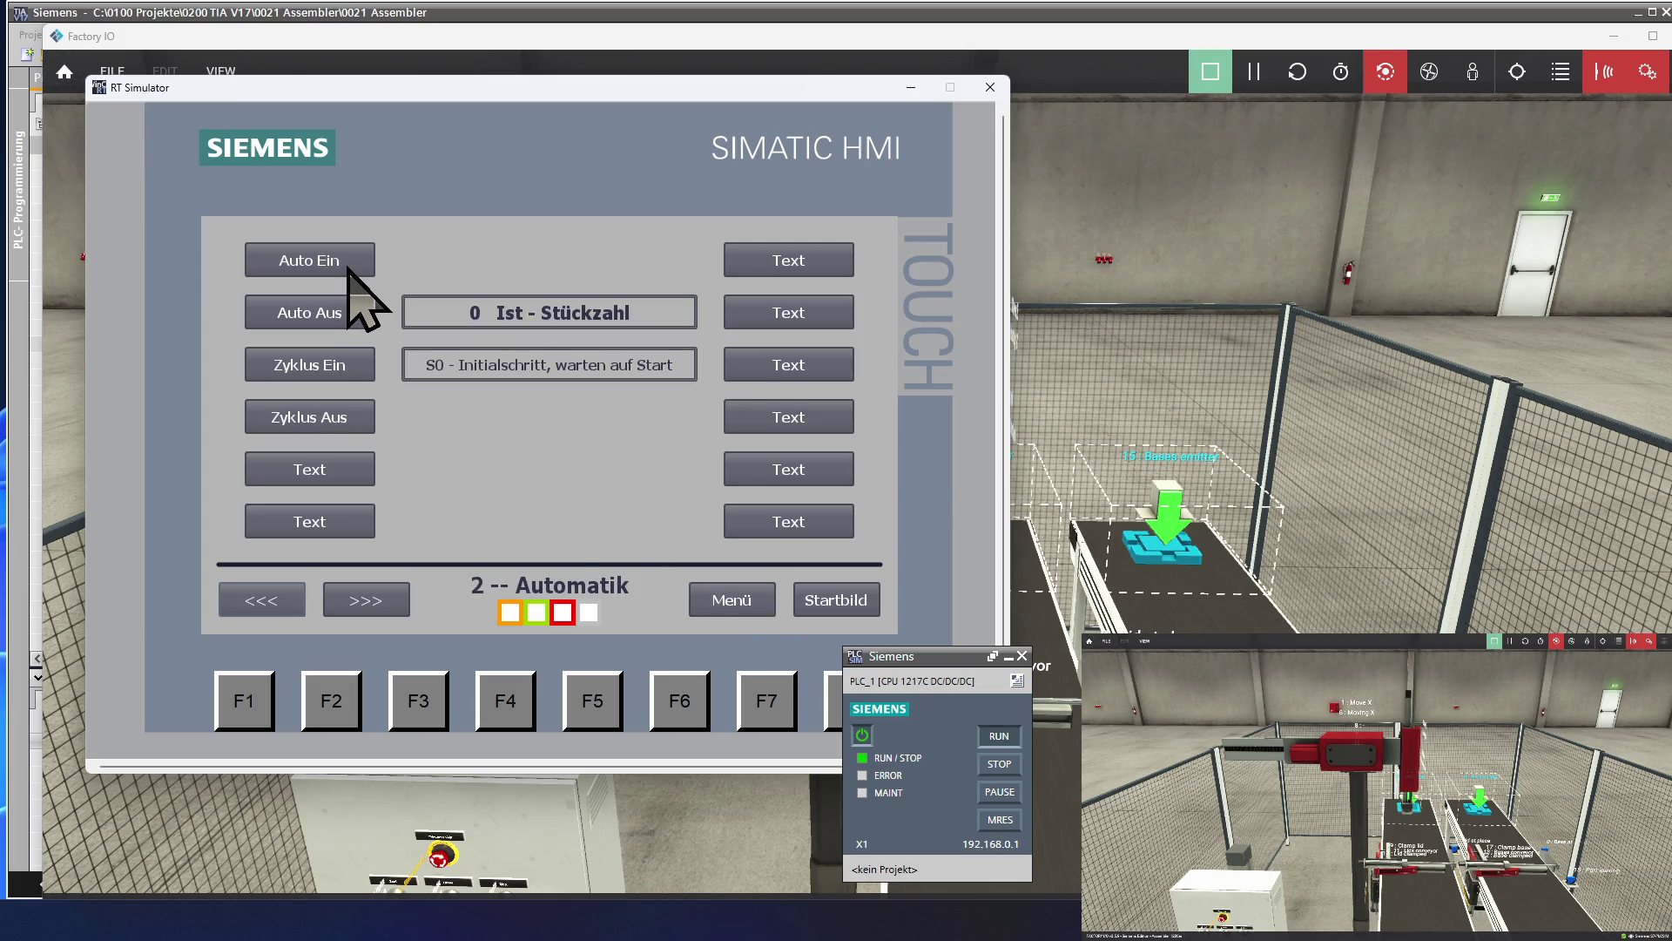
{"action": "left_click", "coordinate": [348, 268]}
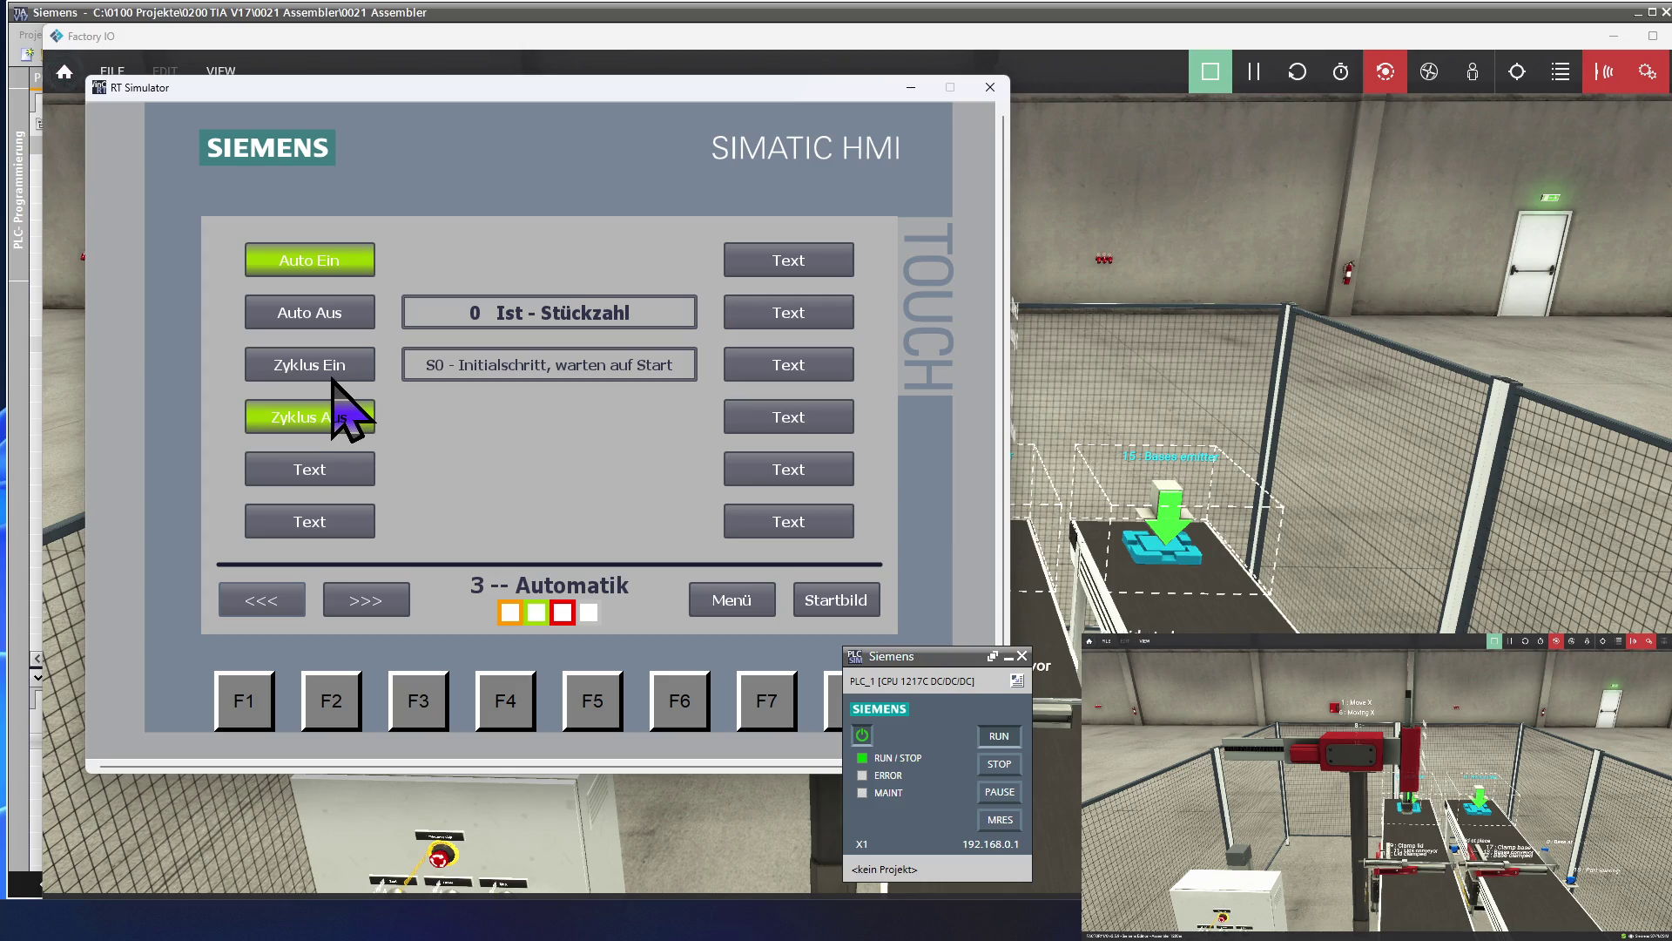
{"action": "left_click", "coordinate": [300, 361]}
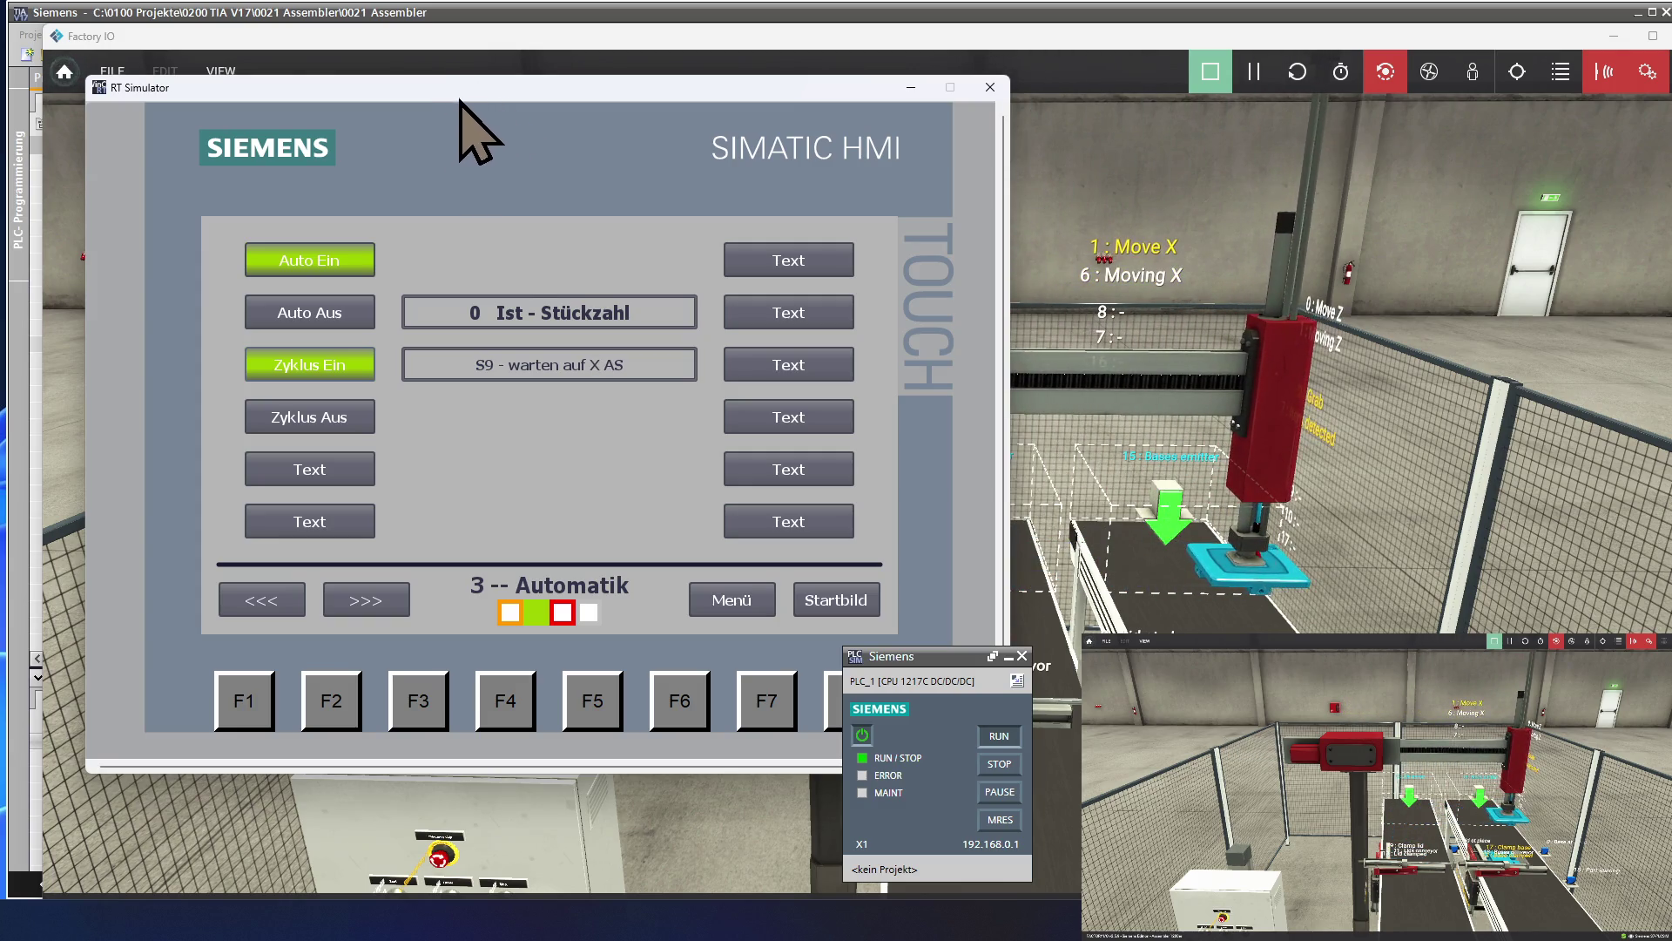
{"action": "left_click_drag", "start_coordinate": [436, 102], "coordinate": [204, 94]}
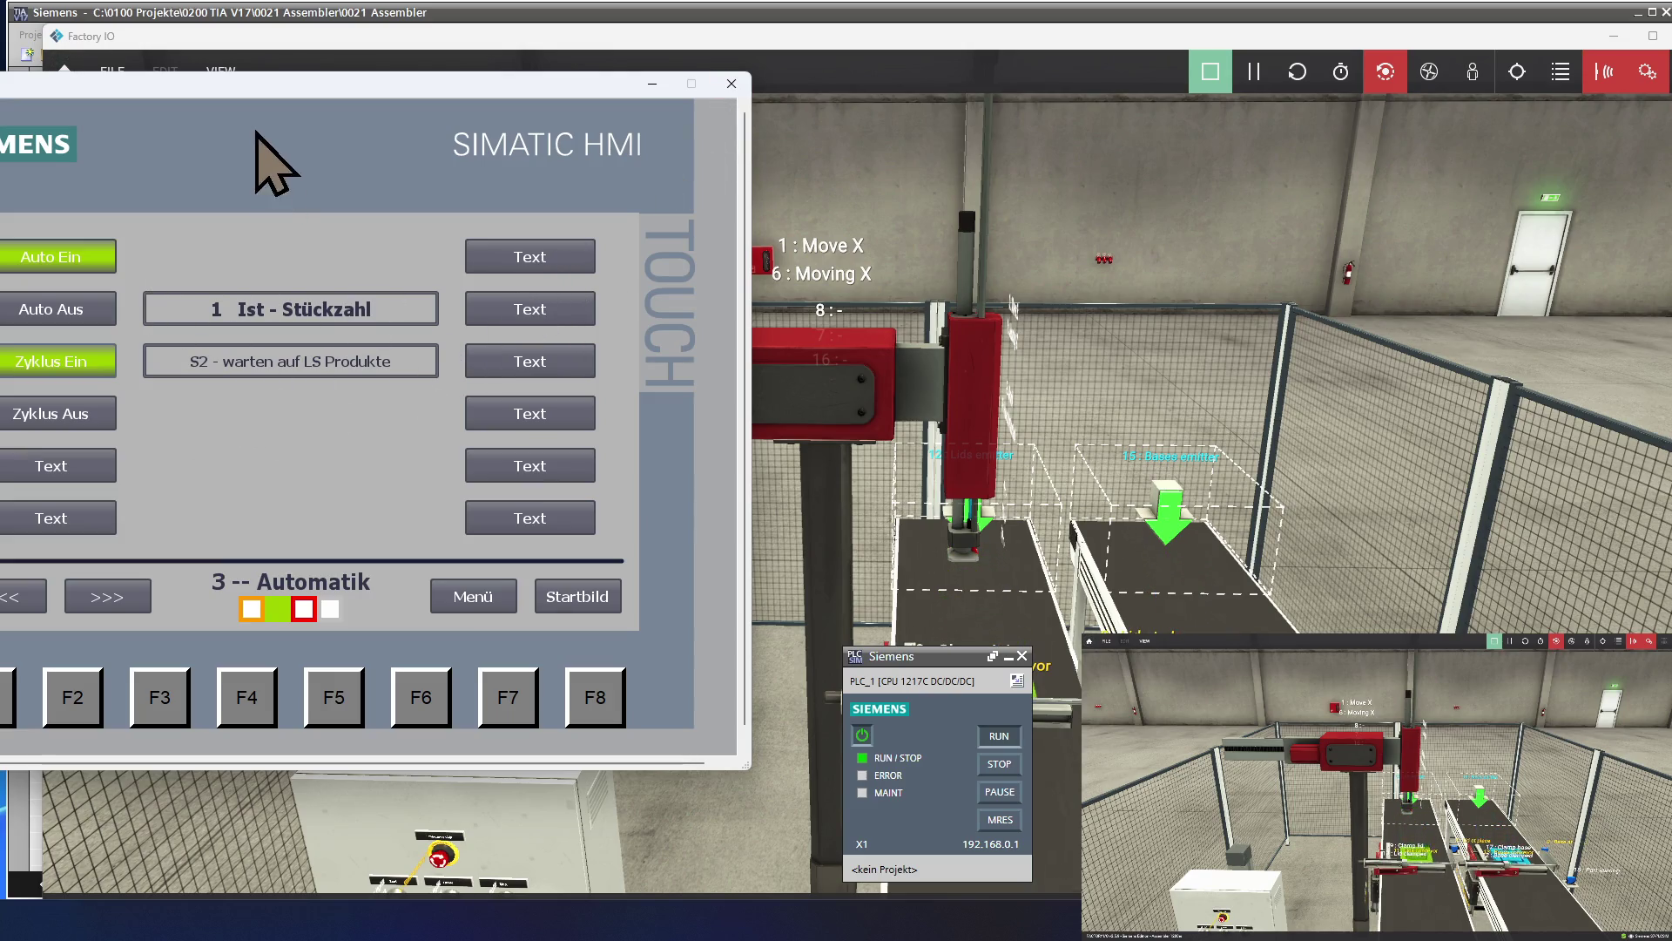
Drag the RT Simulator window back over the Factory IO scene.
{"action": "left_click_drag", "start_coordinate": [237, 77], "coordinate": [462, 91]}
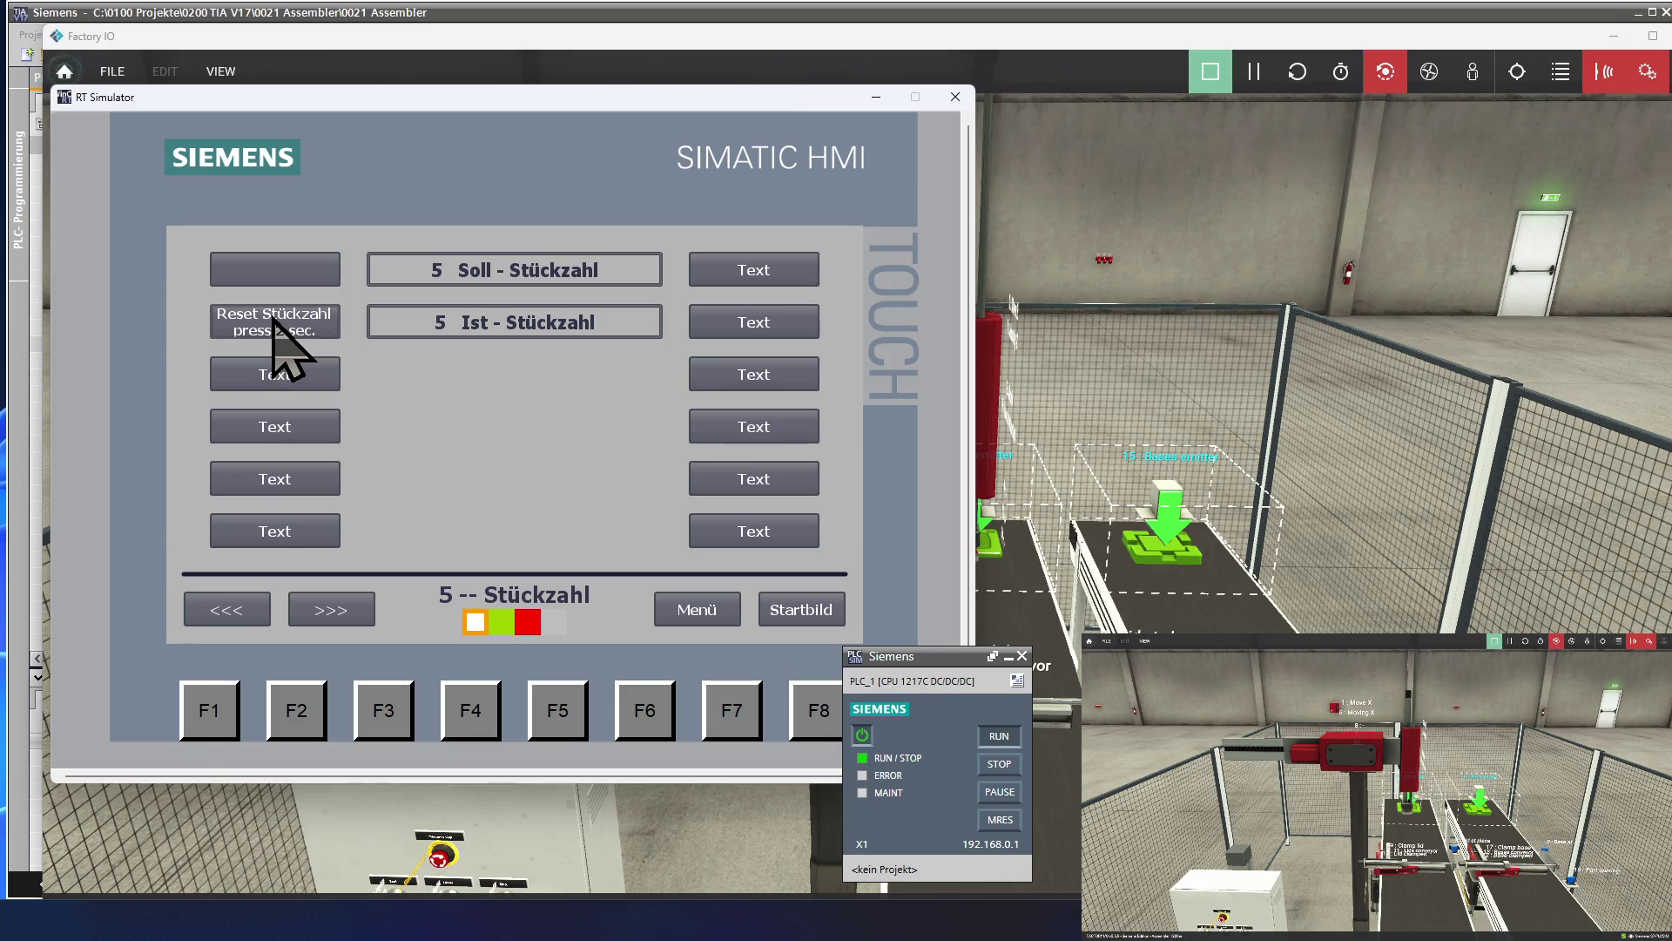
Hold Reset Stückzahl to zero the actual count, try <<< twice, then close the RT Simulator.
{"action": "left_click_drag", "start_coordinate": [271, 319], "coordinate": [272, 319]}
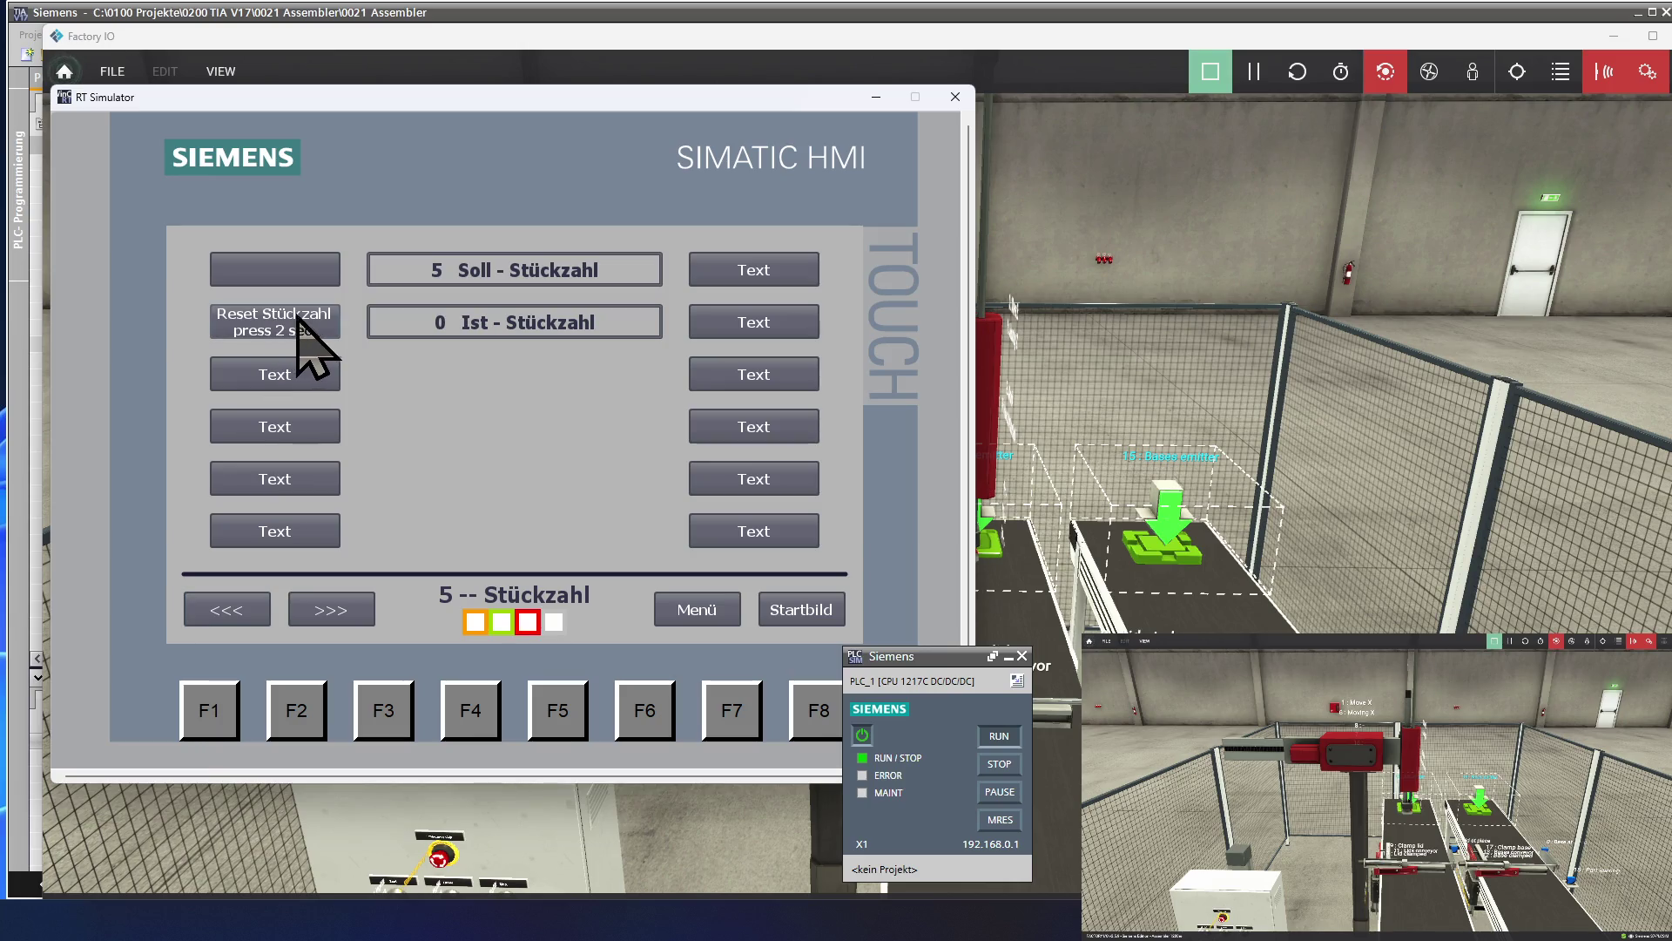
{"action": "left_click", "coordinate": [220, 611]}
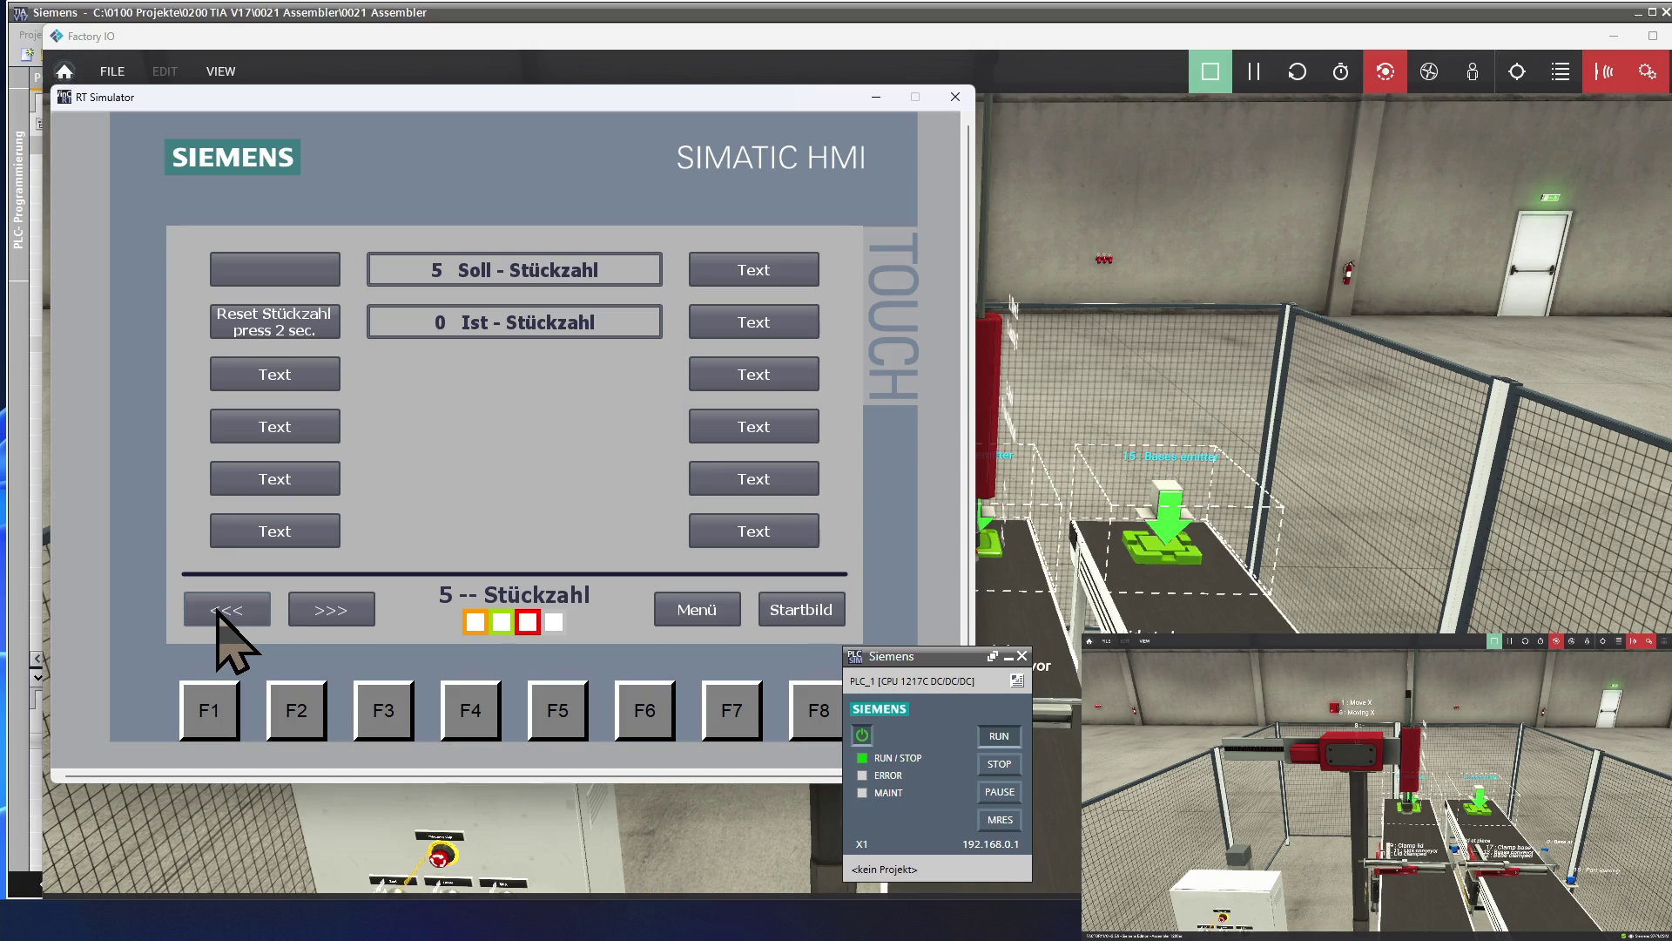
{"action": "left_click", "coordinate": [219, 612]}
{"action": "left_click", "coordinate": [956, 97]}
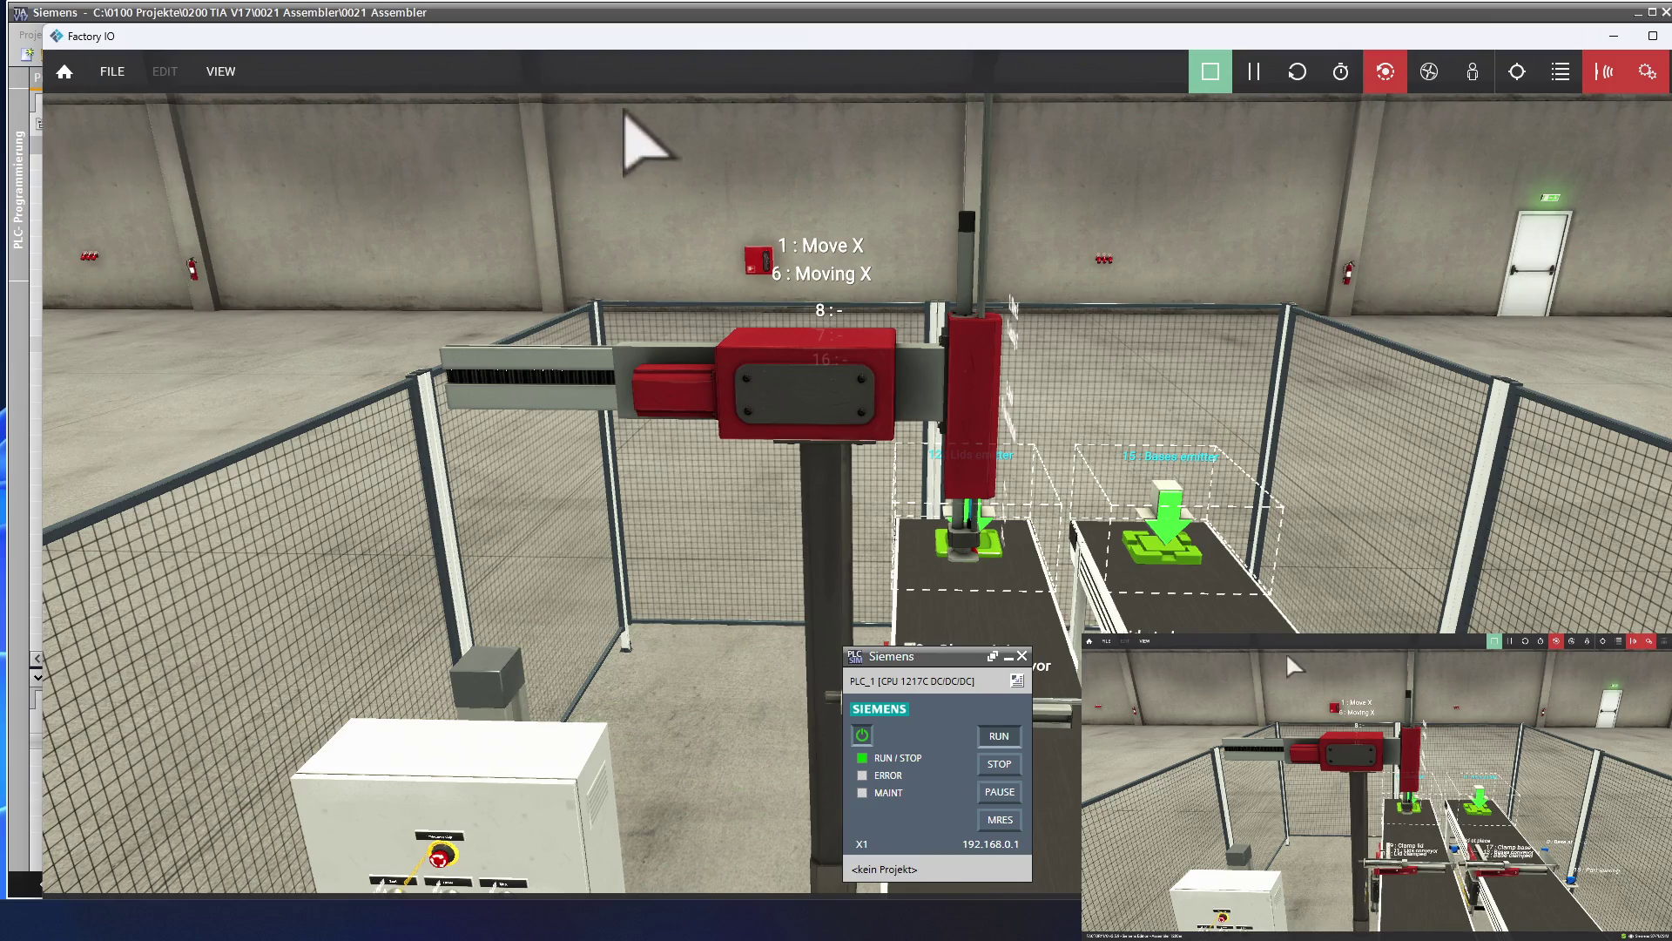
In TIA Portal open screen 0005 Stückzahl, select its Soll field, then open 0003 Automatik.
{"action": "left_click_drag", "start_coordinate": [484, 37], "coordinate": [679, 67]}
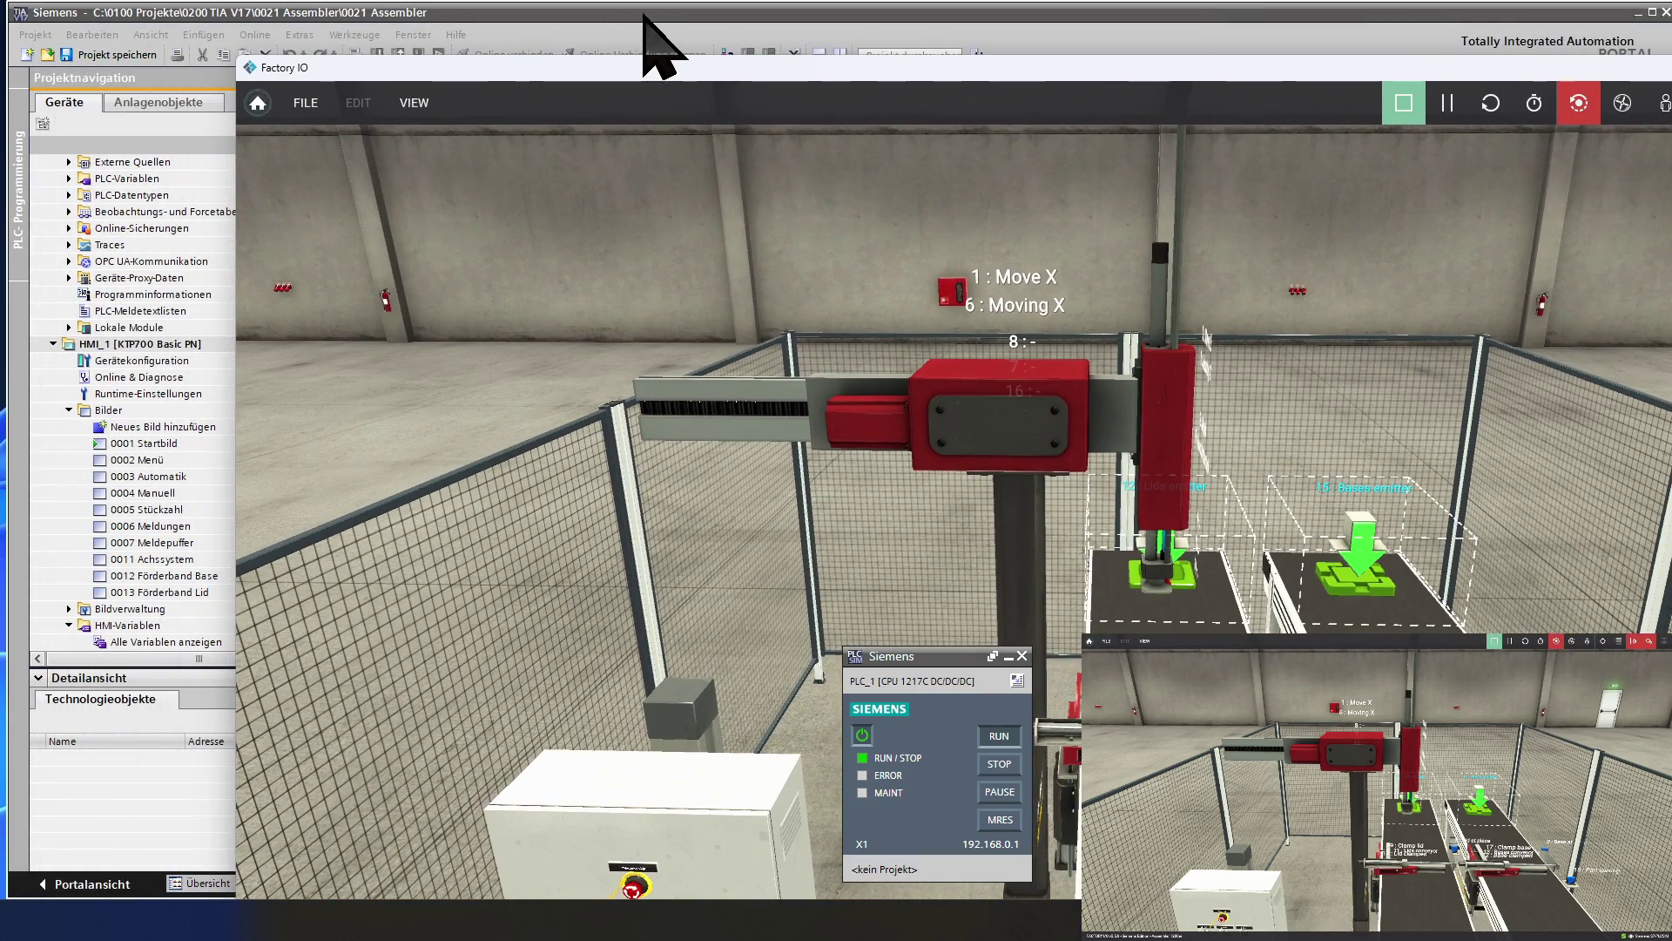
{"action": "left_click", "coordinate": [644, 14]}
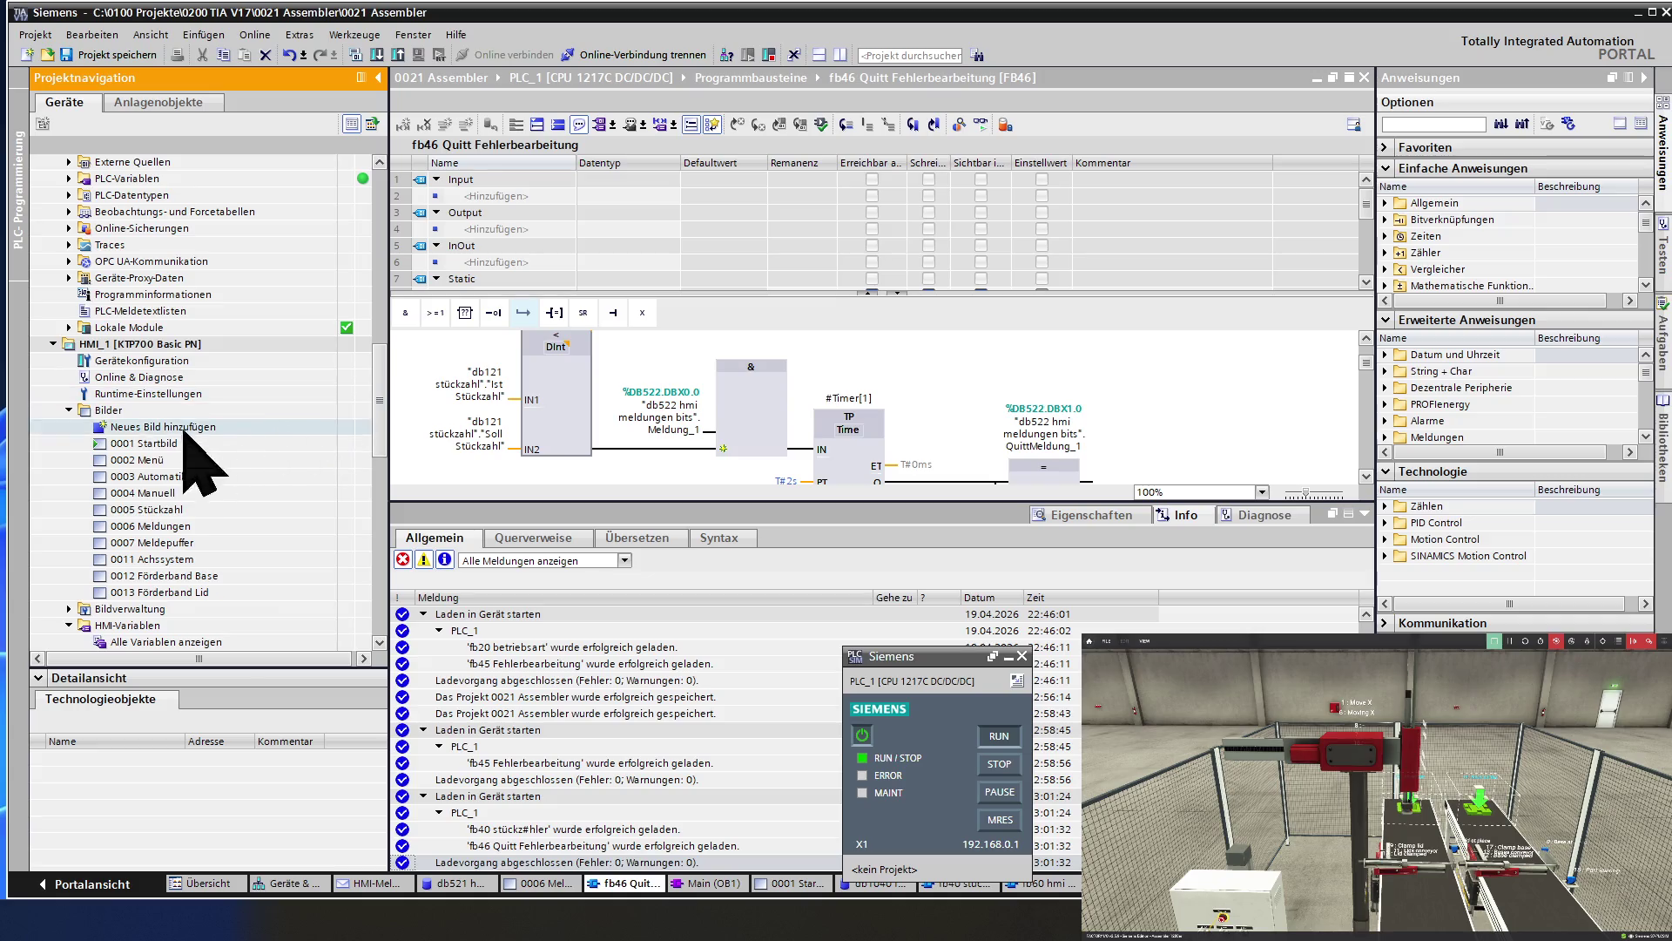
{"action": "double_click", "coordinate": [197, 510]}
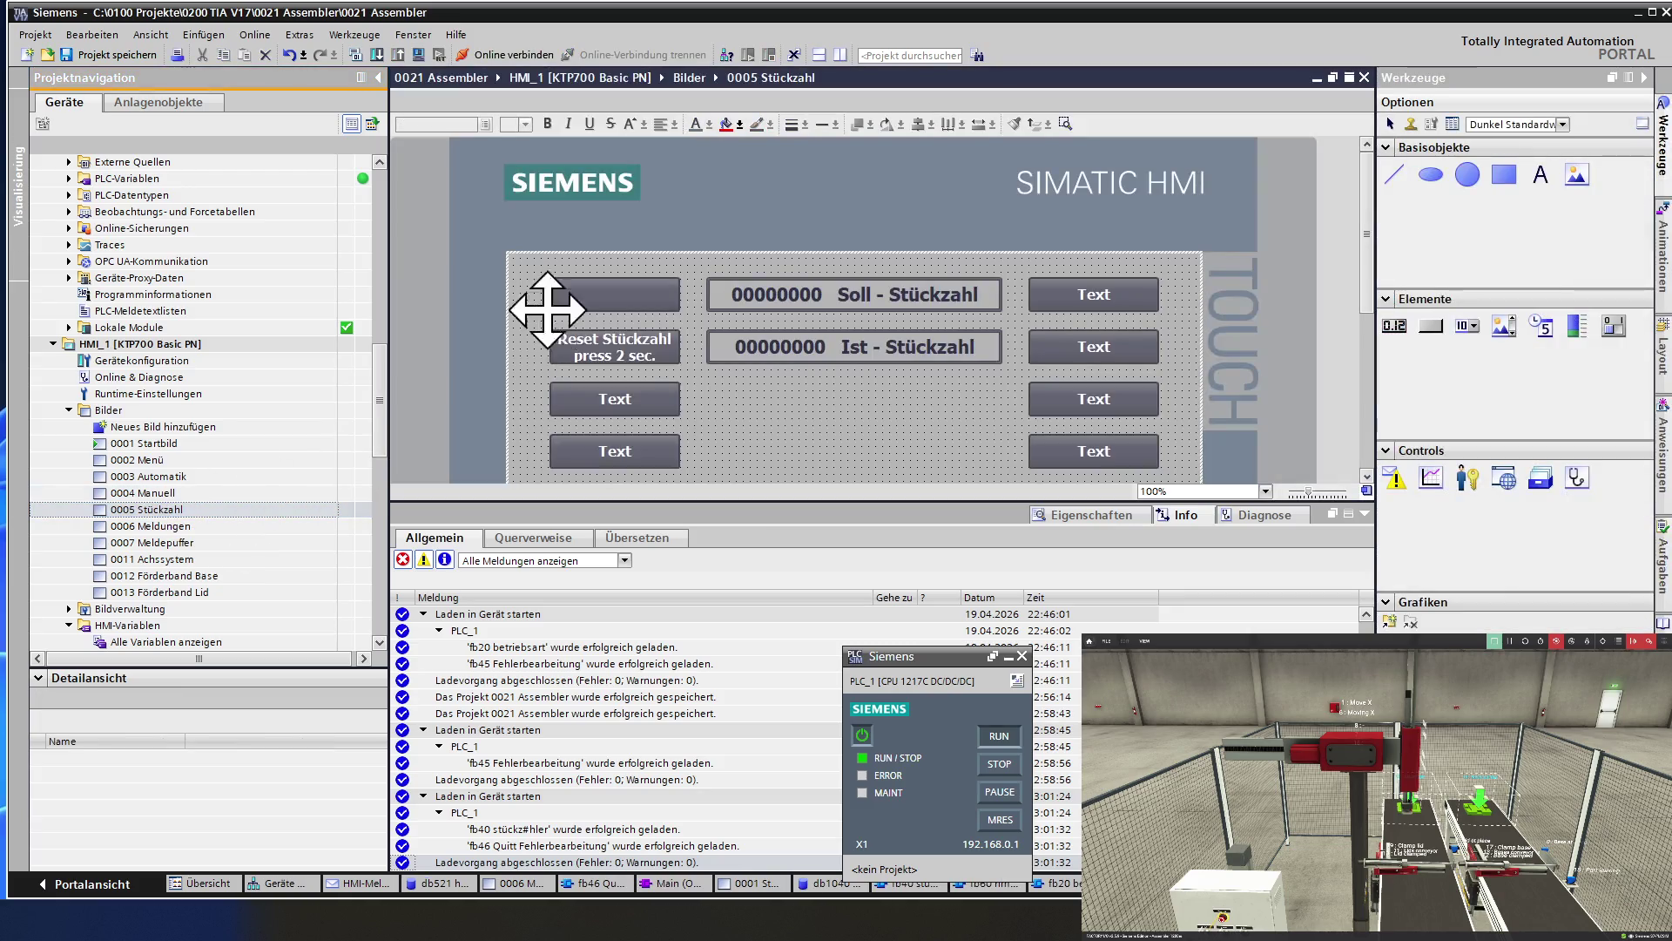
{"action": "left_click", "coordinate": [797, 298]}
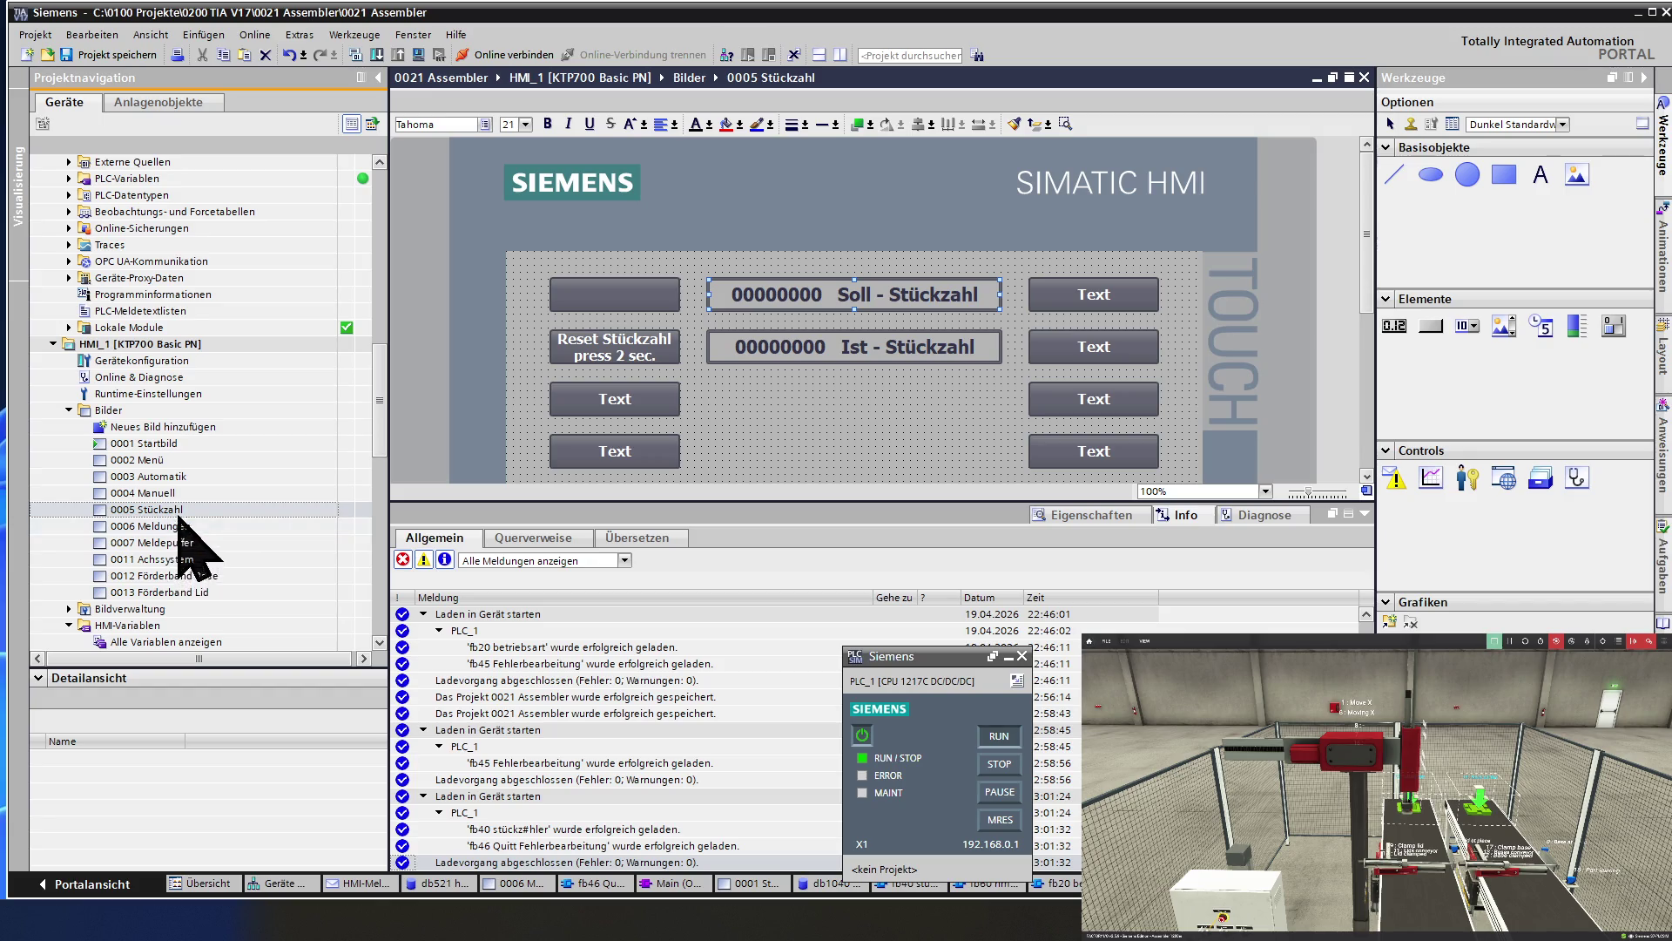
{"action": "double_click", "coordinate": [172, 476]}
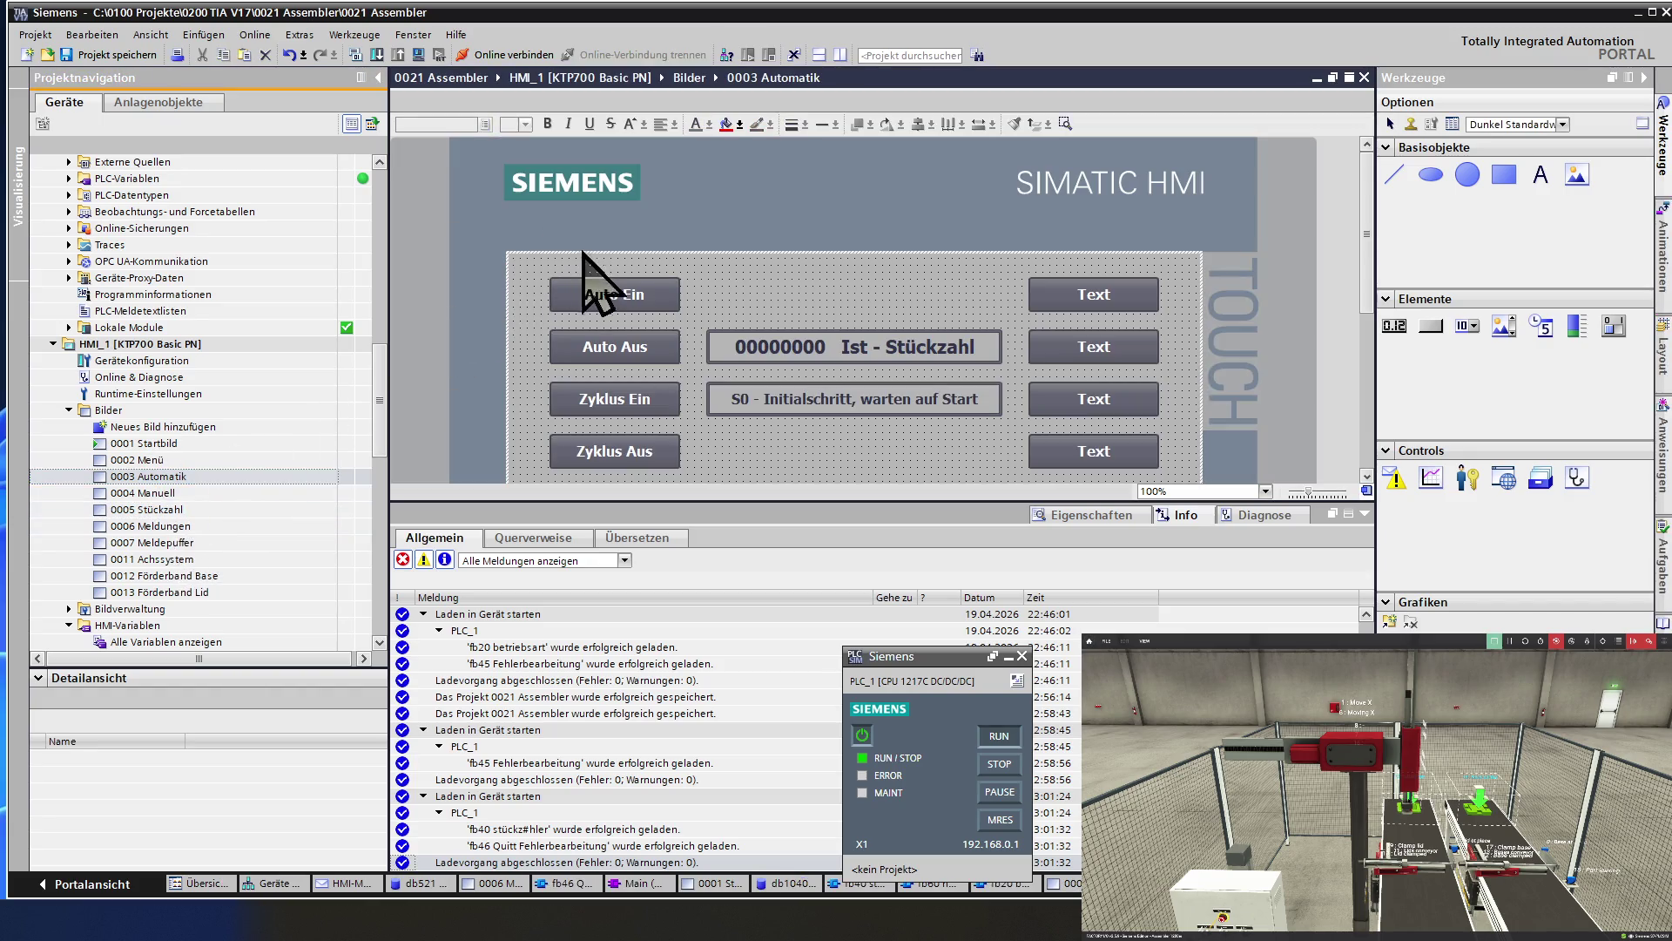
Set the Soll - Stückzahl field's Modus to Ausgabe in its general properties.
{"action": "left_click", "coordinate": [757, 296]}
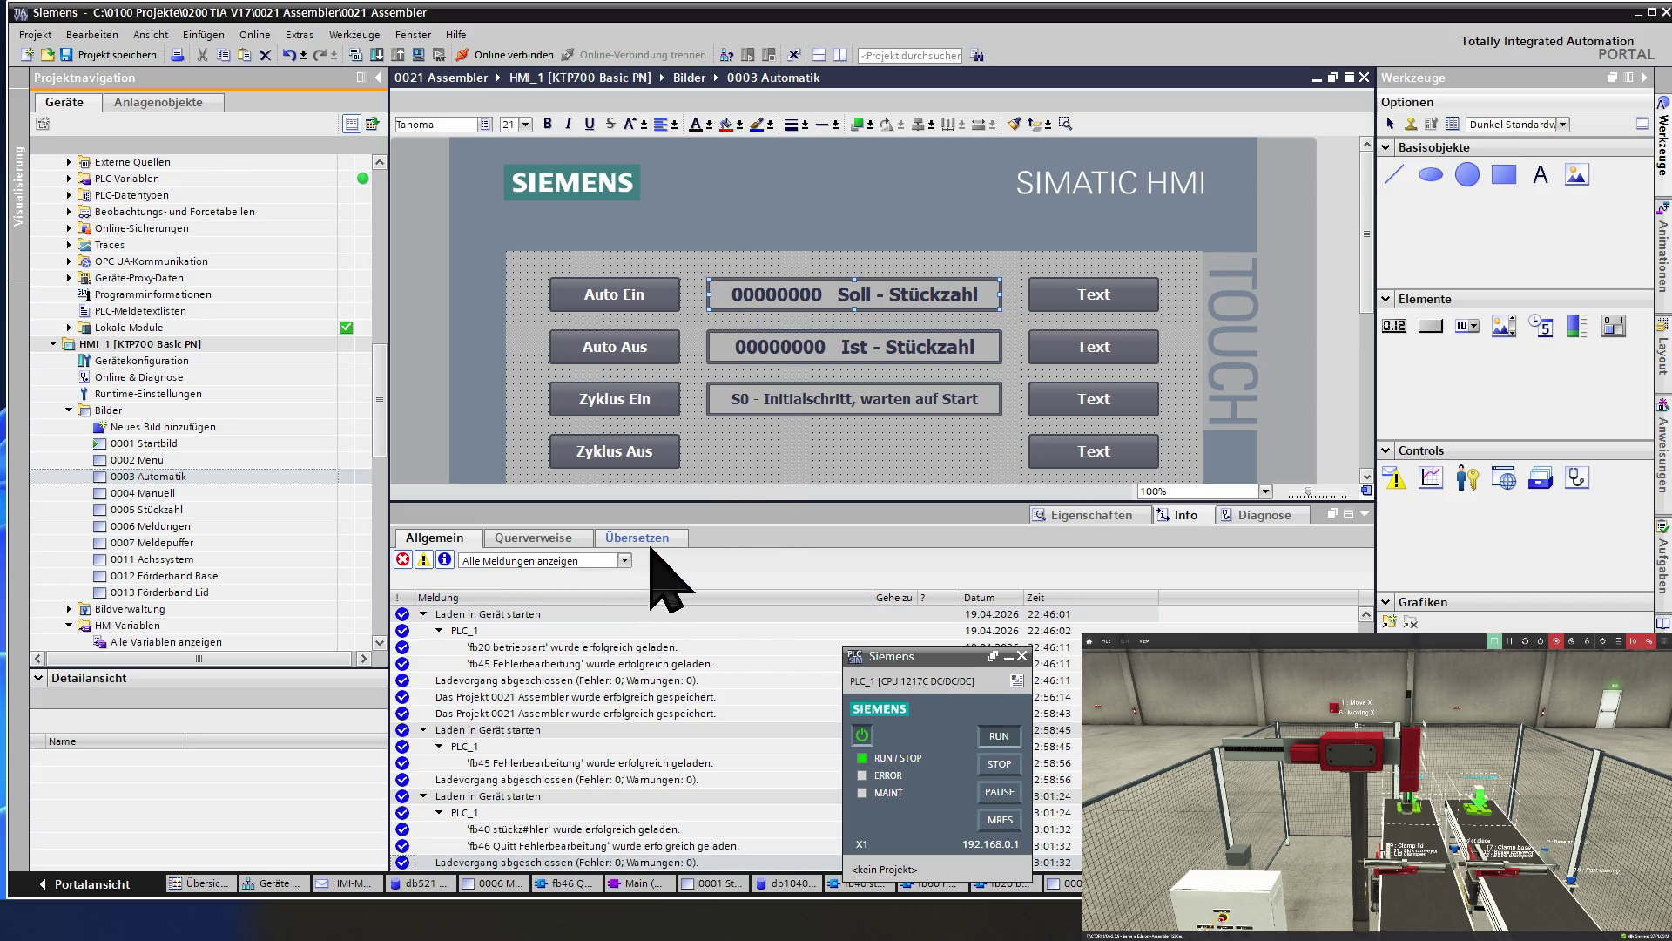
{"action": "left_click", "coordinate": [1072, 515]}
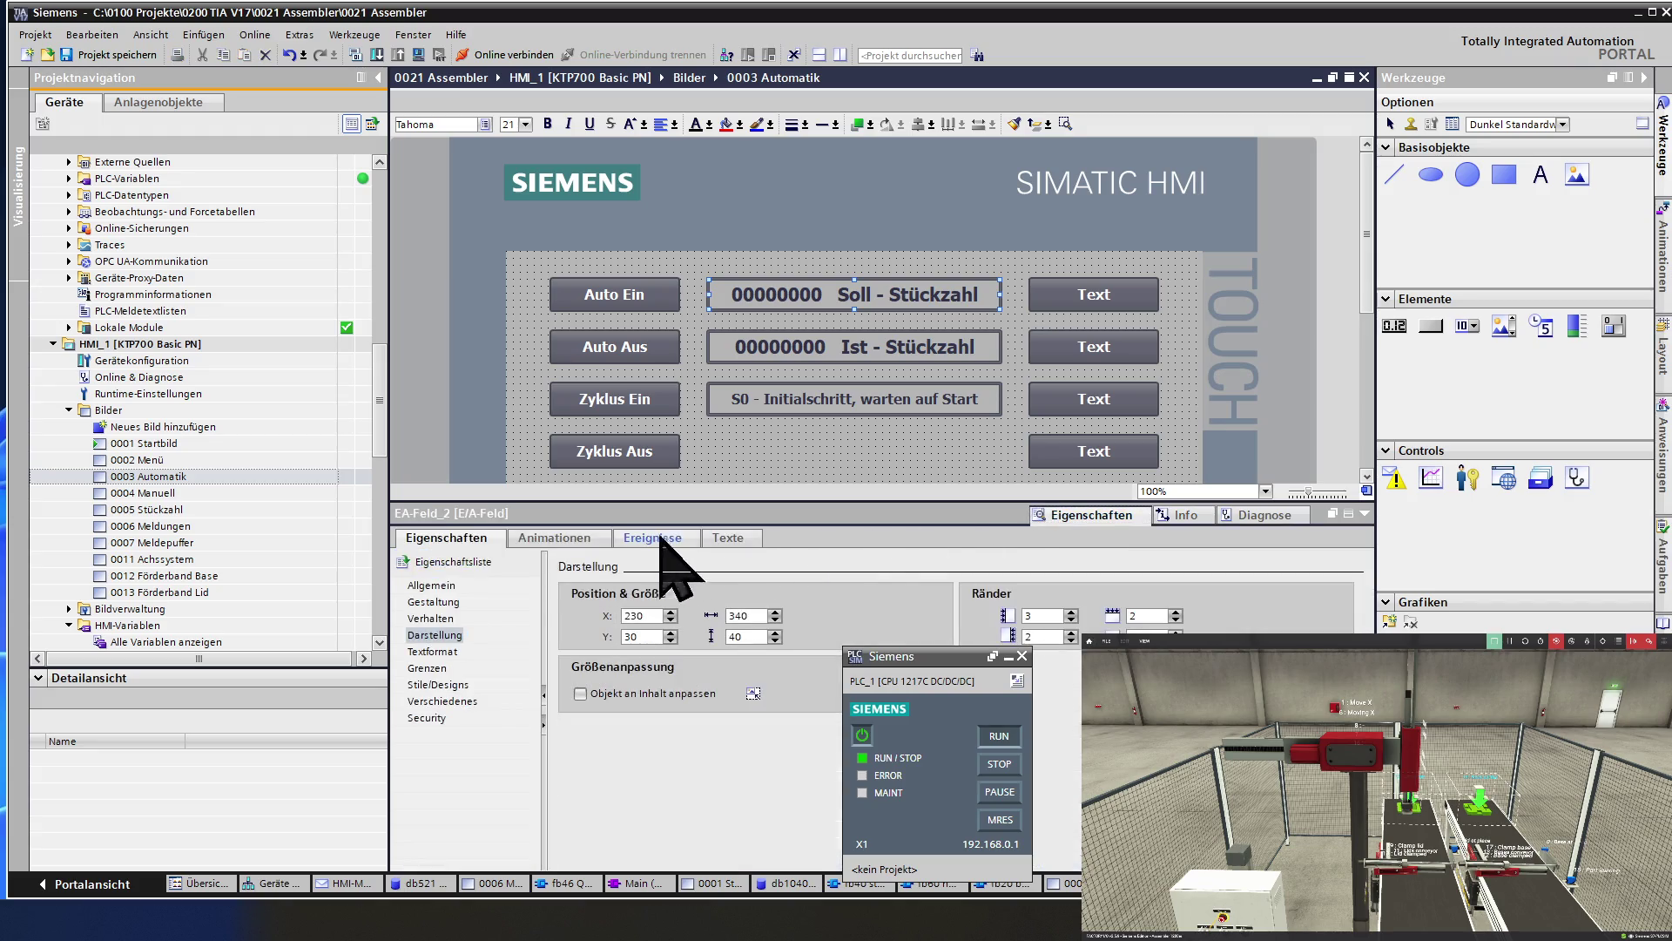
{"action": "left_click", "coordinate": [450, 586]}
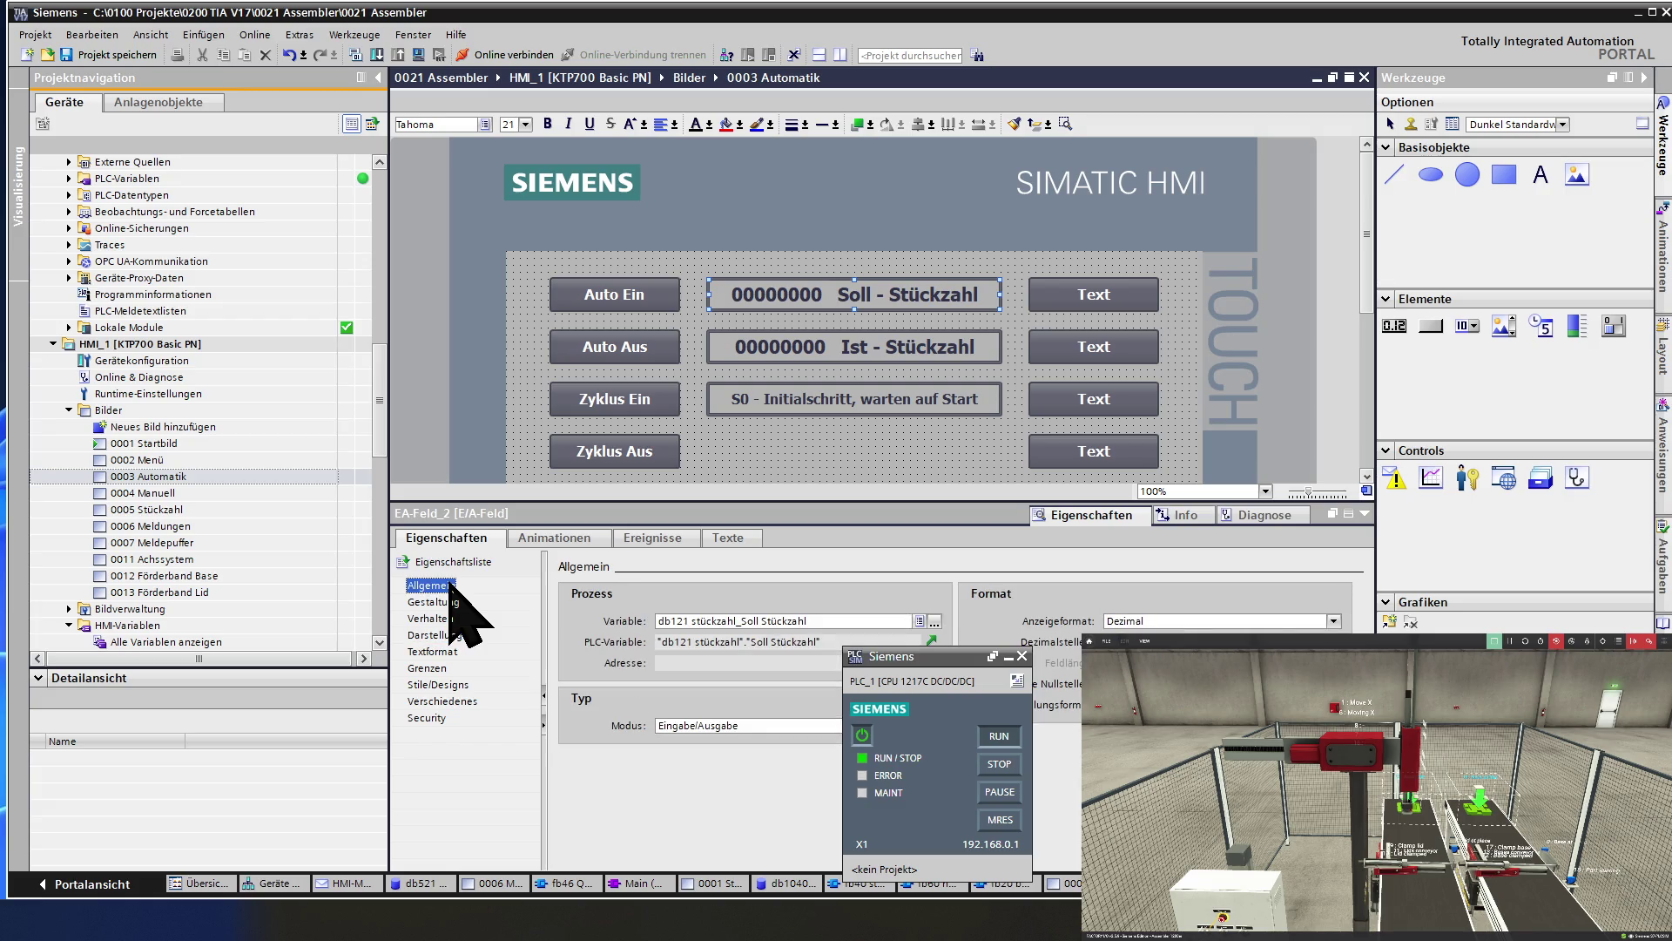
{"action": "left_click", "coordinate": [445, 603]}
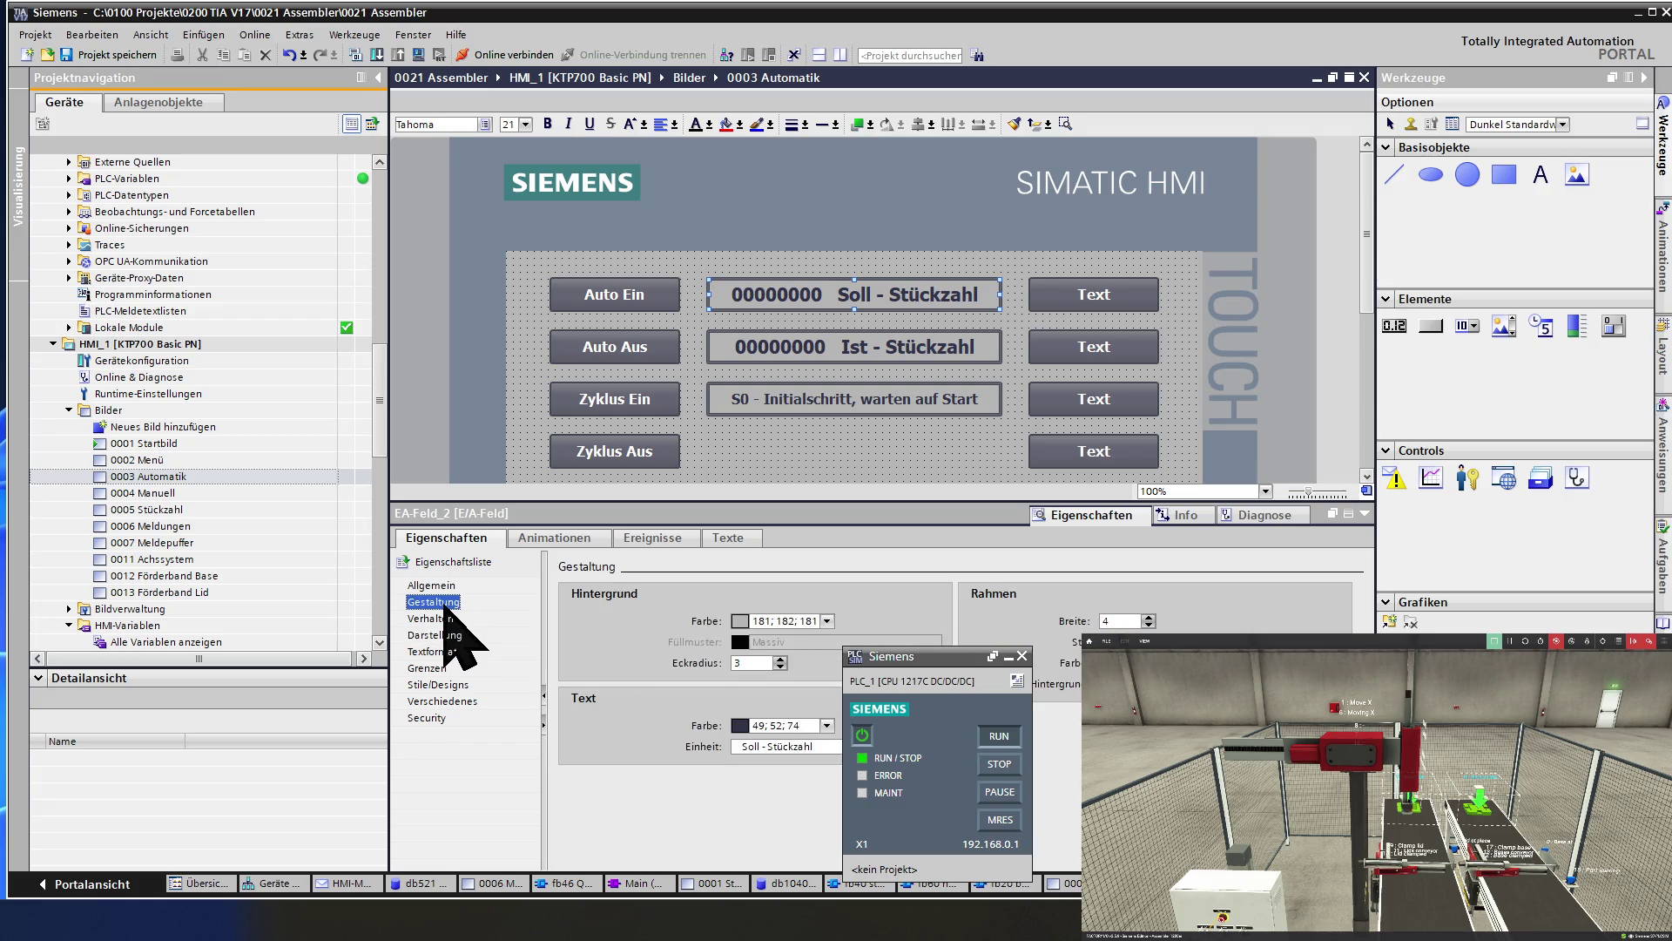
{"action": "left_click", "coordinate": [448, 633]}
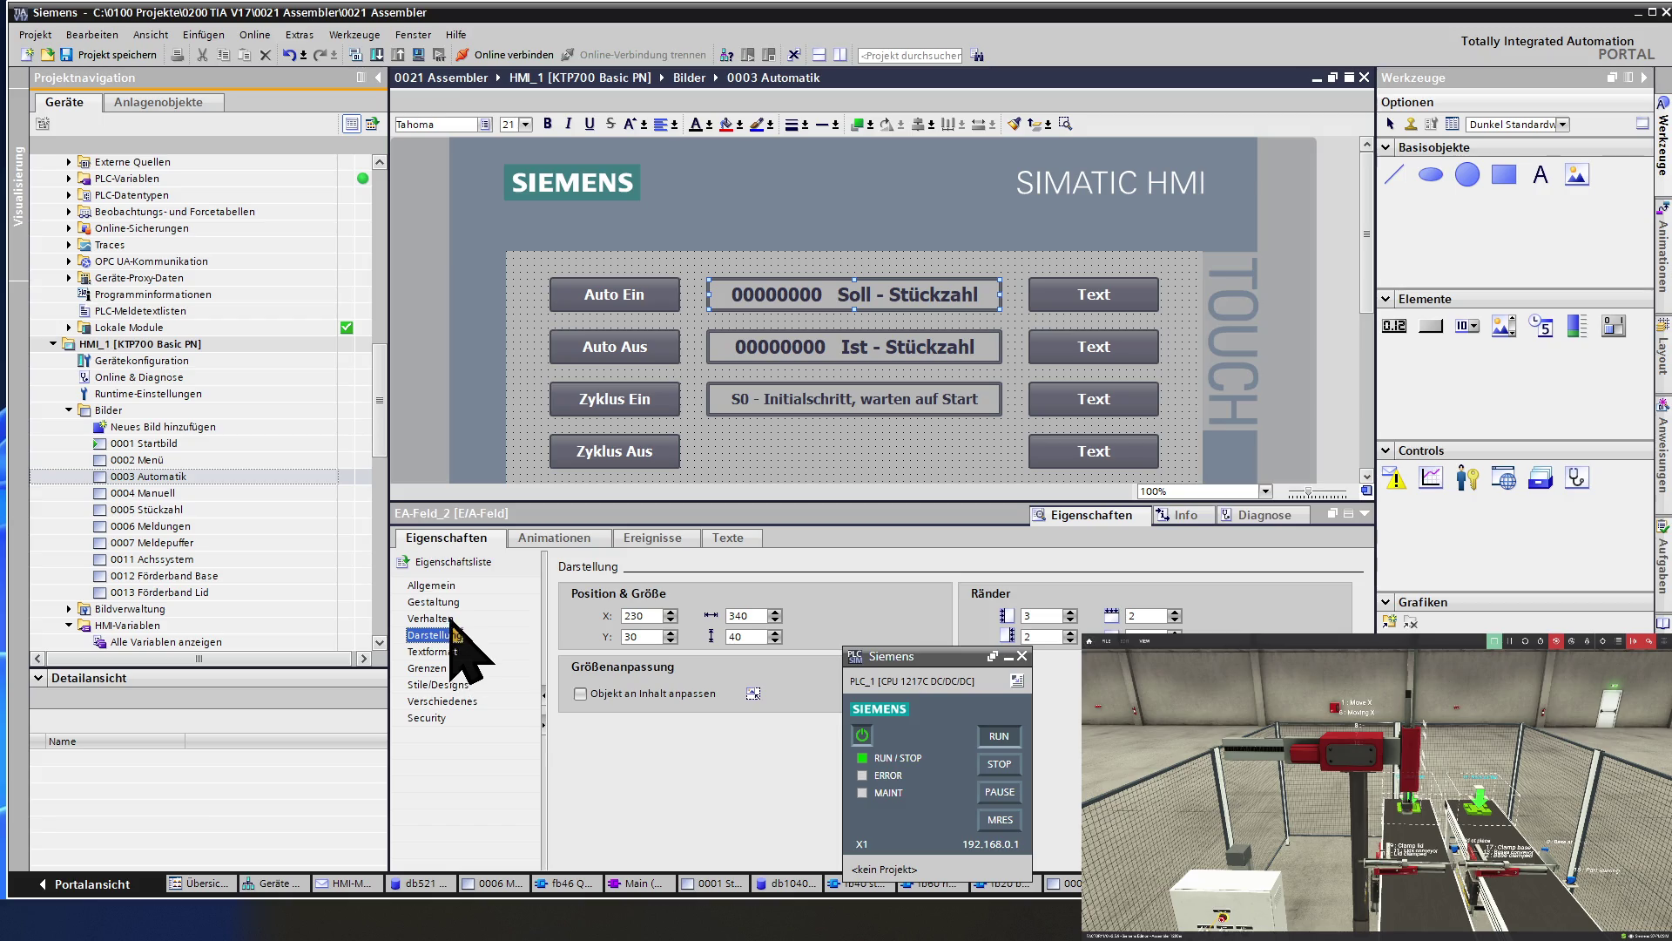
{"action": "left_click", "coordinate": [432, 586]}
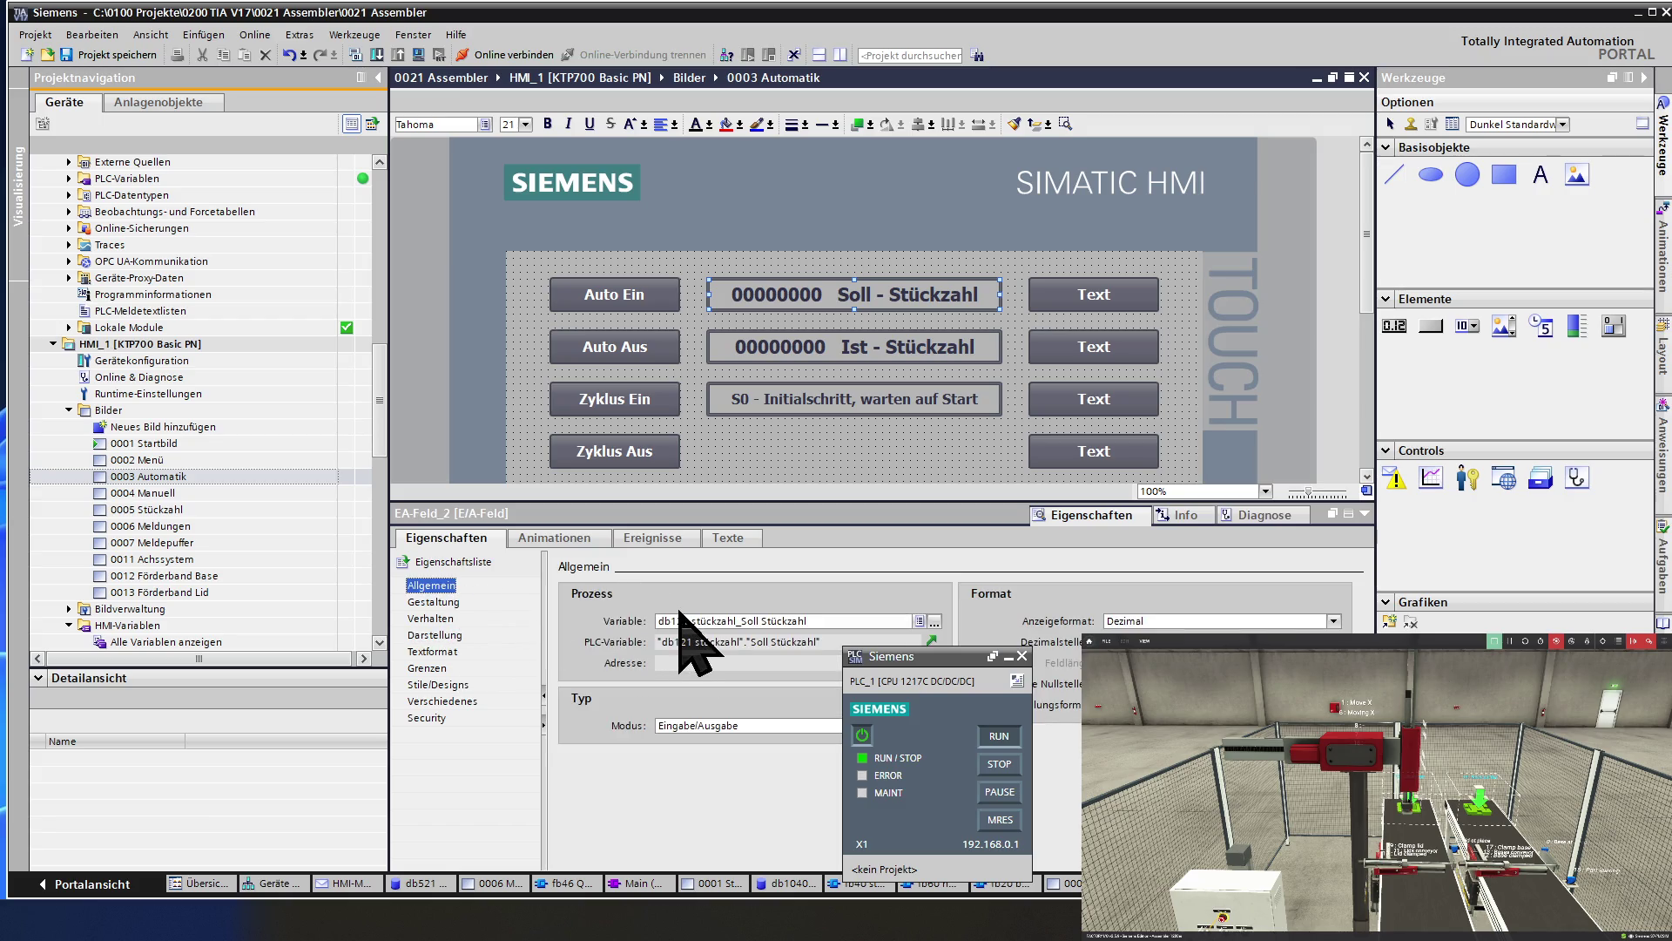
{"action": "left_click", "coordinate": [723, 730]}
{"action": "left_click", "coordinate": [722, 764]}
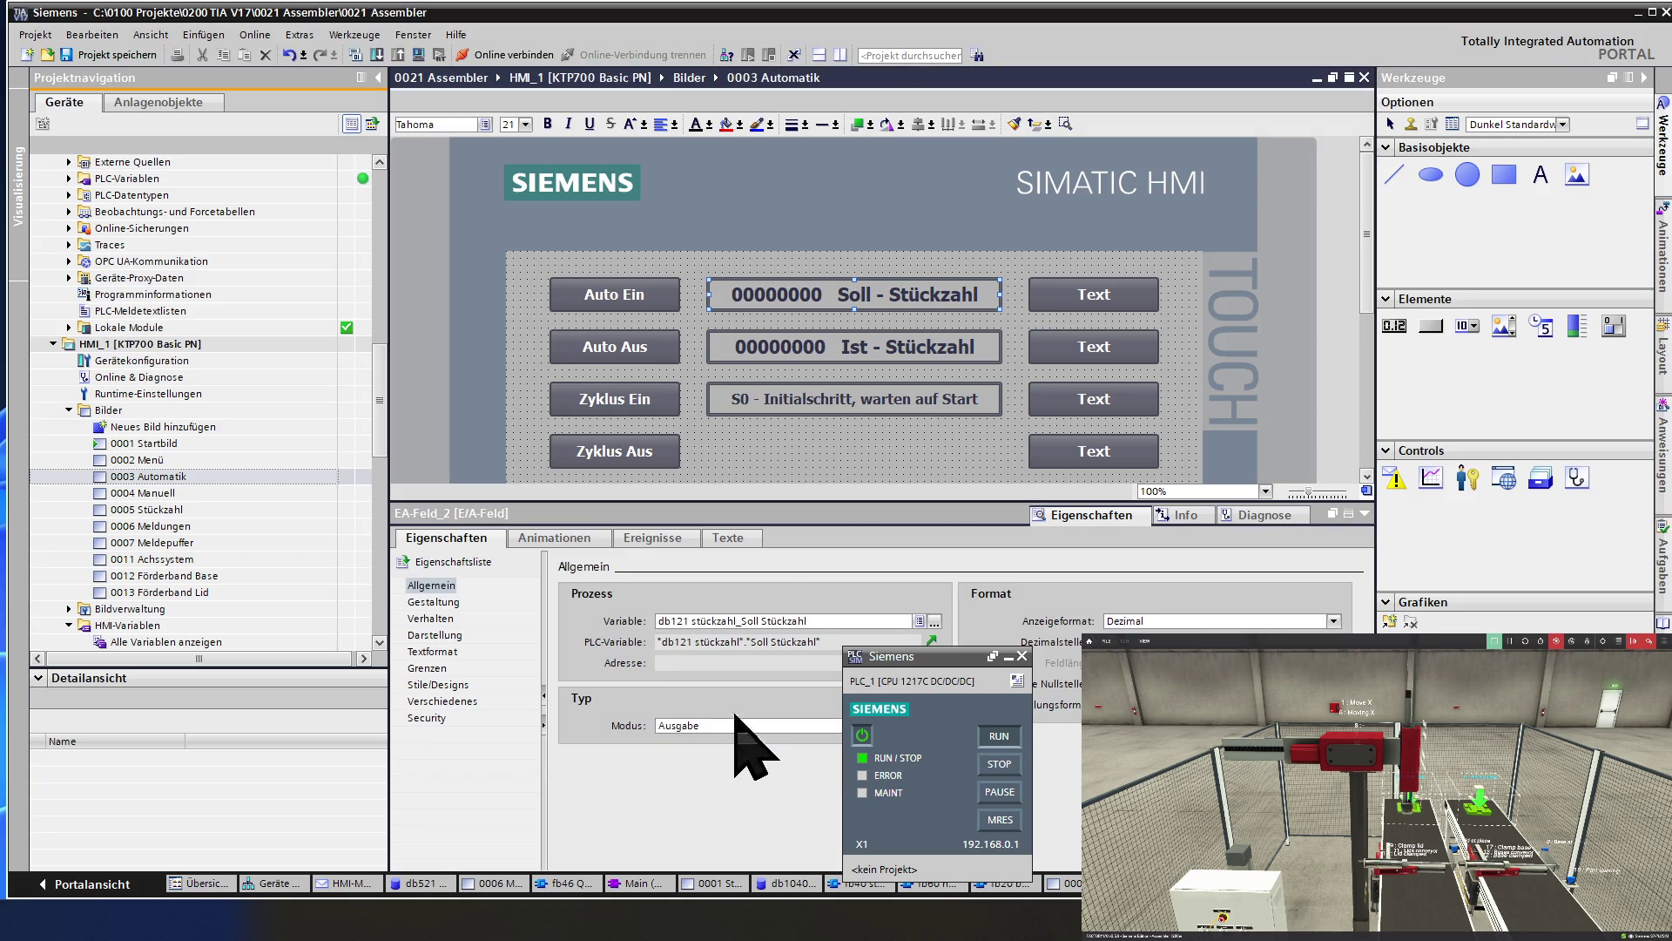
Deselect the Soll field, select the S0 step text field, then clear the selection.
{"action": "left_click", "coordinate": [832, 470]}
{"action": "left_click", "coordinate": [837, 405]}
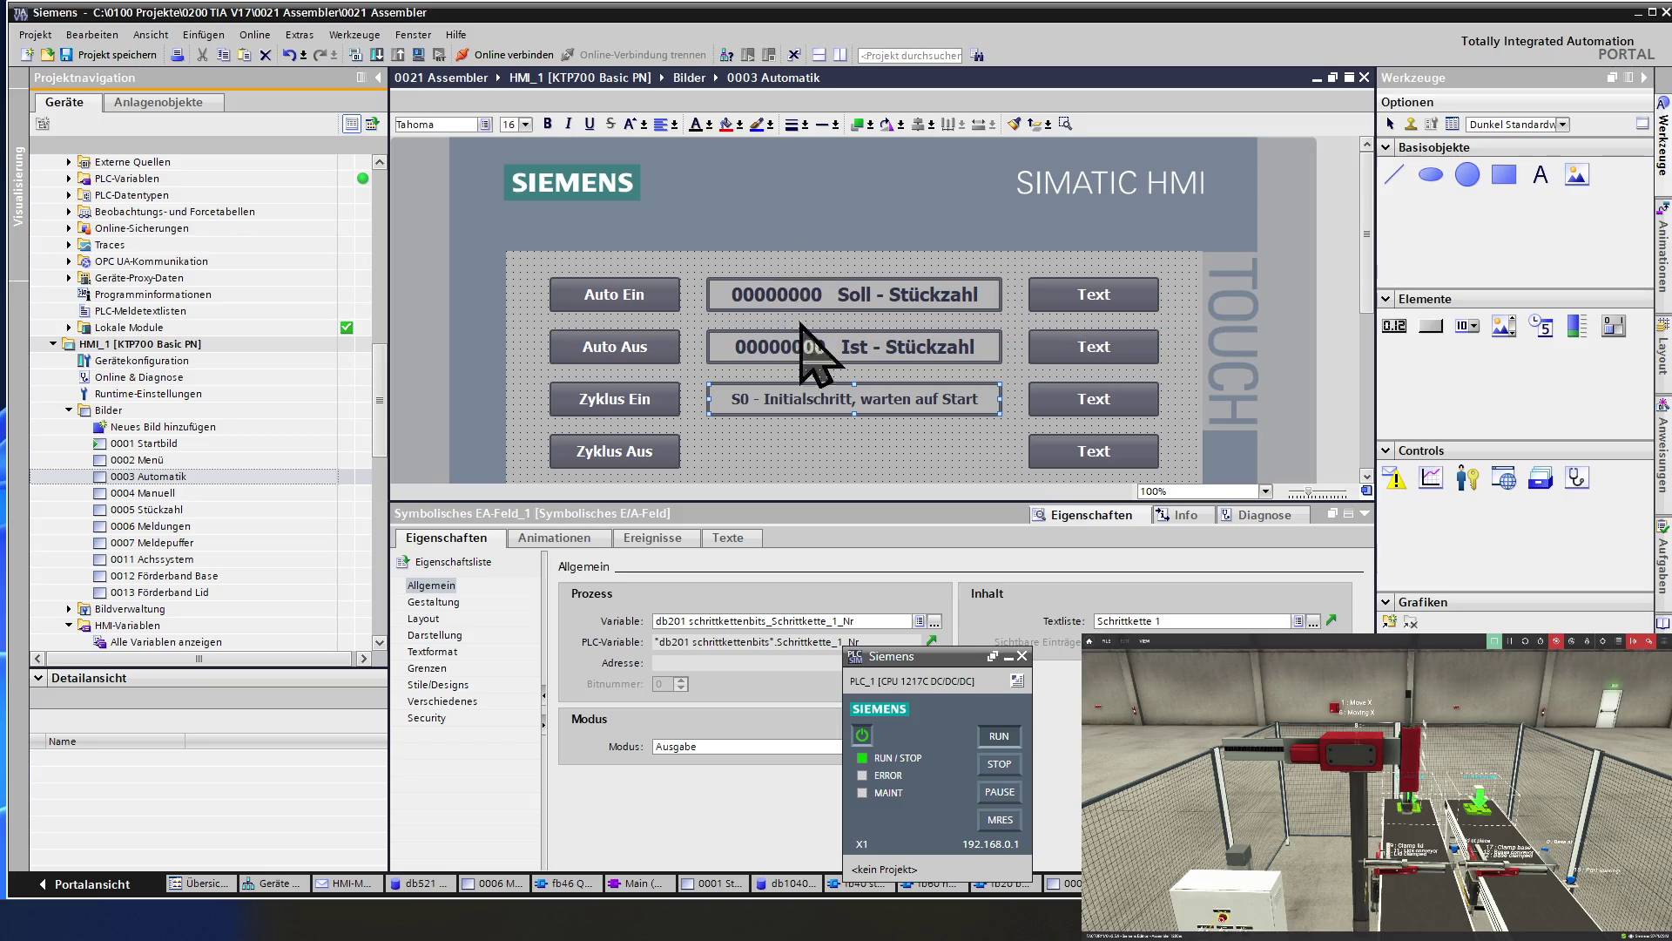
{"action": "left_click", "coordinate": [801, 433]}
{"action": "scroll", "coordinate": [802, 434], "scroll_direction": "down", "scroll_amount": 3}
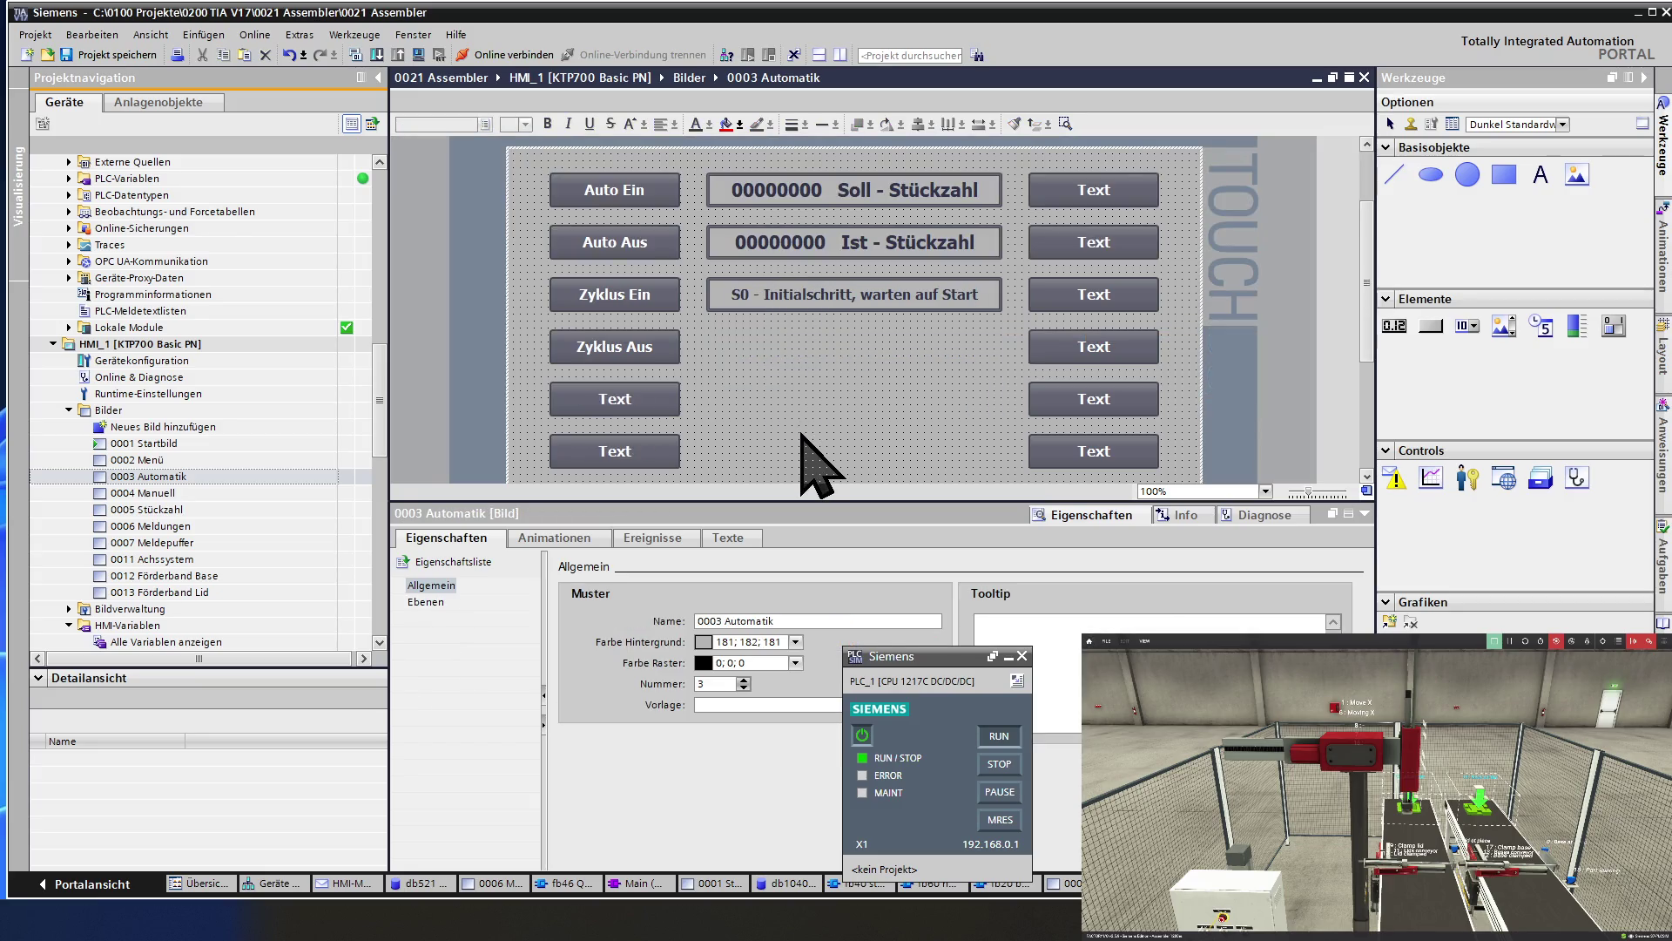
{"action": "scroll", "coordinate": [802, 434], "scroll_direction": "up", "scroll_amount": 3}
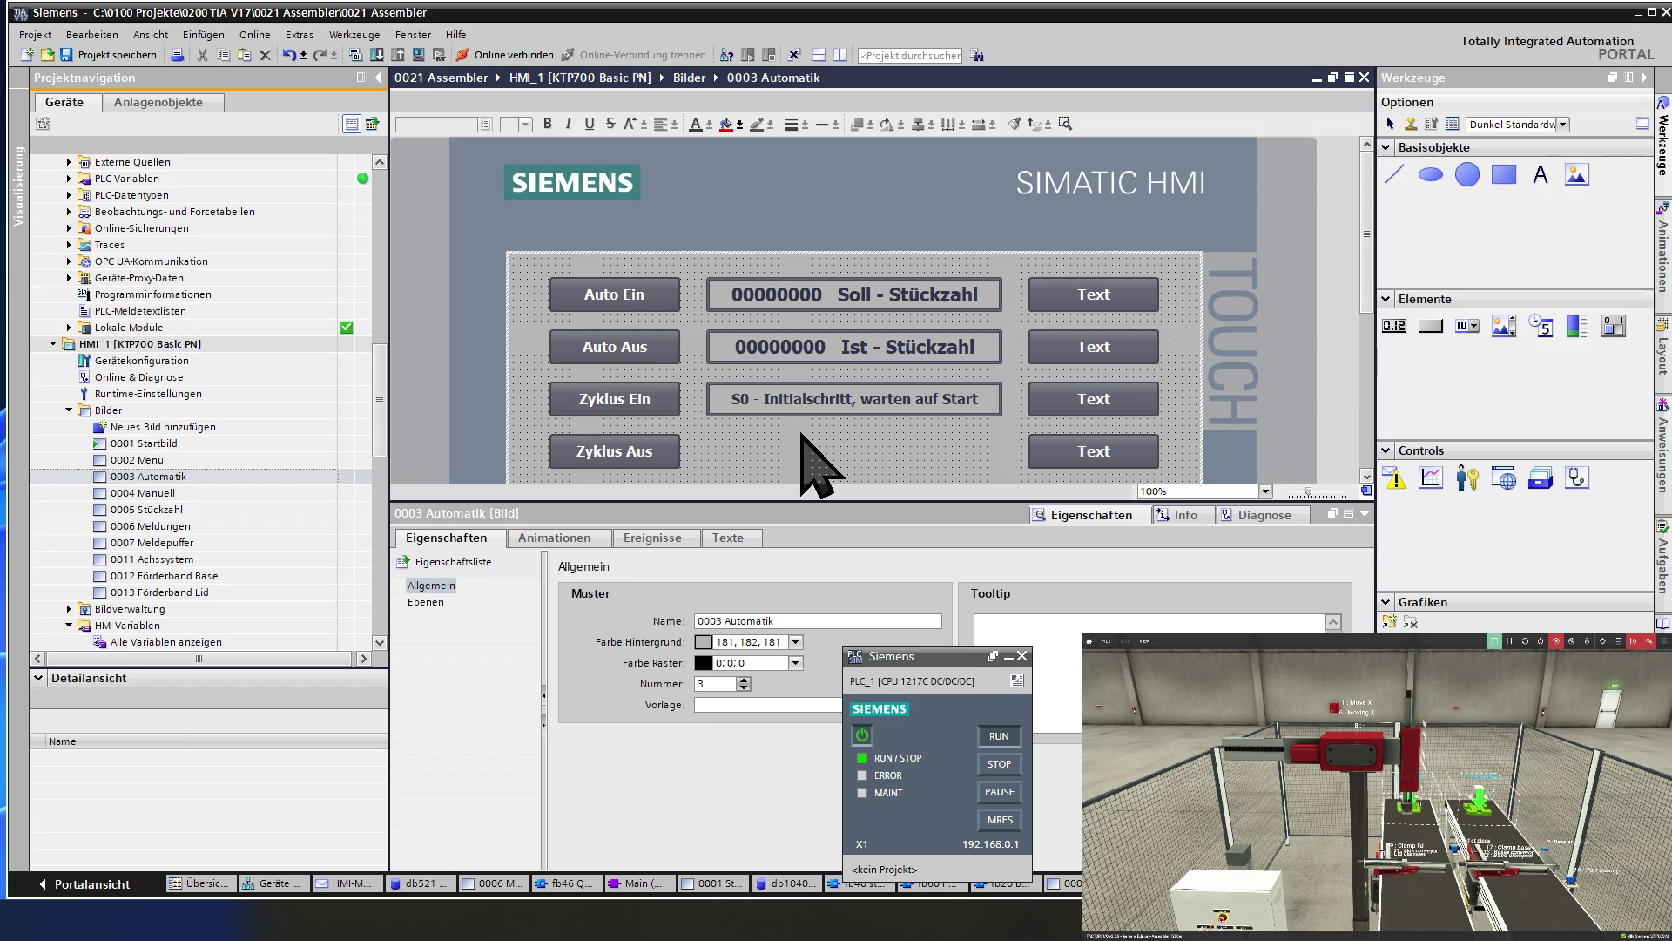
{"action": "scroll", "coordinate": [767, 388], "scroll_direction": "down", "scroll_amount": 3}
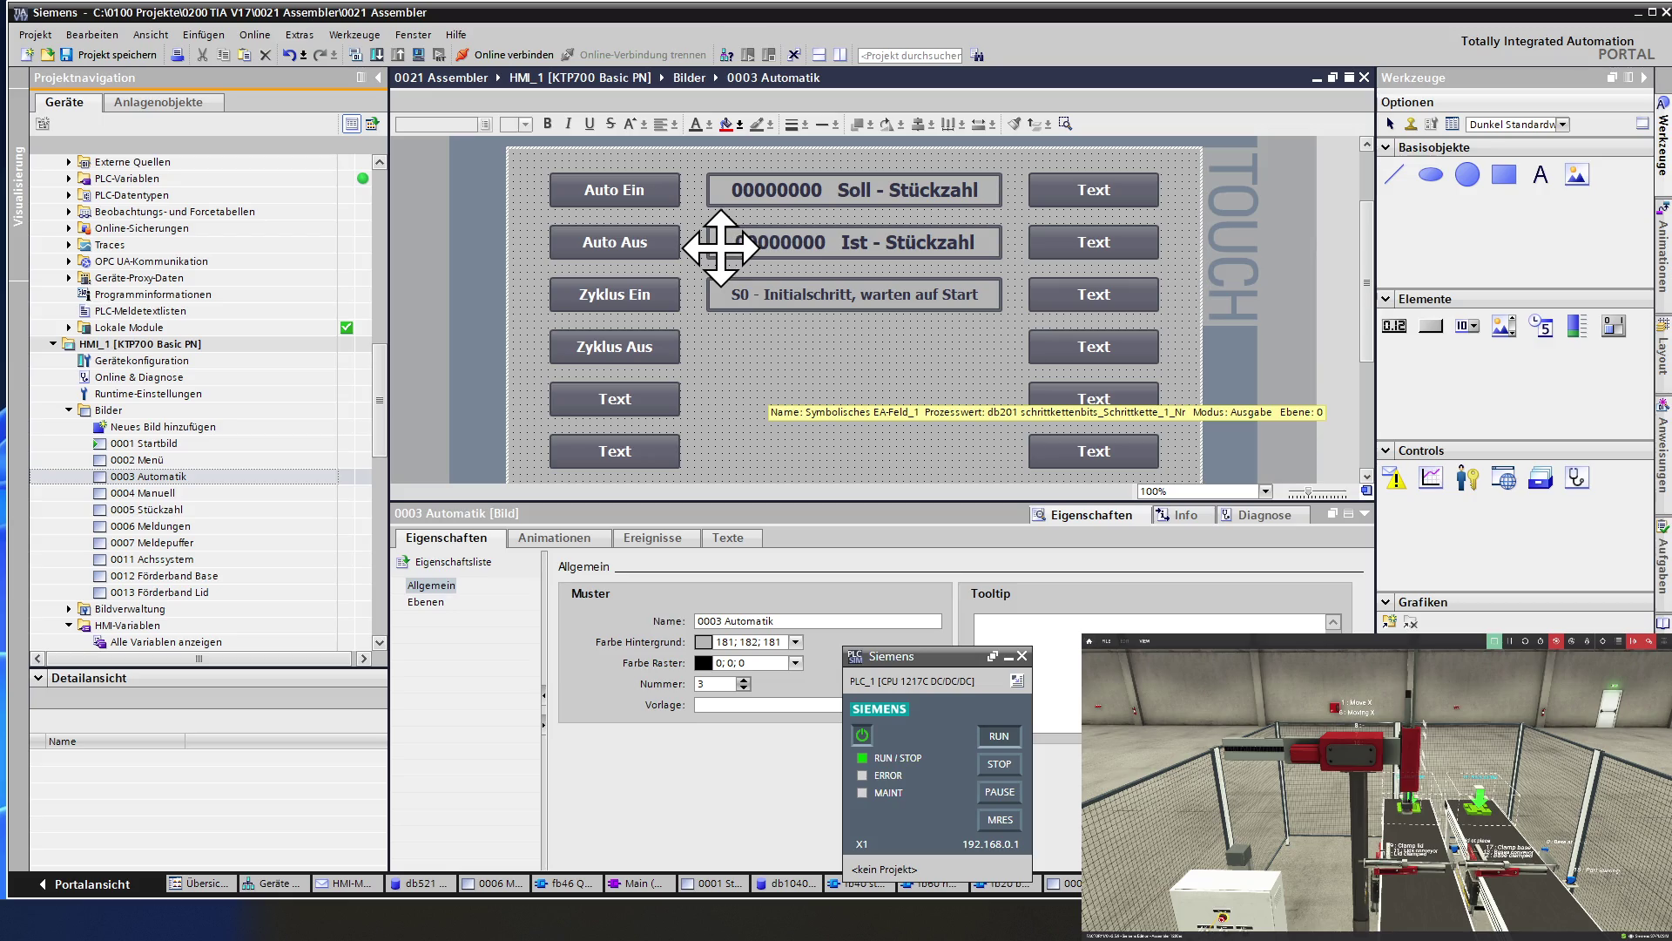
{"action": "left_click", "coordinate": [153, 360]}
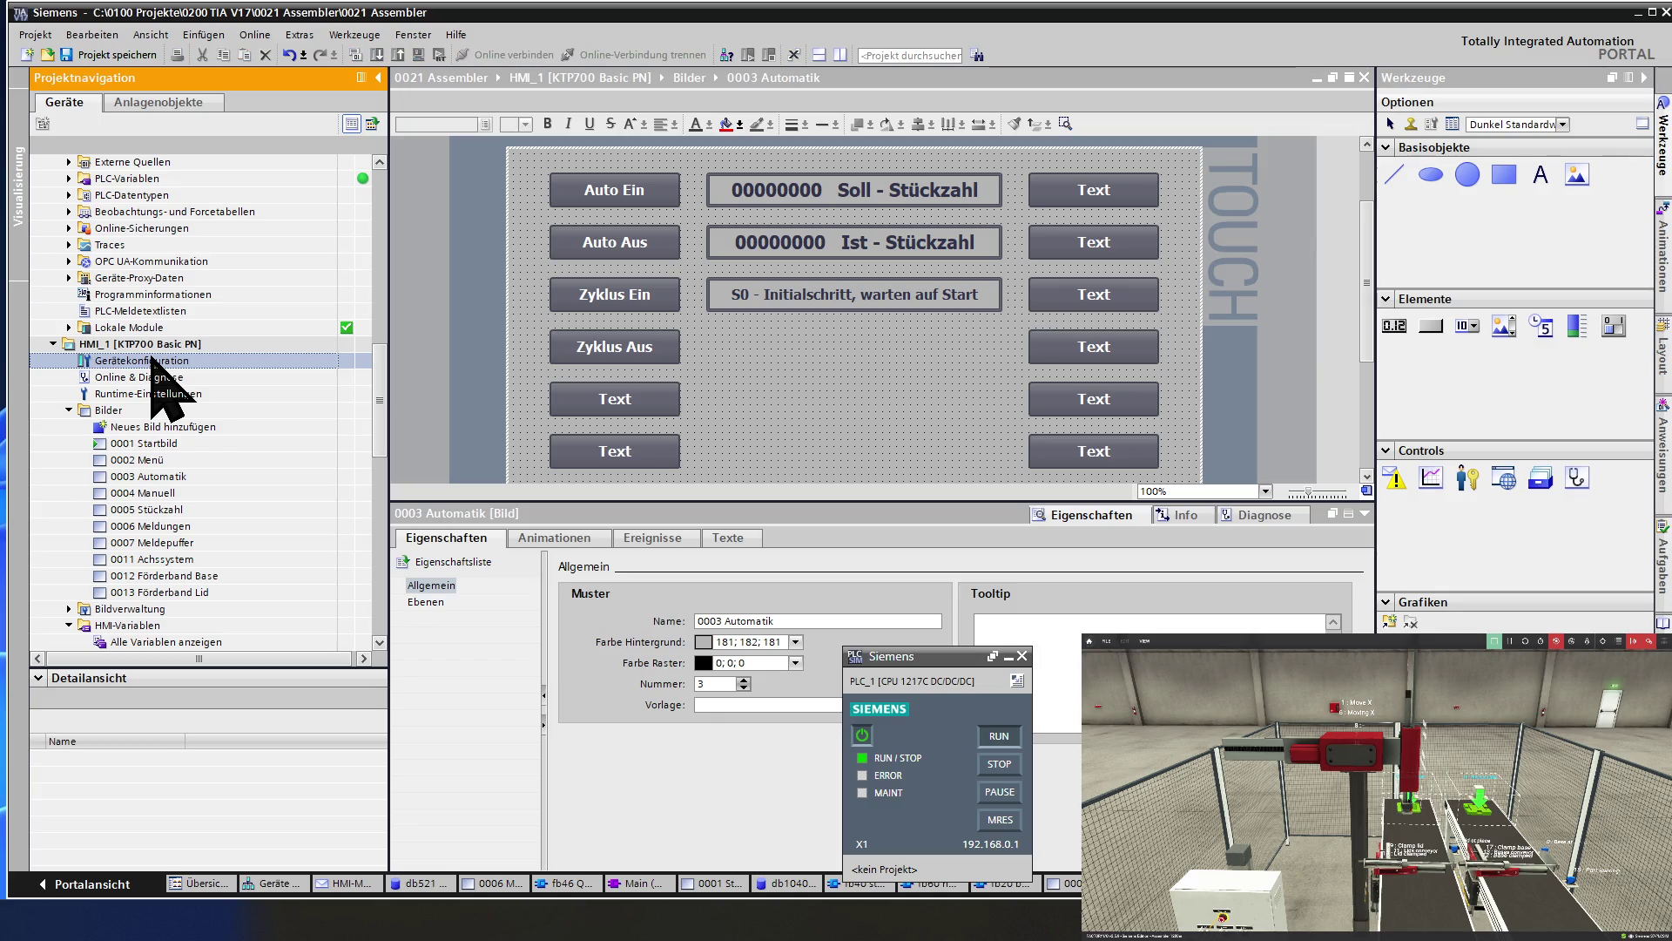
{"action": "scroll", "coordinate": [153, 361], "scroll_direction": "down", "scroll_amount": 1}
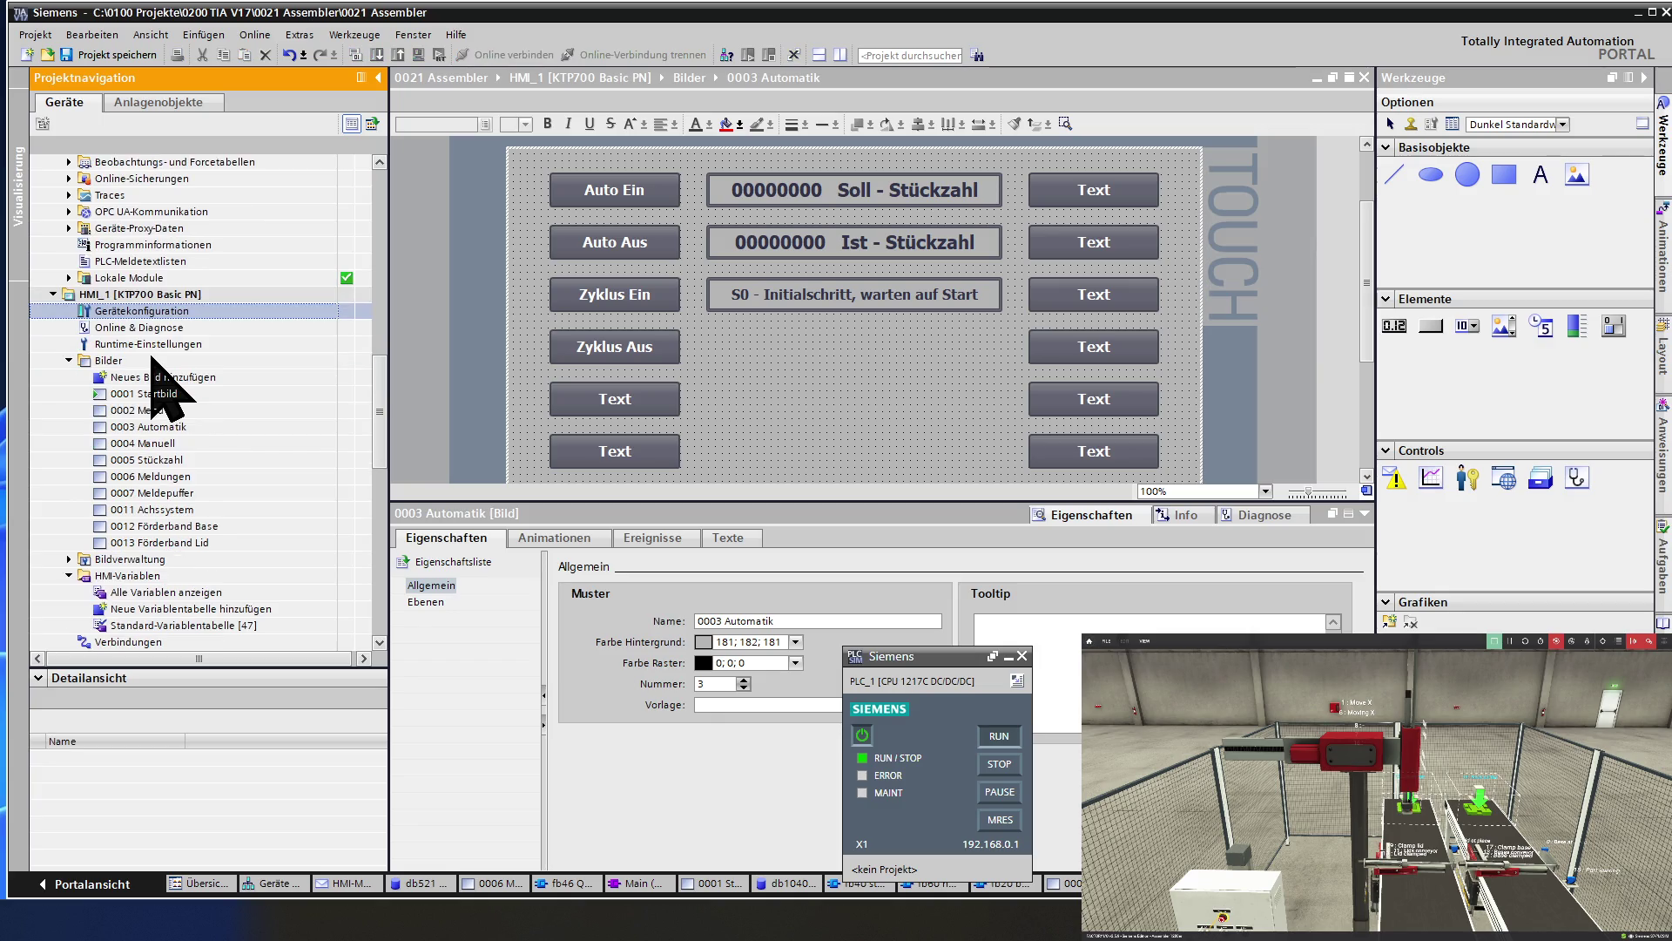
{"action": "left_click", "coordinate": [183, 478]}
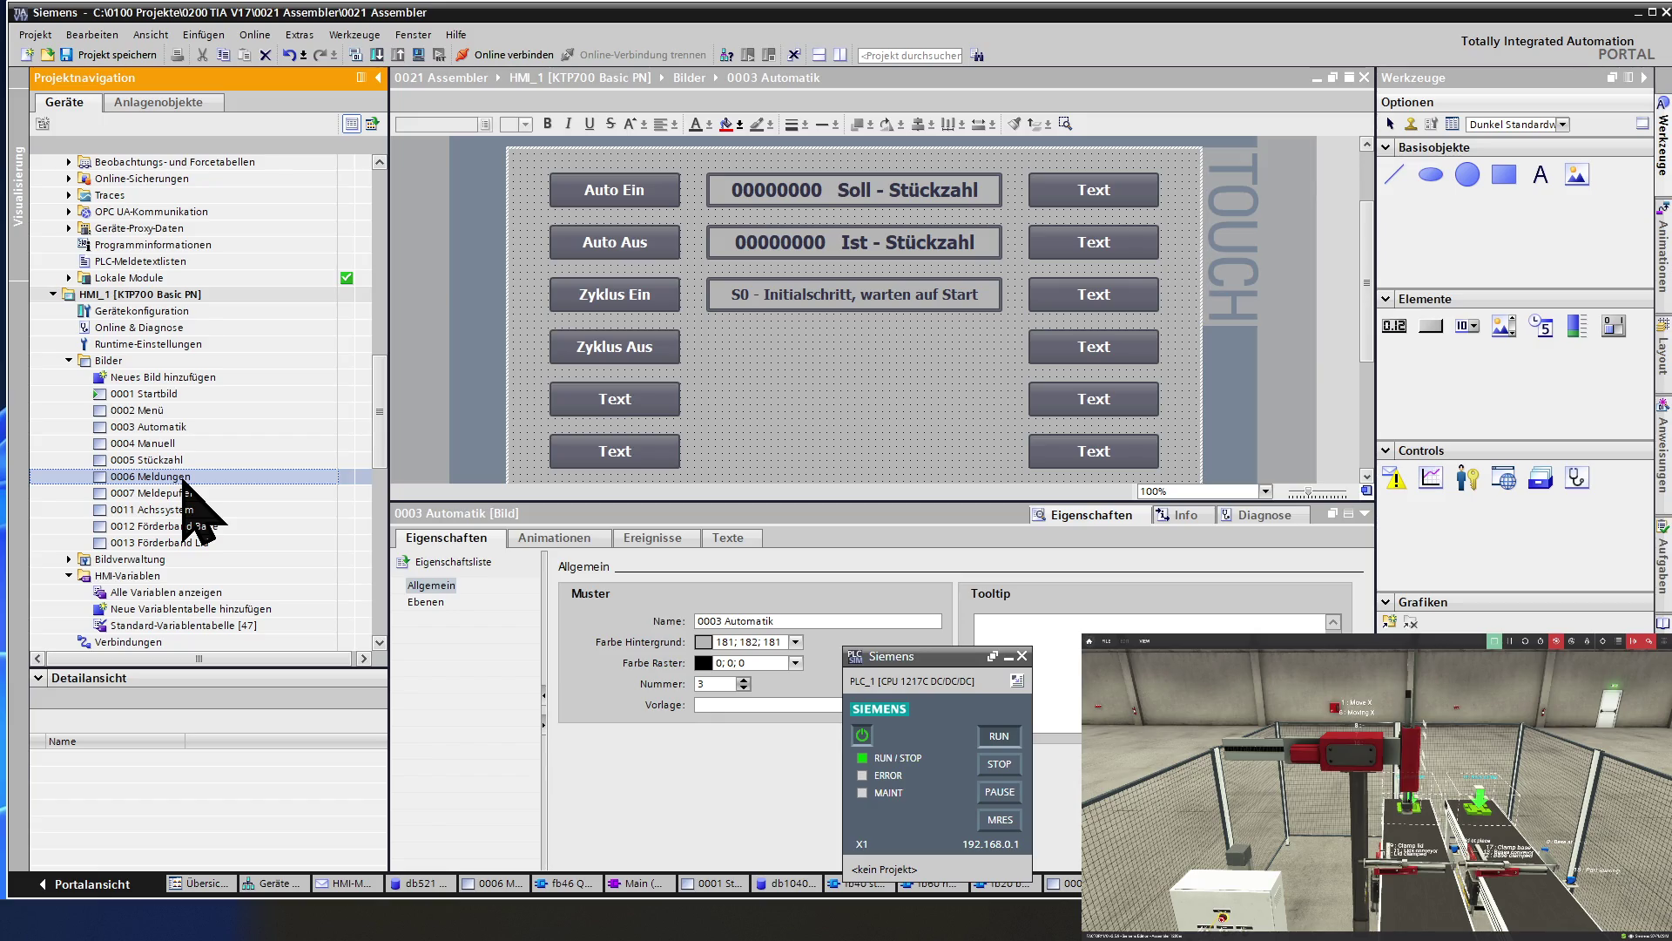
{"action": "scroll", "coordinate": [181, 478], "scroll_direction": "down", "scroll_amount": 4}
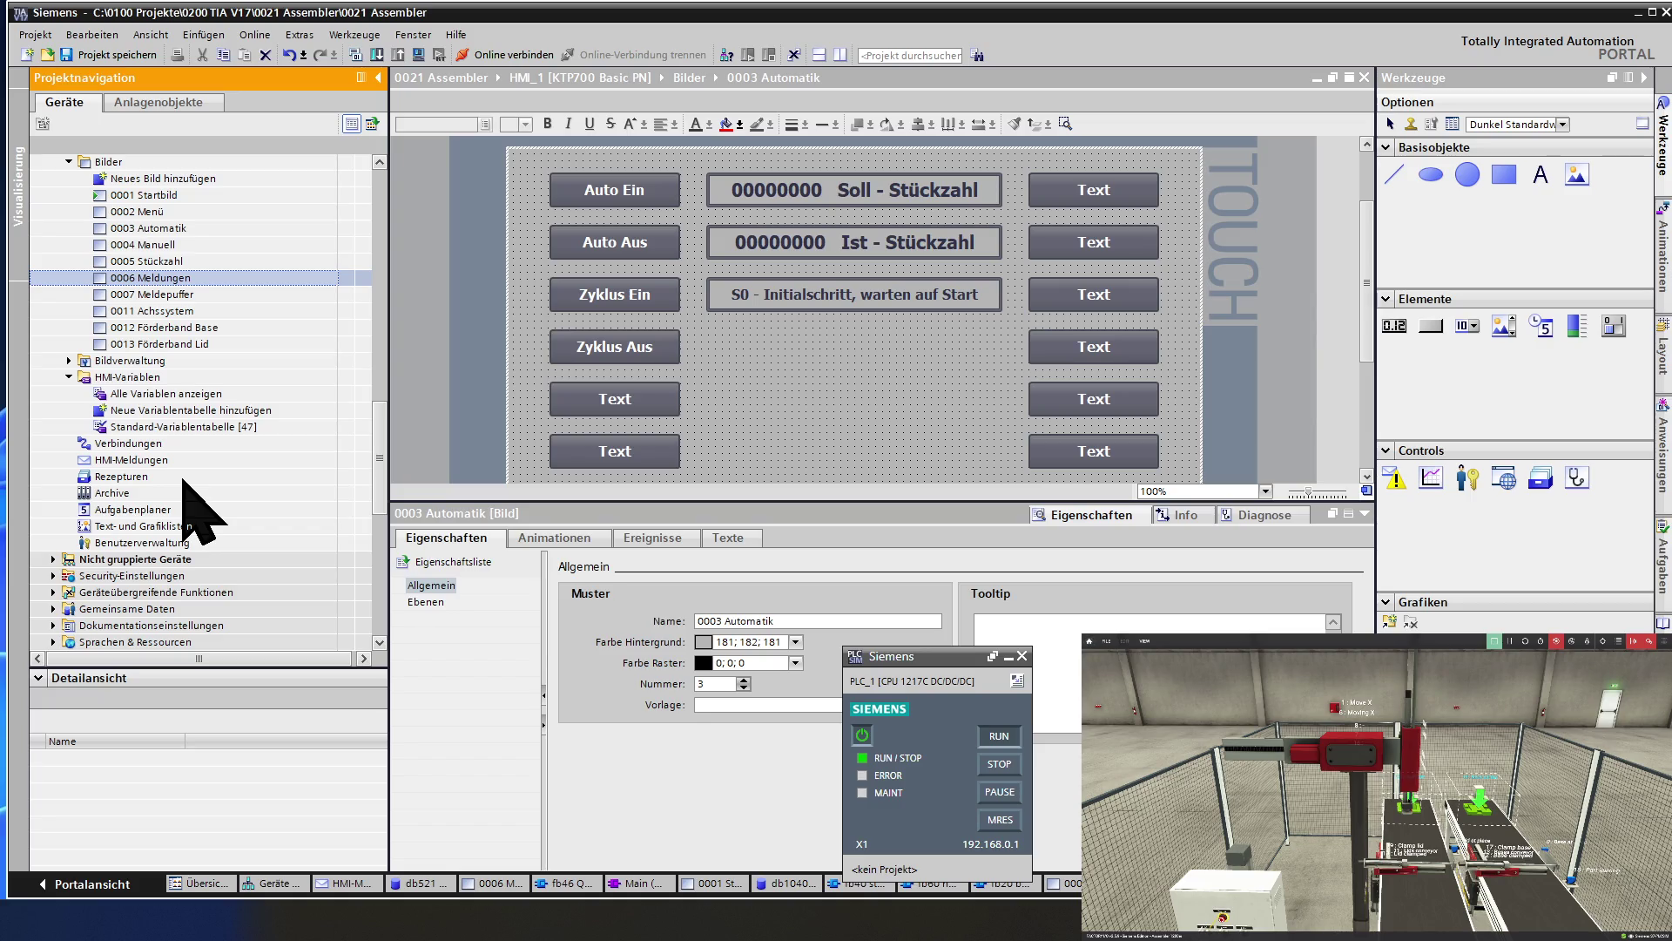
{"action": "scroll", "coordinate": [183, 479], "scroll_direction": "down", "scroll_amount": 1}
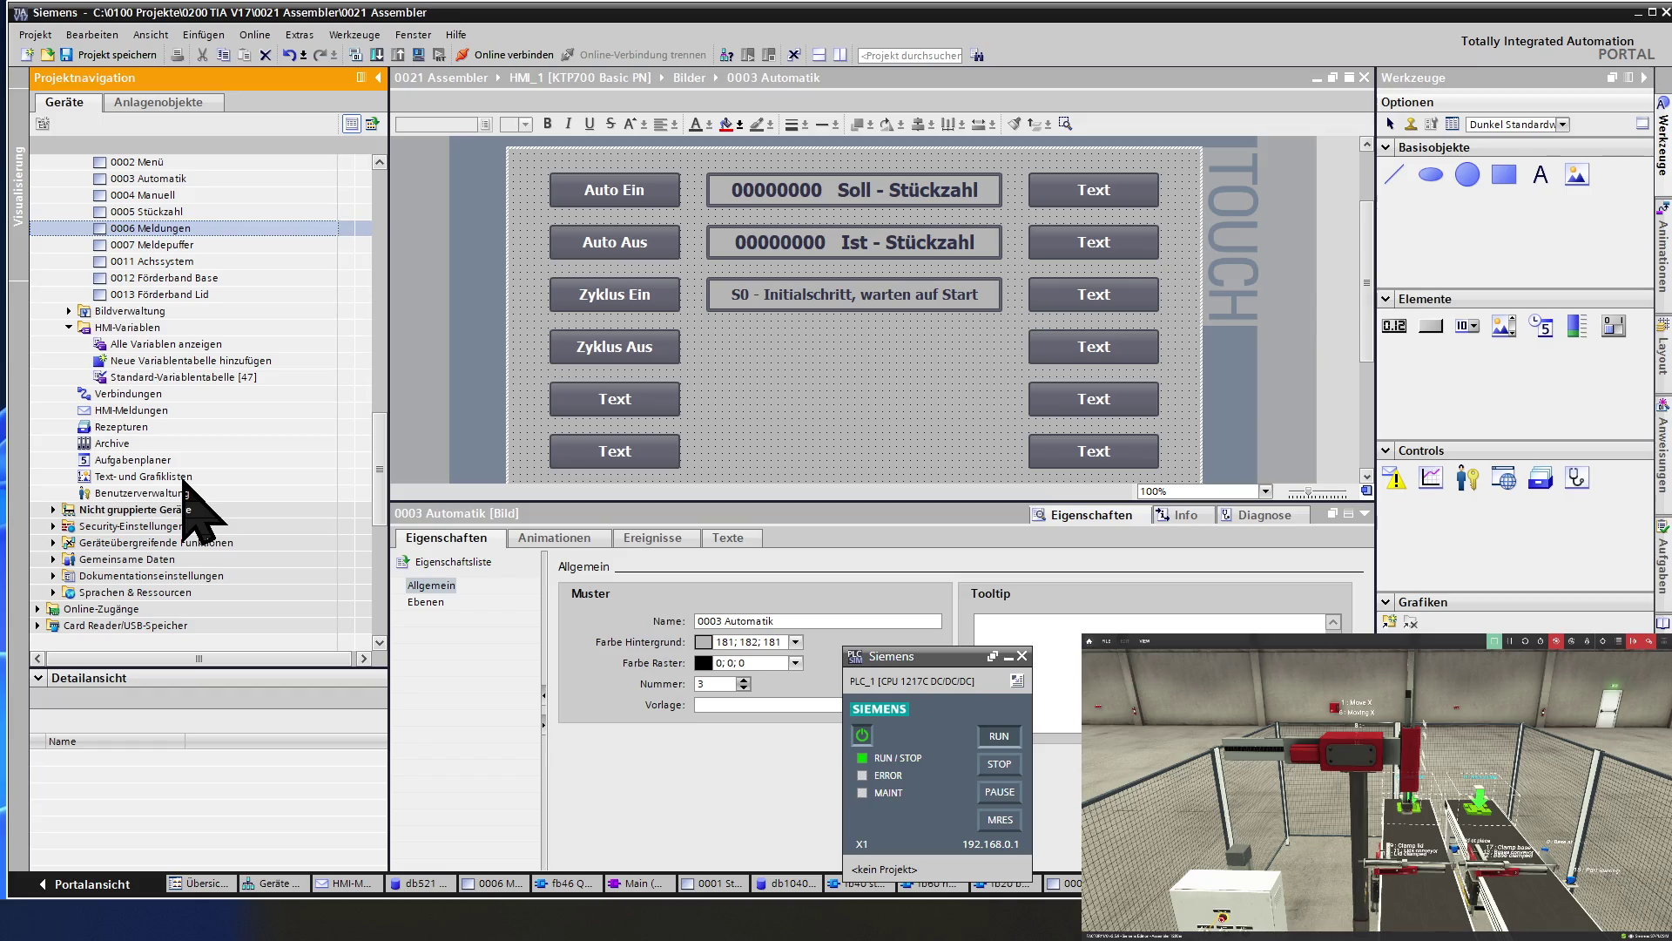
{"action": "left_click", "coordinate": [153, 411]}
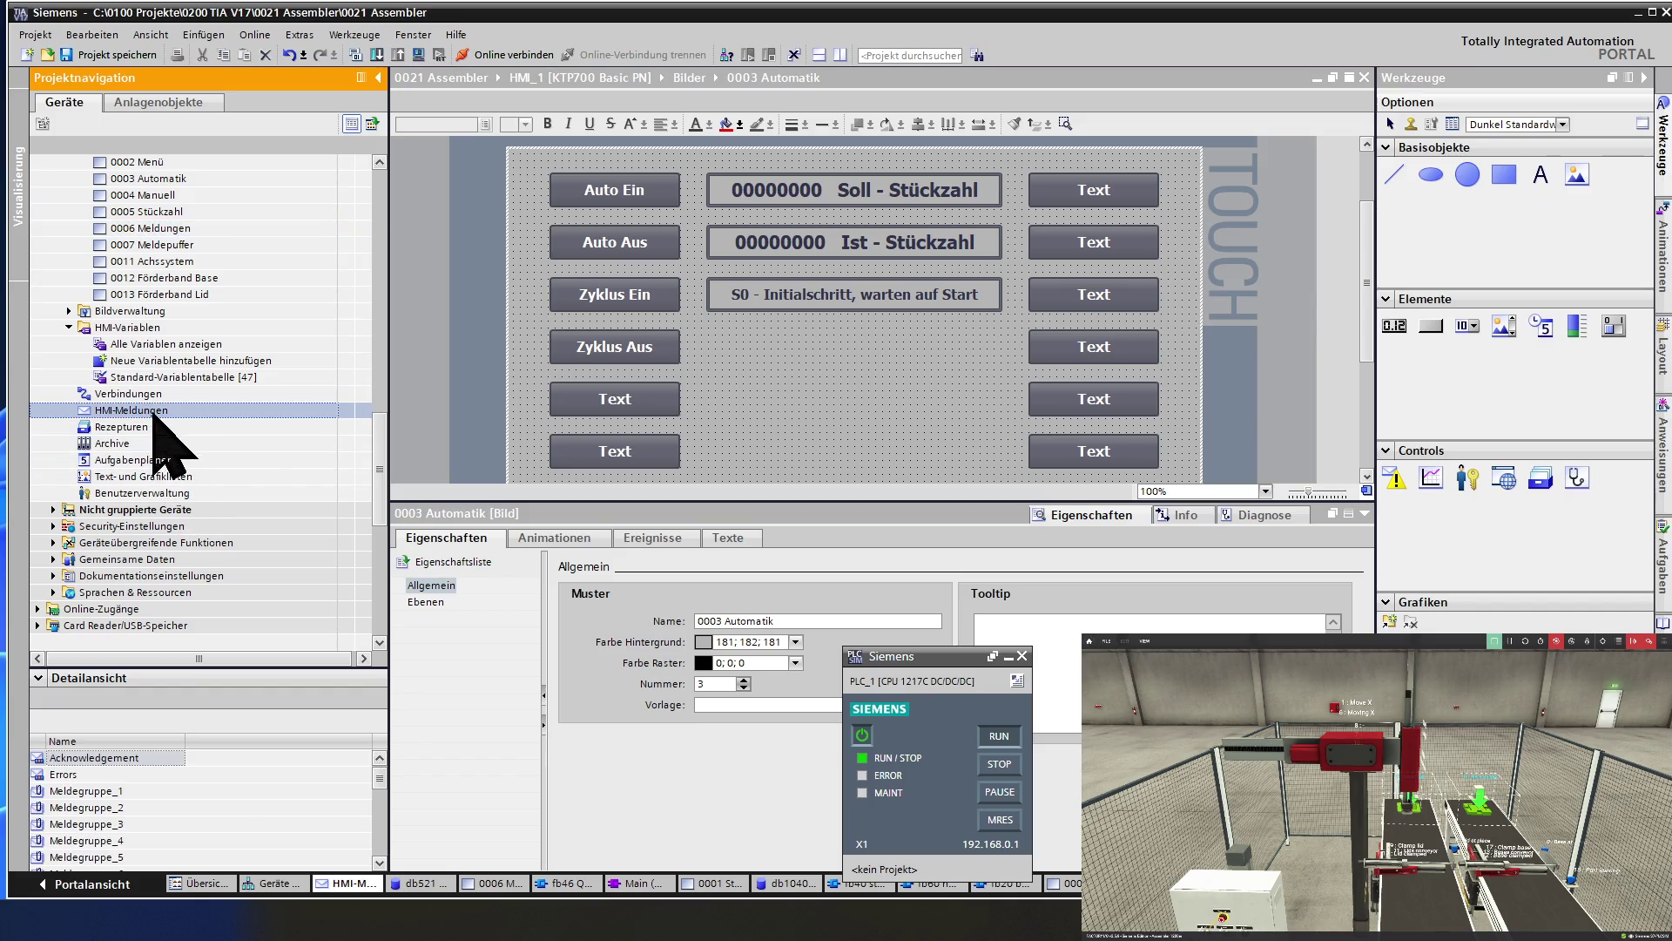
Open HMI-Meldungen, select bit alarm 001 Stückzahl erreicht and show its Ereignisse.
{"action": "double_click", "coordinate": [153, 412]}
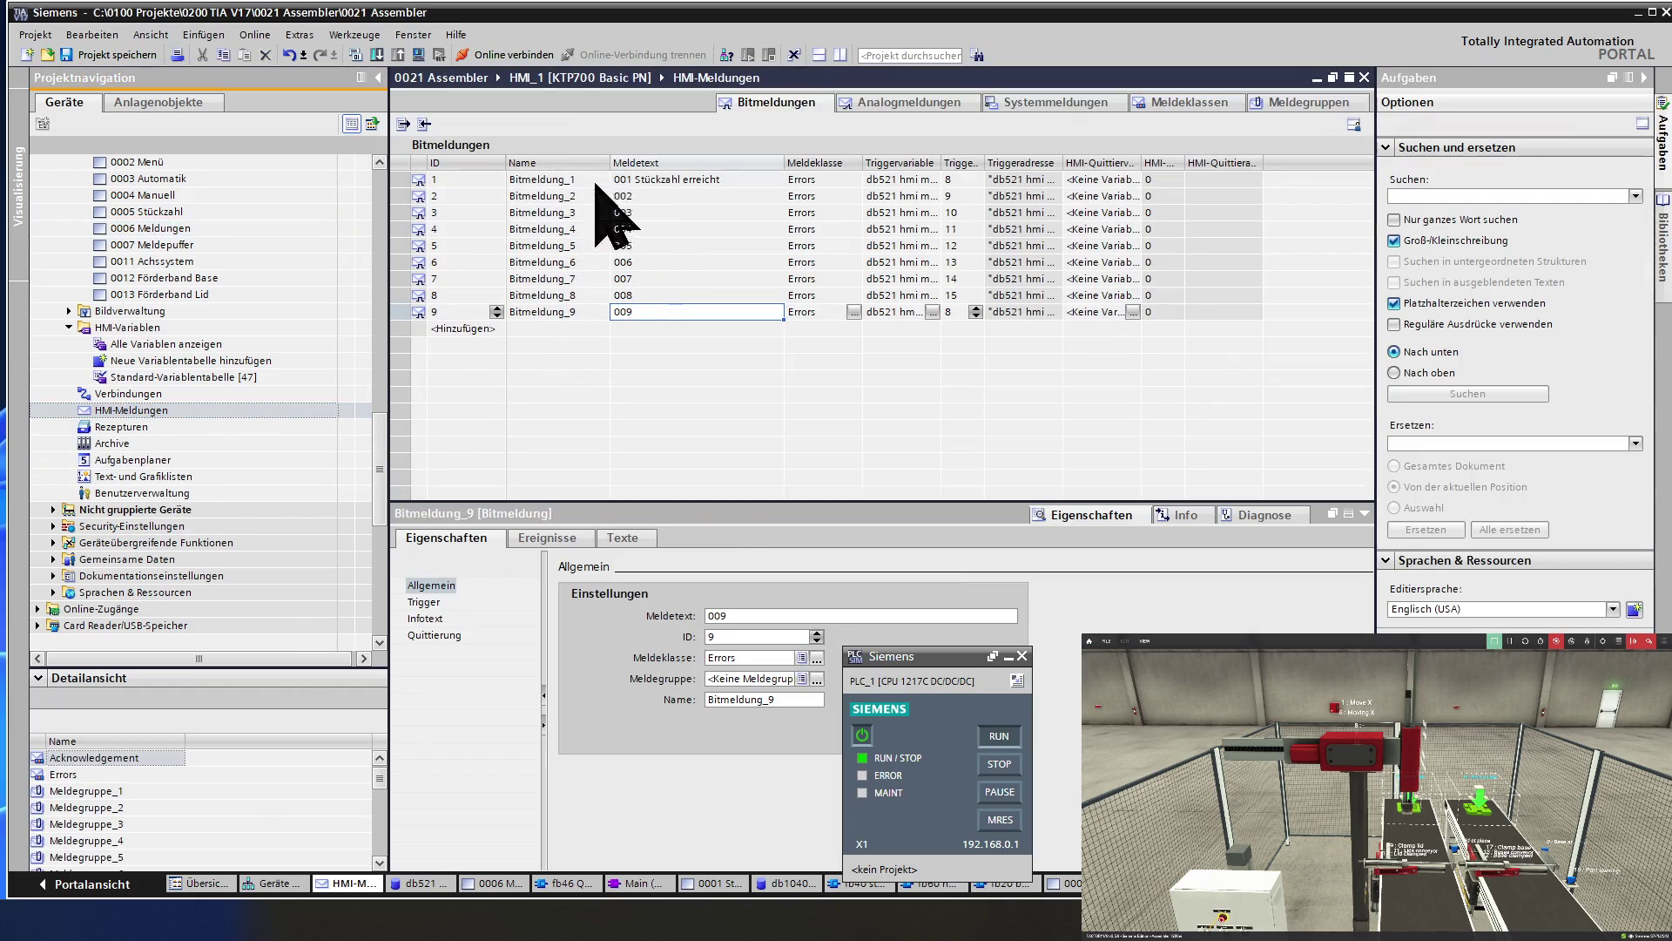
{"action": "left_click", "coordinate": [396, 180]}
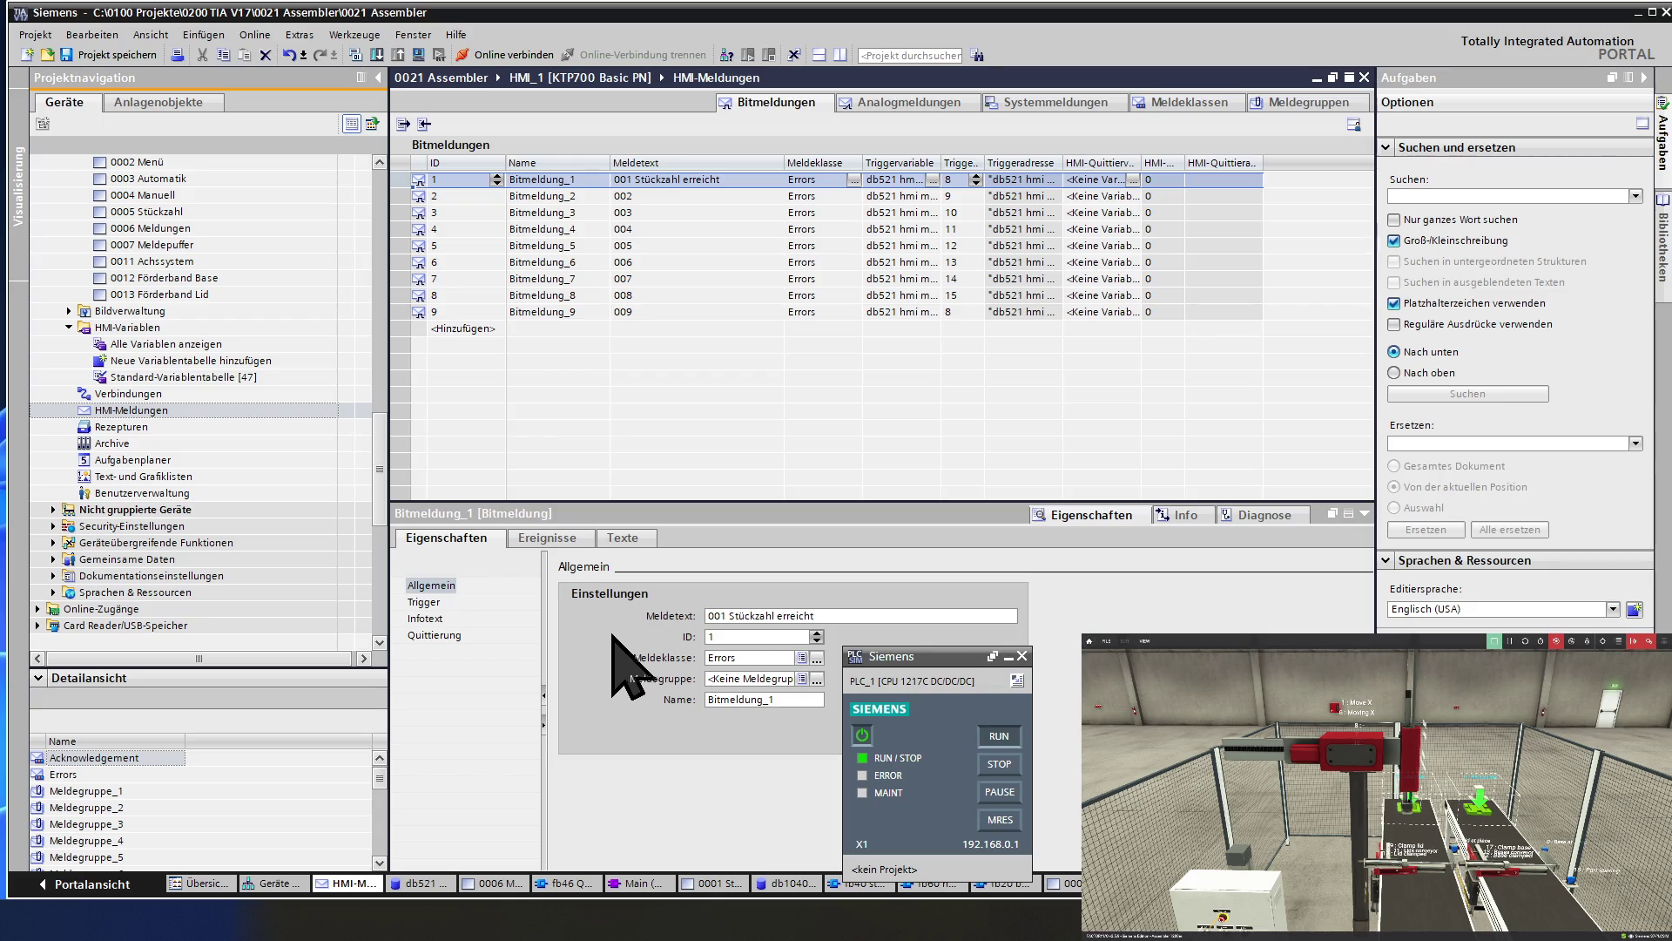
{"action": "left_click", "coordinate": [545, 539]}
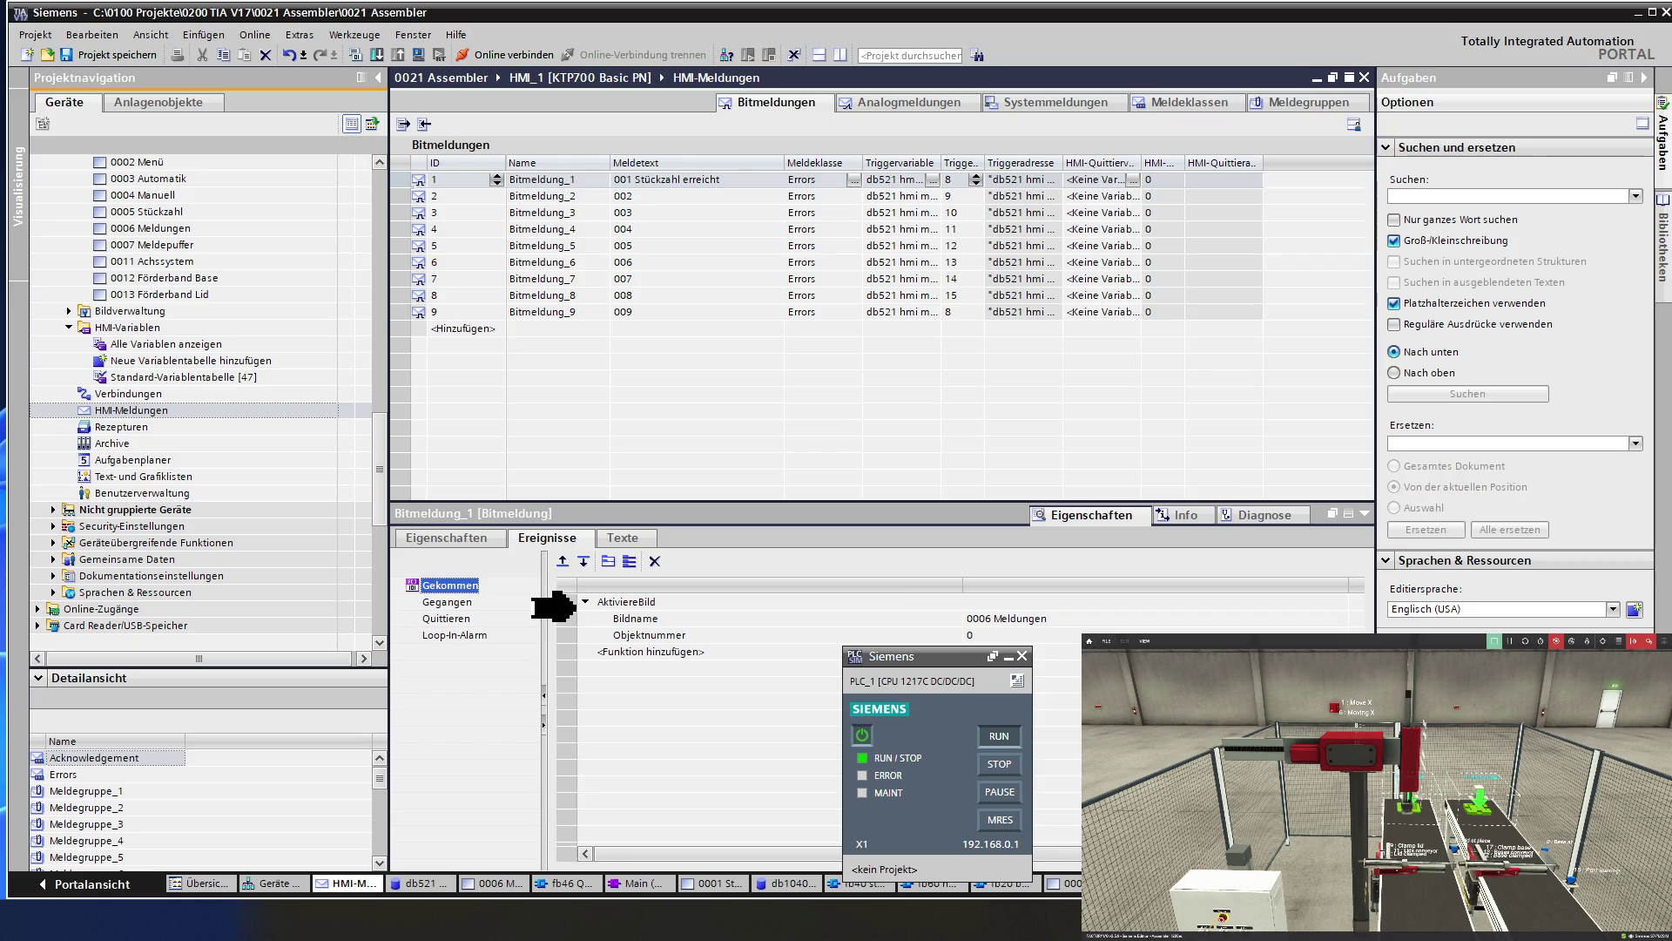
Change the alarm's AktiviereBild screen name from 0006 Meldungen to 0005 Stückzahl.
{"action": "left_click", "coordinate": [1095, 619]}
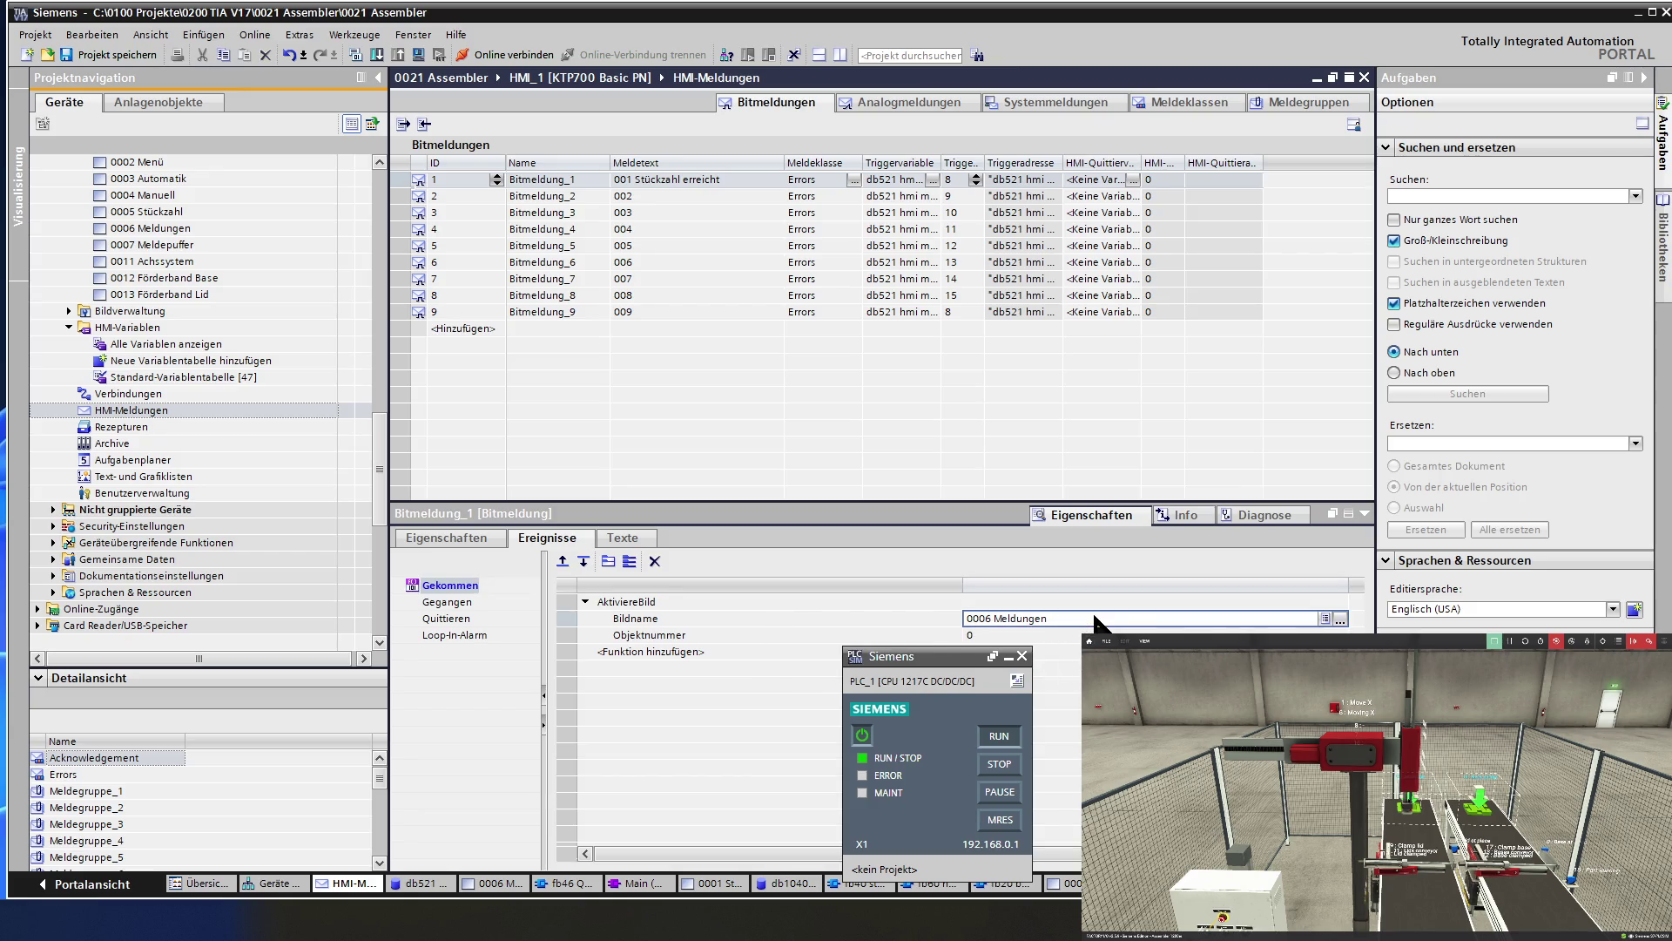
{"action": "left_click", "coordinate": [1340, 618]}
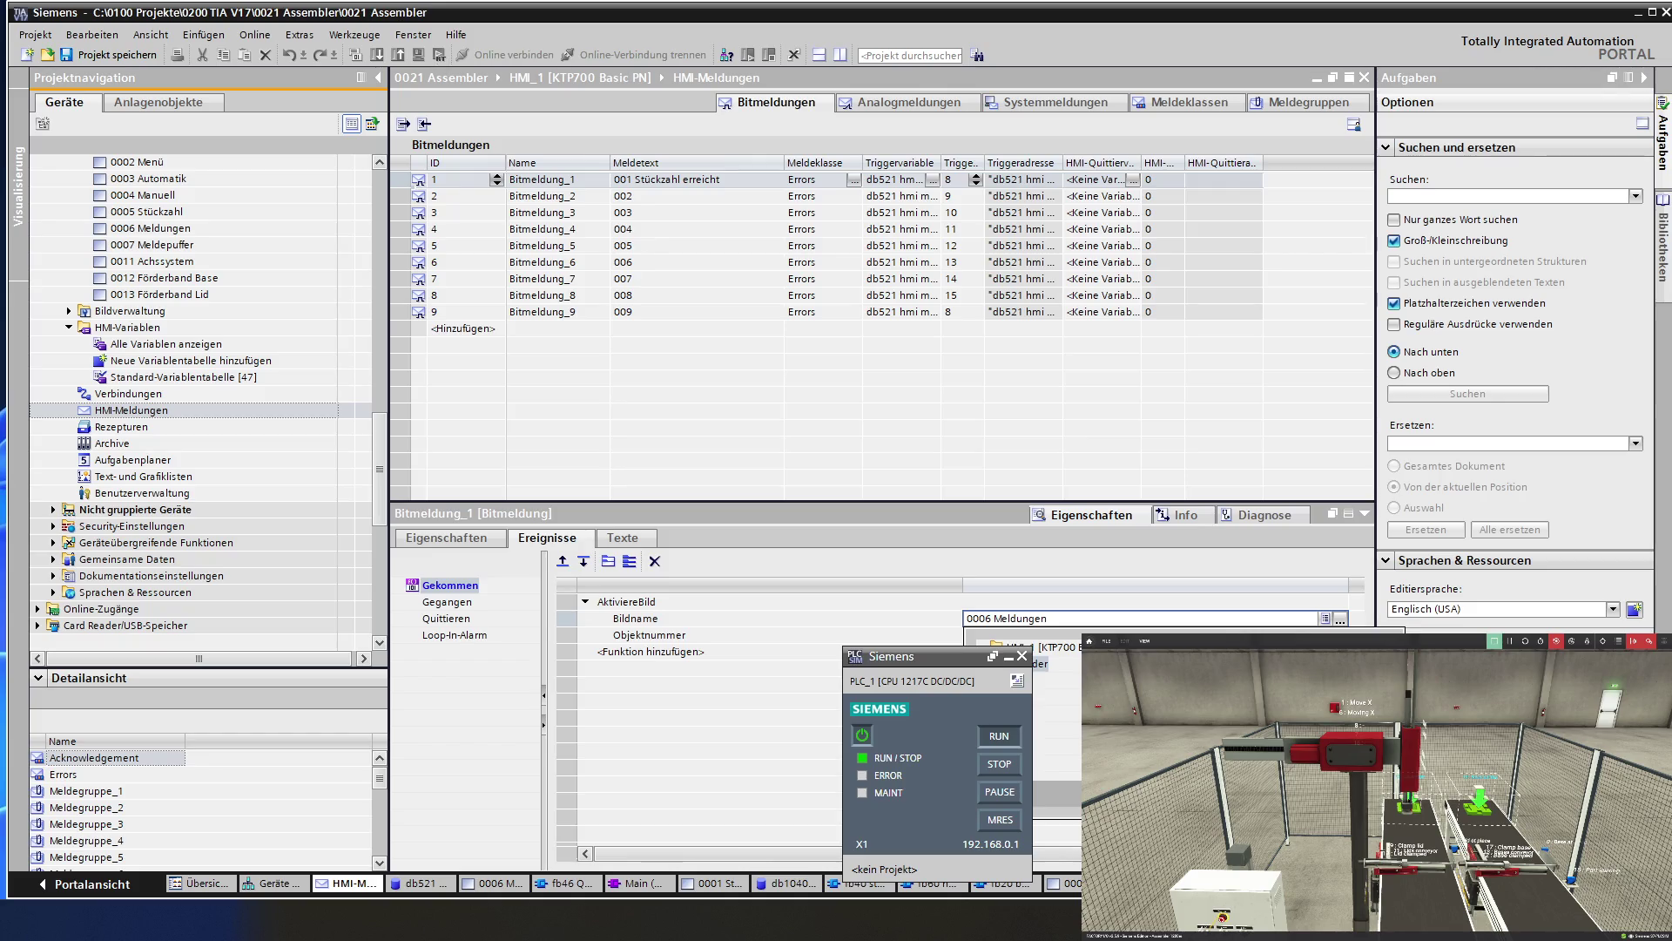
{"action": "key", "text": "Return"}
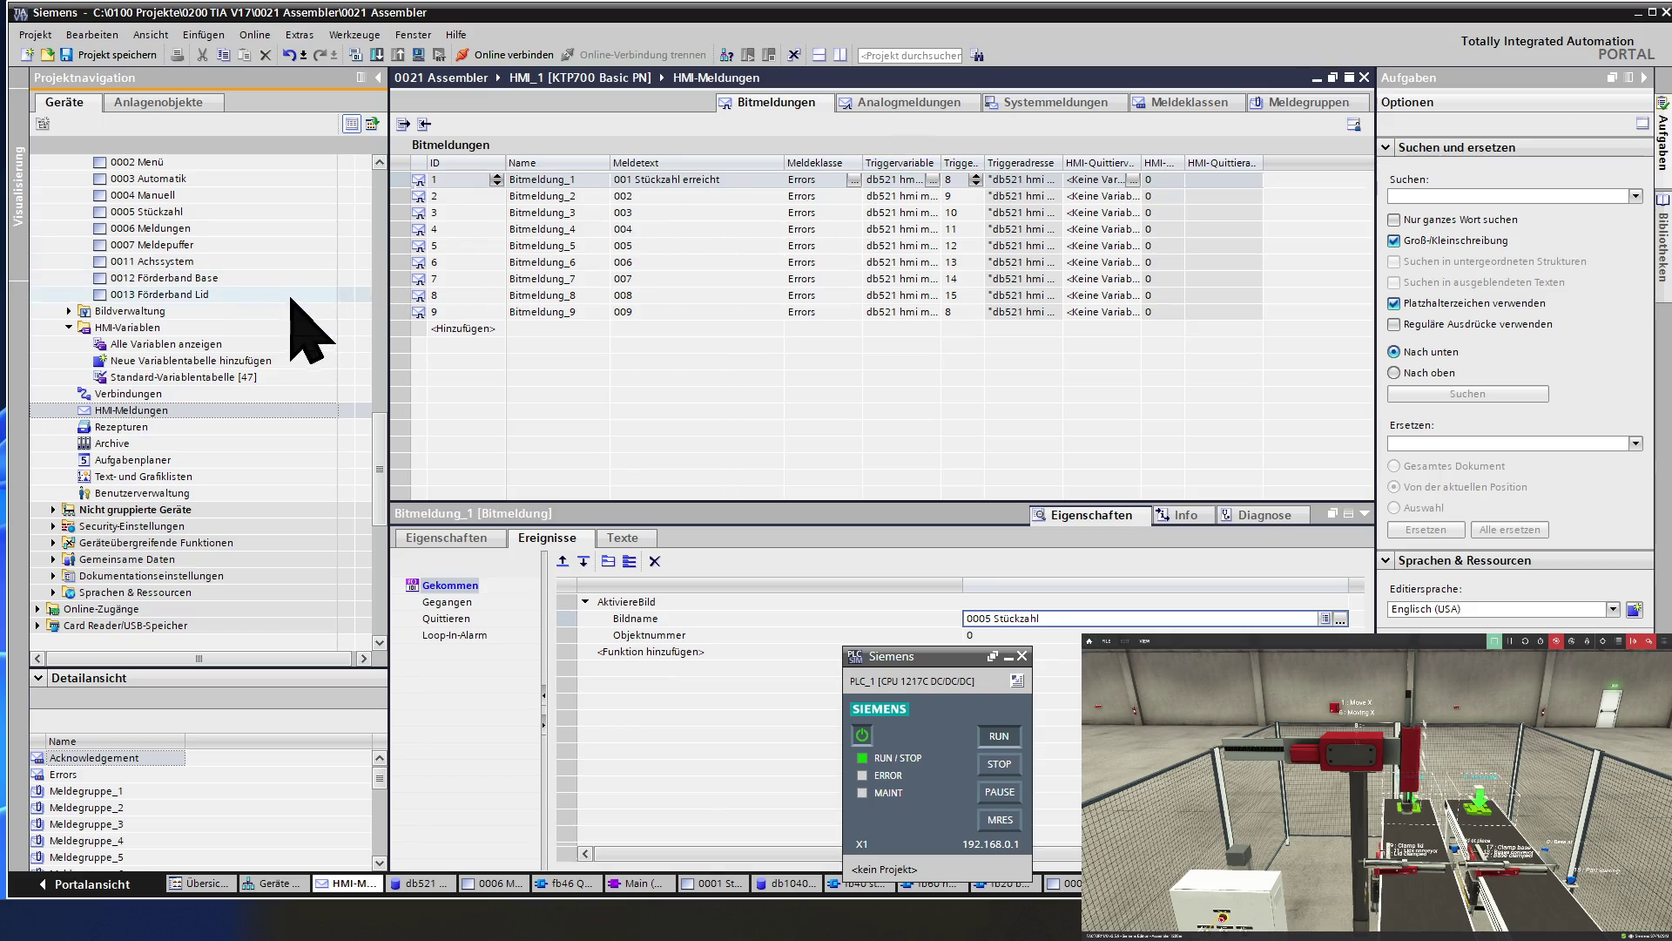
Return to the project tree and scroll up through the project items.
{"action": "left_click", "coordinate": [201, 294]}
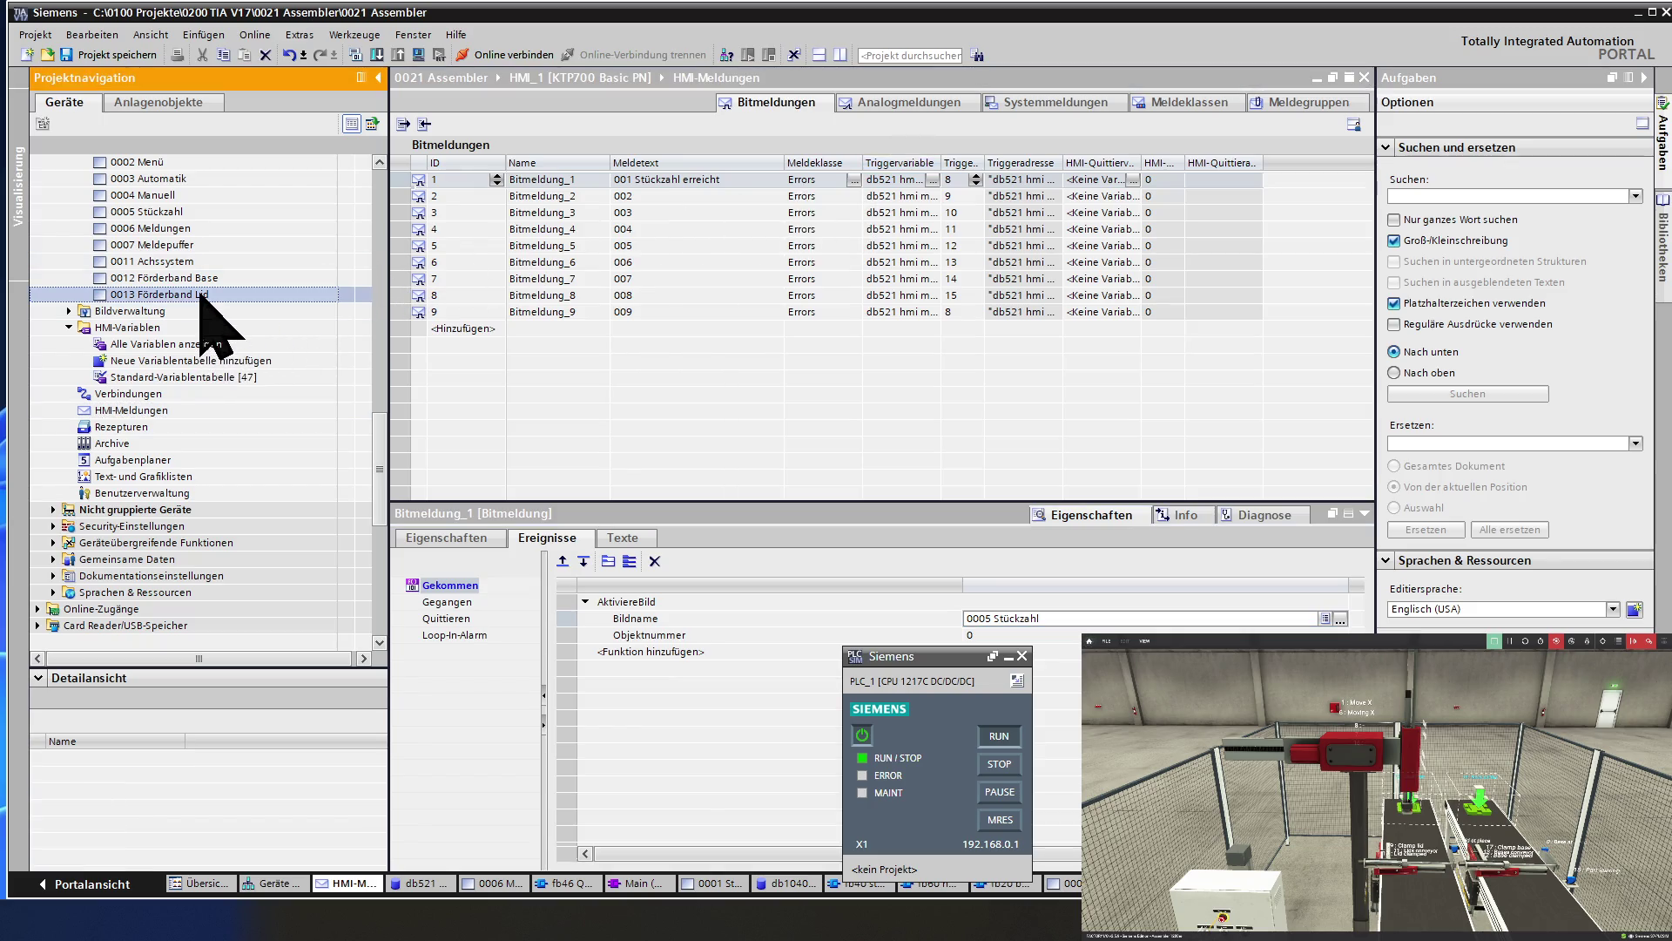
{"action": "scroll", "coordinate": [200, 294], "scroll_direction": "up", "scroll_amount": 1}
{"action": "scroll", "coordinate": [200, 294], "scroll_direction": "up", "scroll_amount": 1}
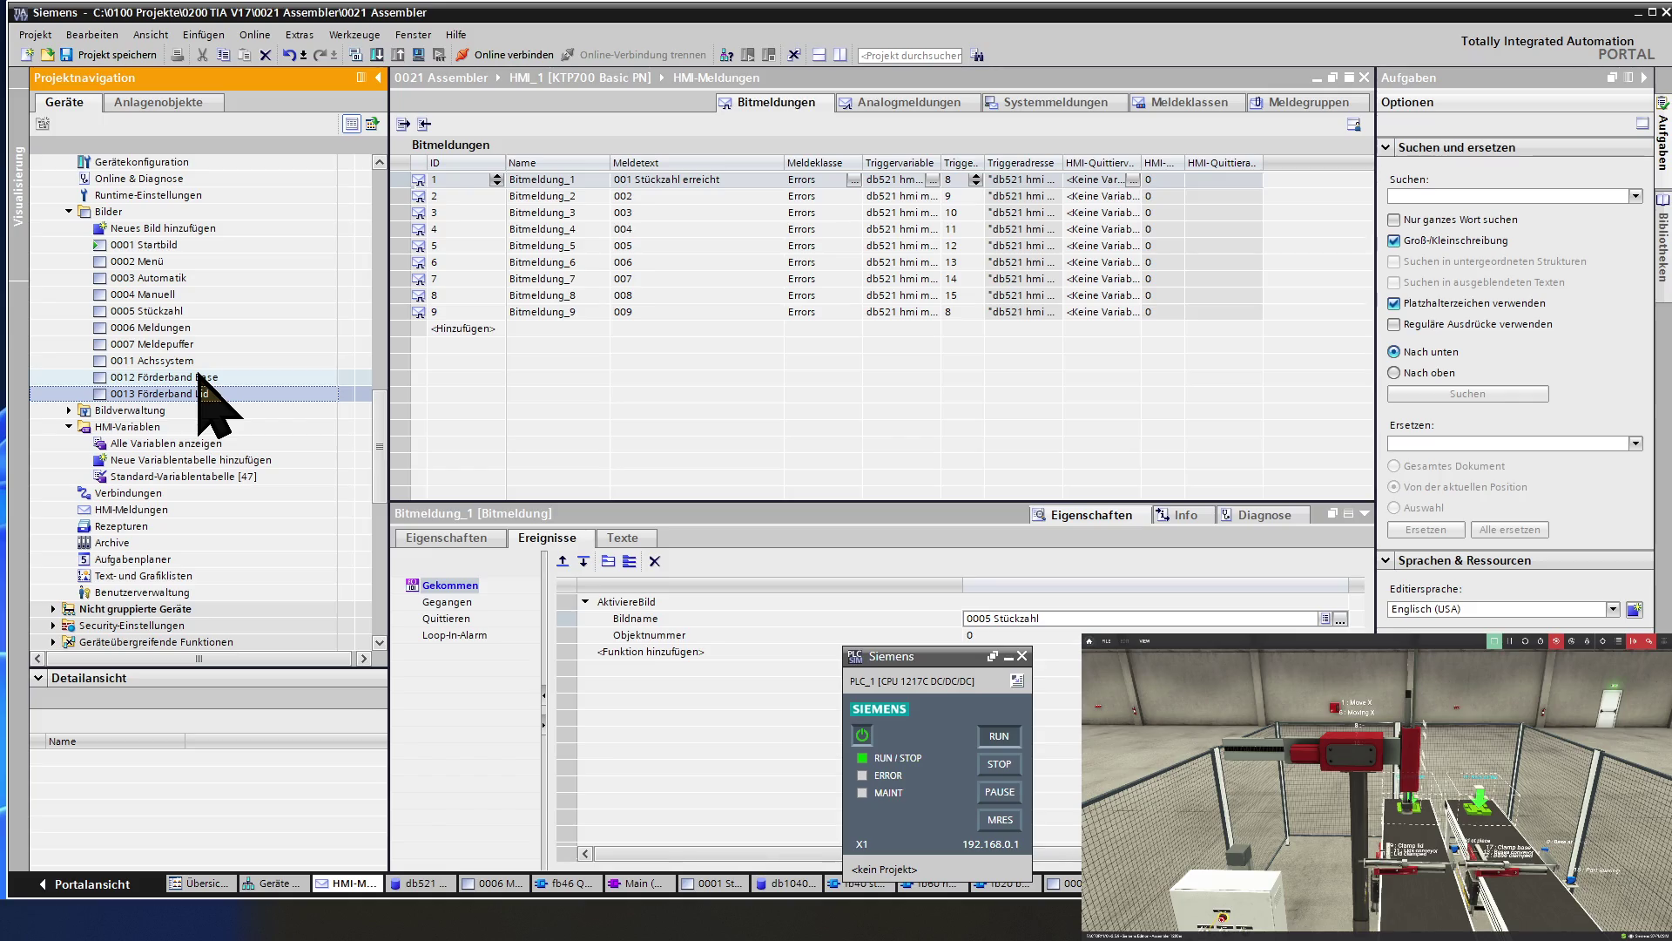
{"action": "scroll", "coordinate": [201, 381], "scroll_direction": "up", "scroll_amount": 15}
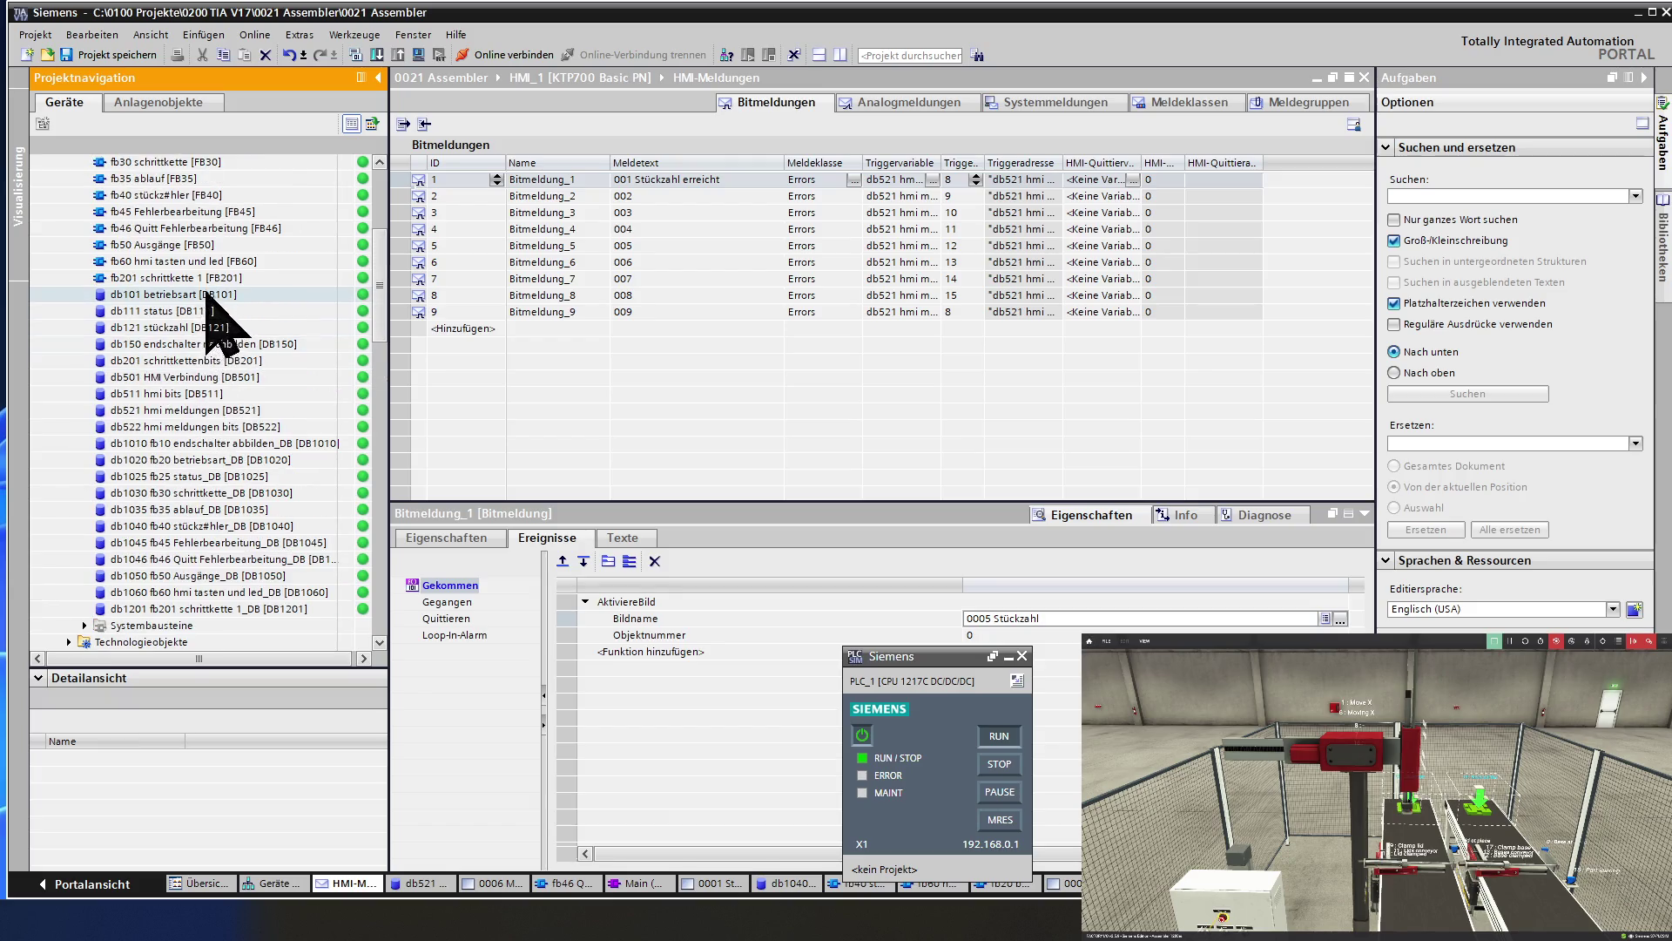
Open fb60 and append ', ist deaktiviert, wird bei der hmi meldung ausgelöst' to Netzwerk 2's title.
{"action": "double_click", "coordinate": [212, 261]}
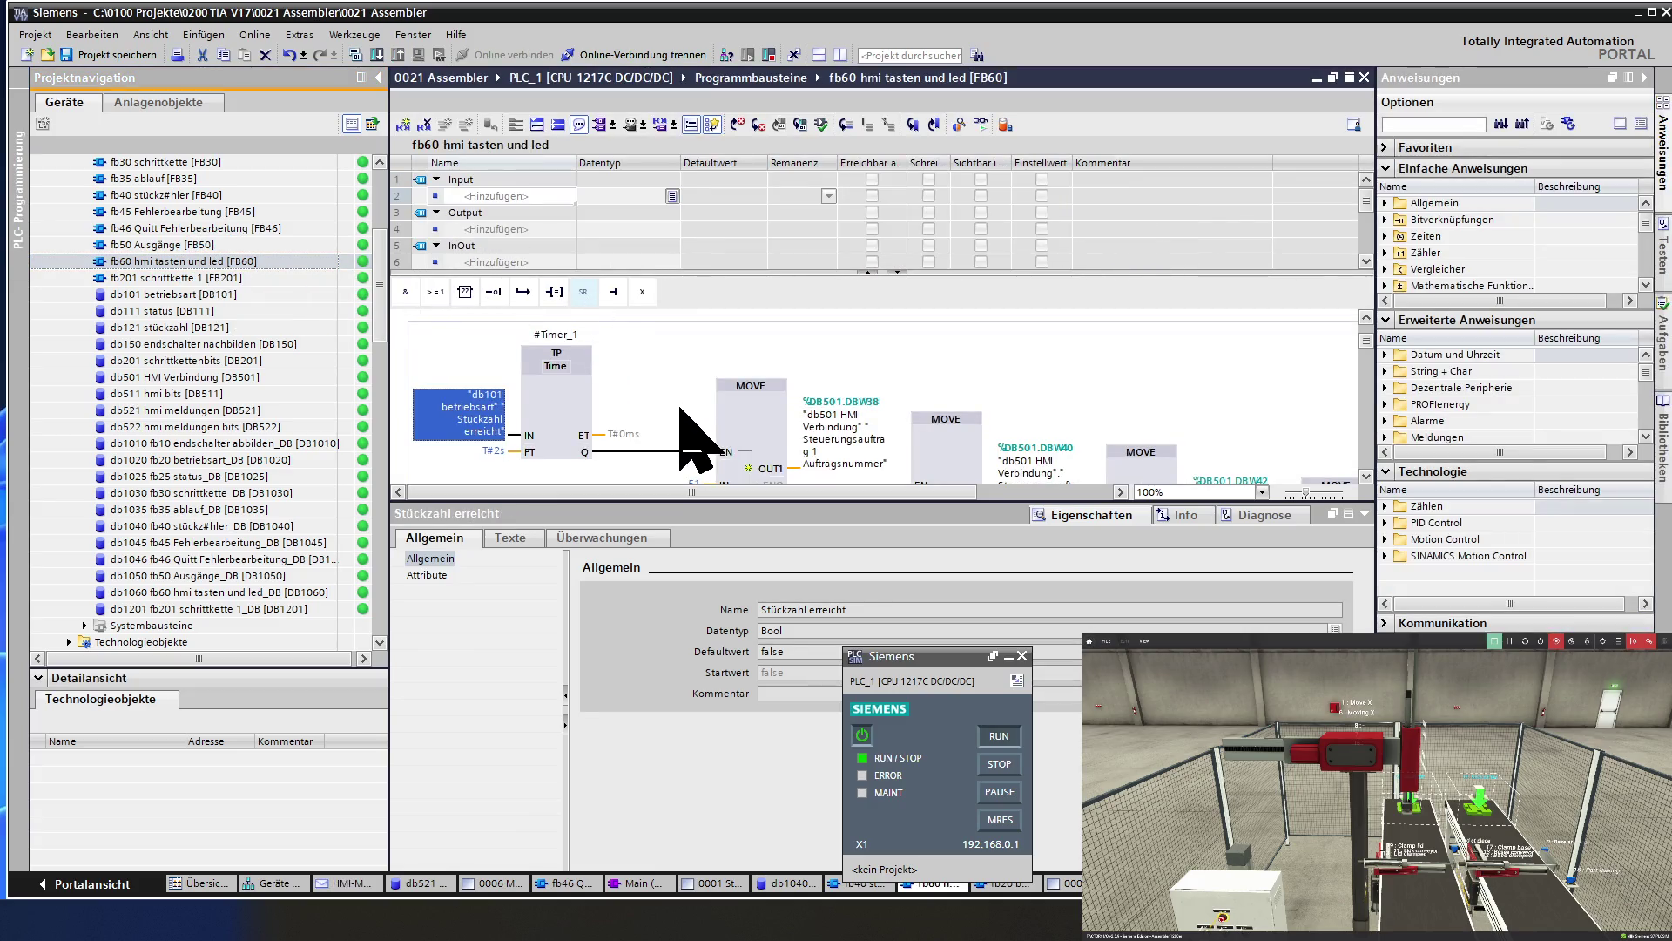
{"action": "scroll", "coordinate": [691, 429], "scroll_direction": "up", "scroll_amount": 3}
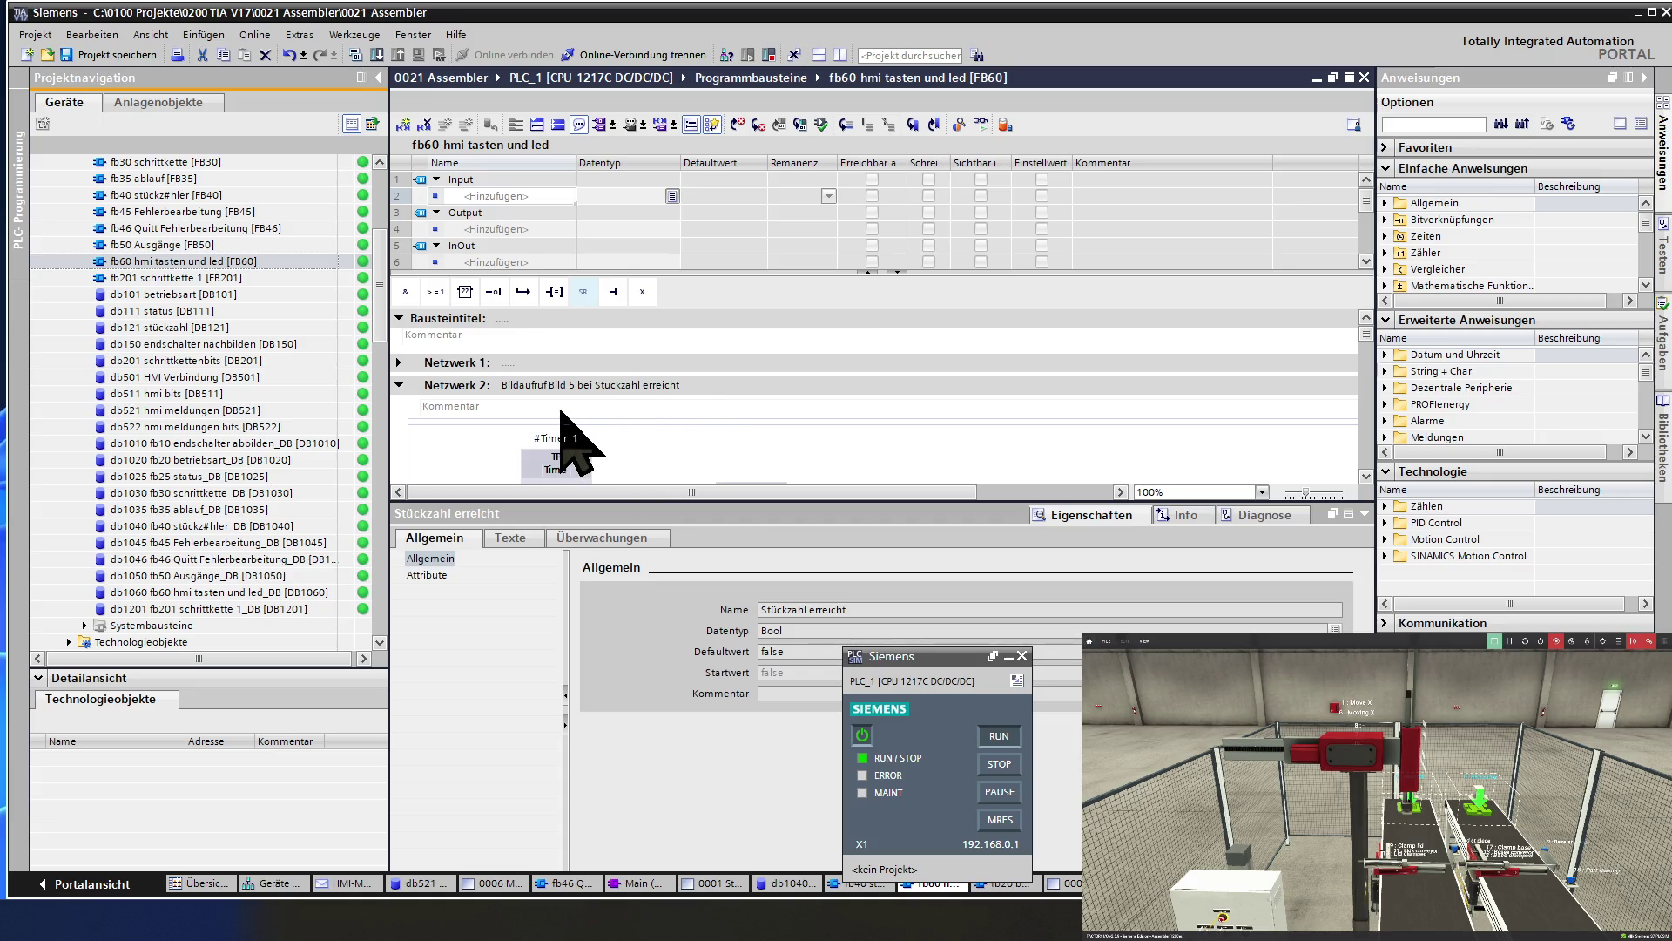
{"action": "left_click", "coordinate": [725, 388]}
{"action": "left_click", "coordinate": [724, 388]}
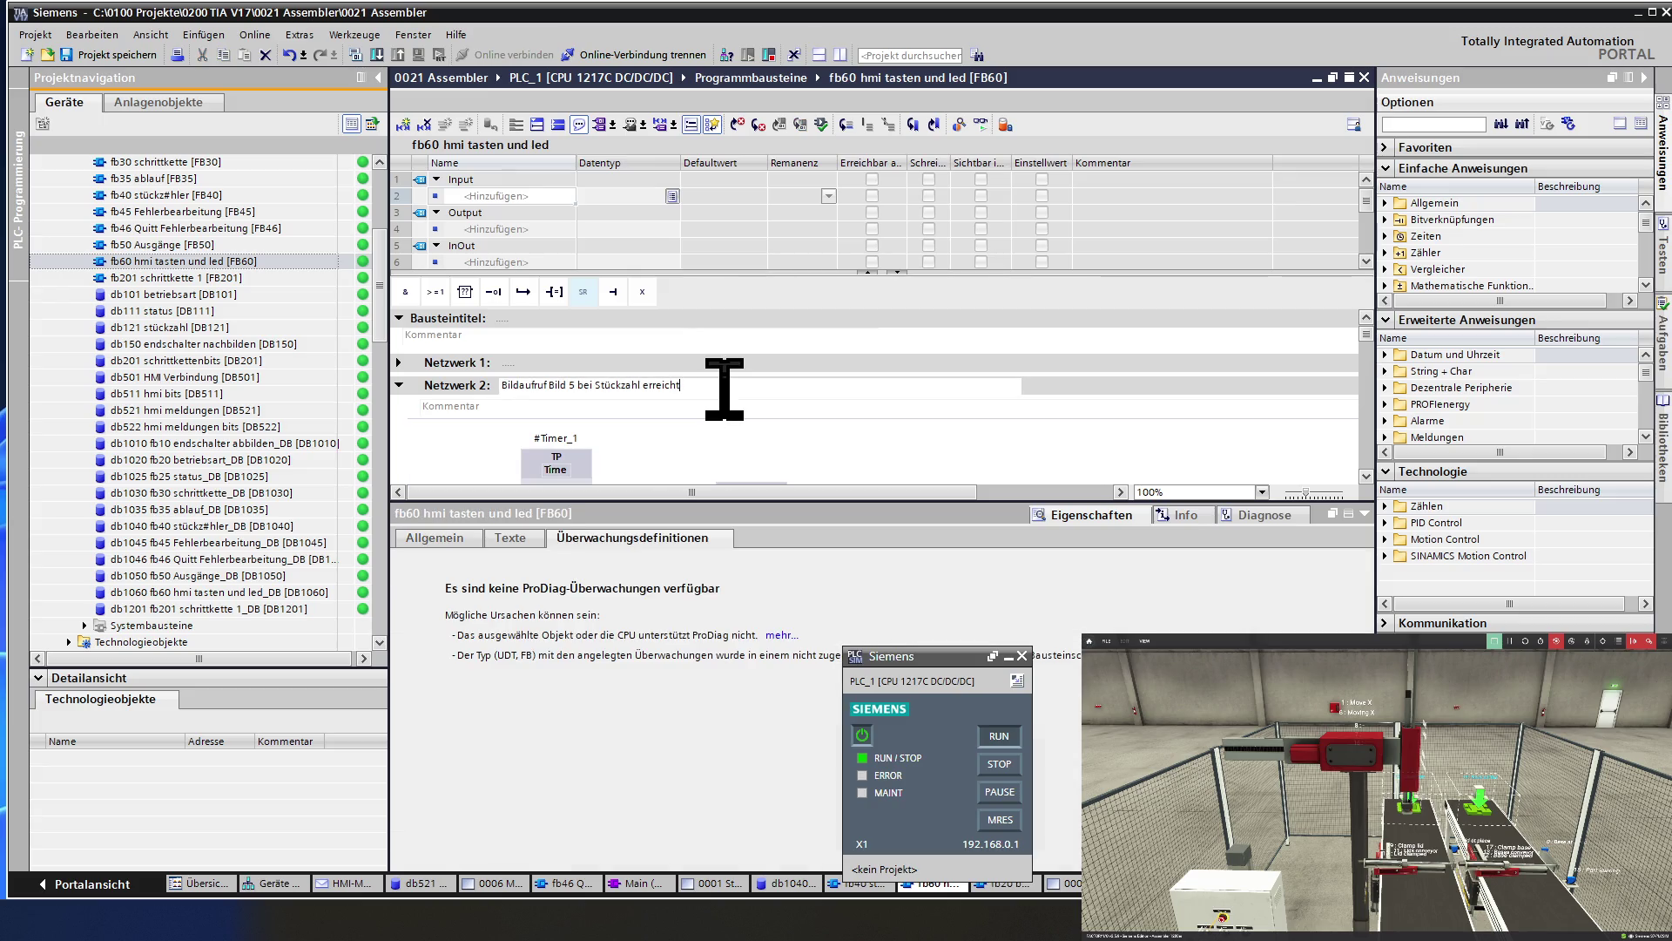
{"action": "type", "text": ", ist"}
{"action": "type", "text": " dea"}
{"action": "type", "text": "ktivier"}
{"action": "type", "text": "t"}
{"action": "type", "text": ", wird b"}
{"action": "type", "text": "ei "}
{"action": "type", "text": "der m"}
{"action": "type", "text": "eld"}
{"action": "type", "text": "ung aus"}
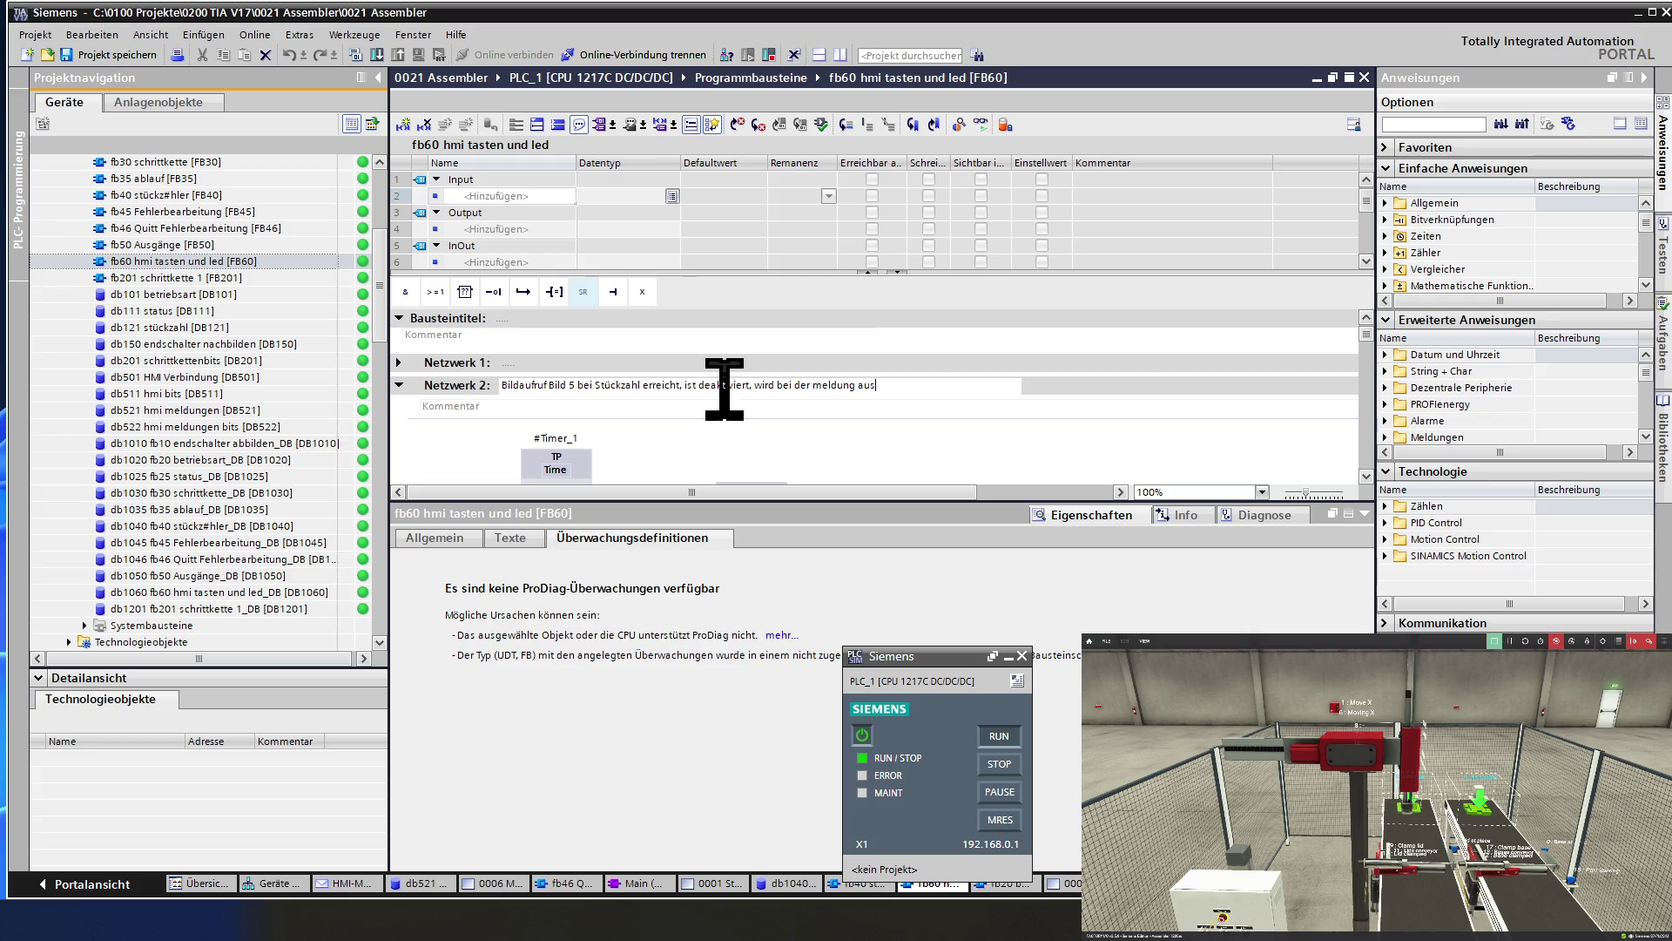
{"action": "type", "text": "gelöst"}
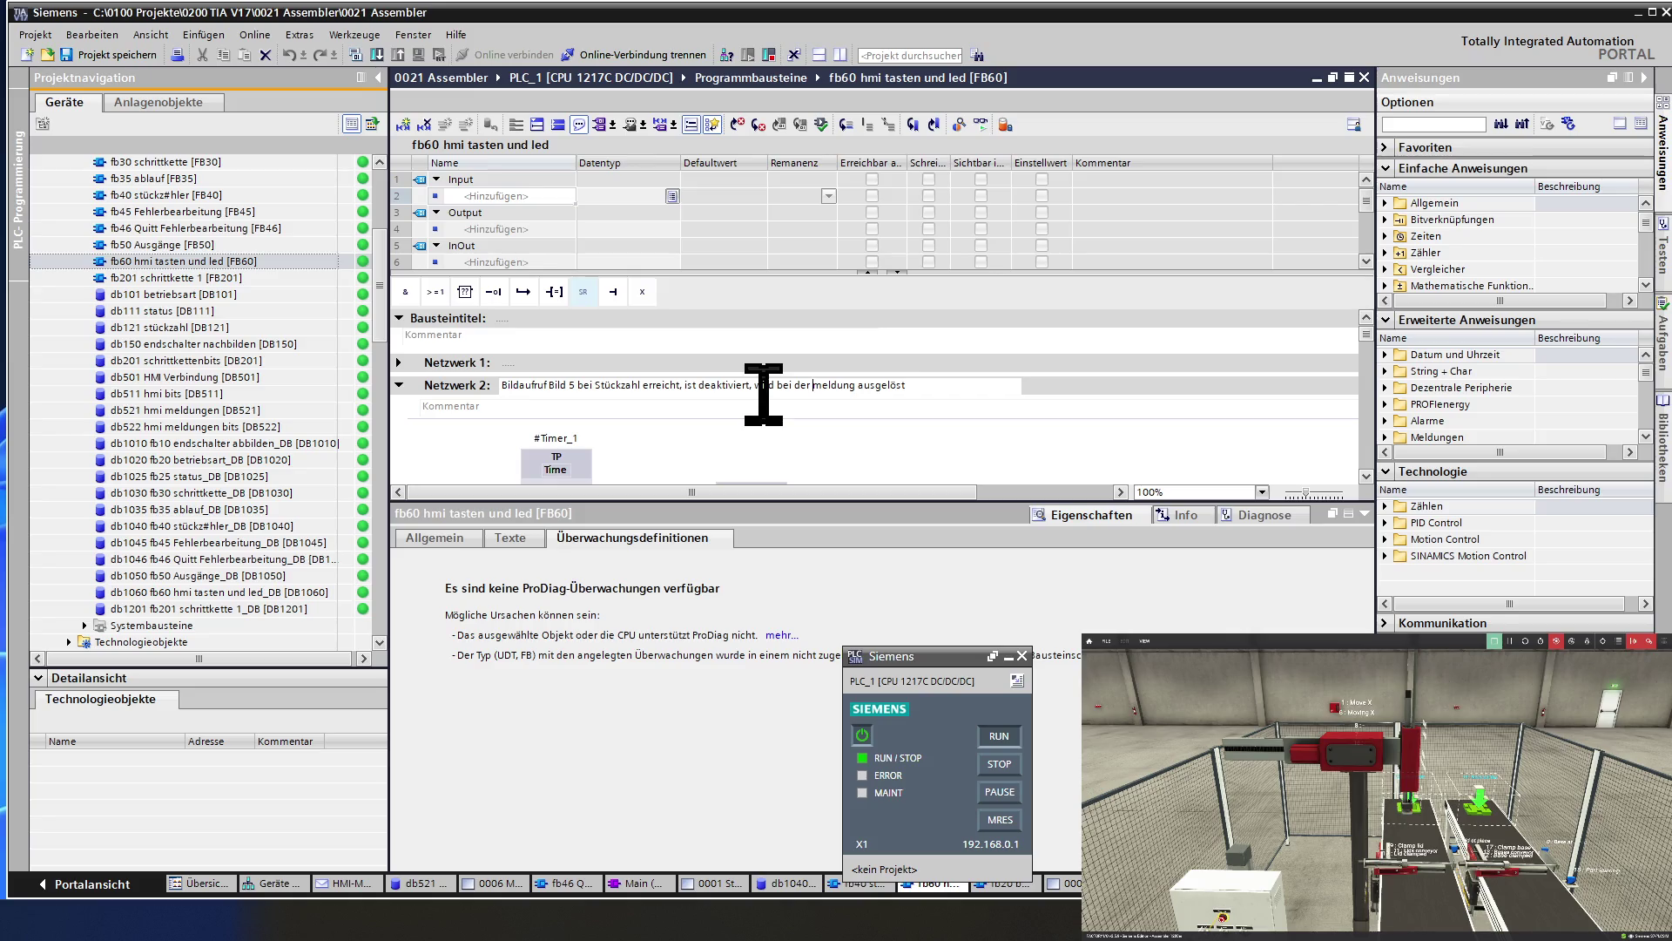
{"action": "type", "text": "i"}
{"action": "left_click", "coordinate": [709, 441]}
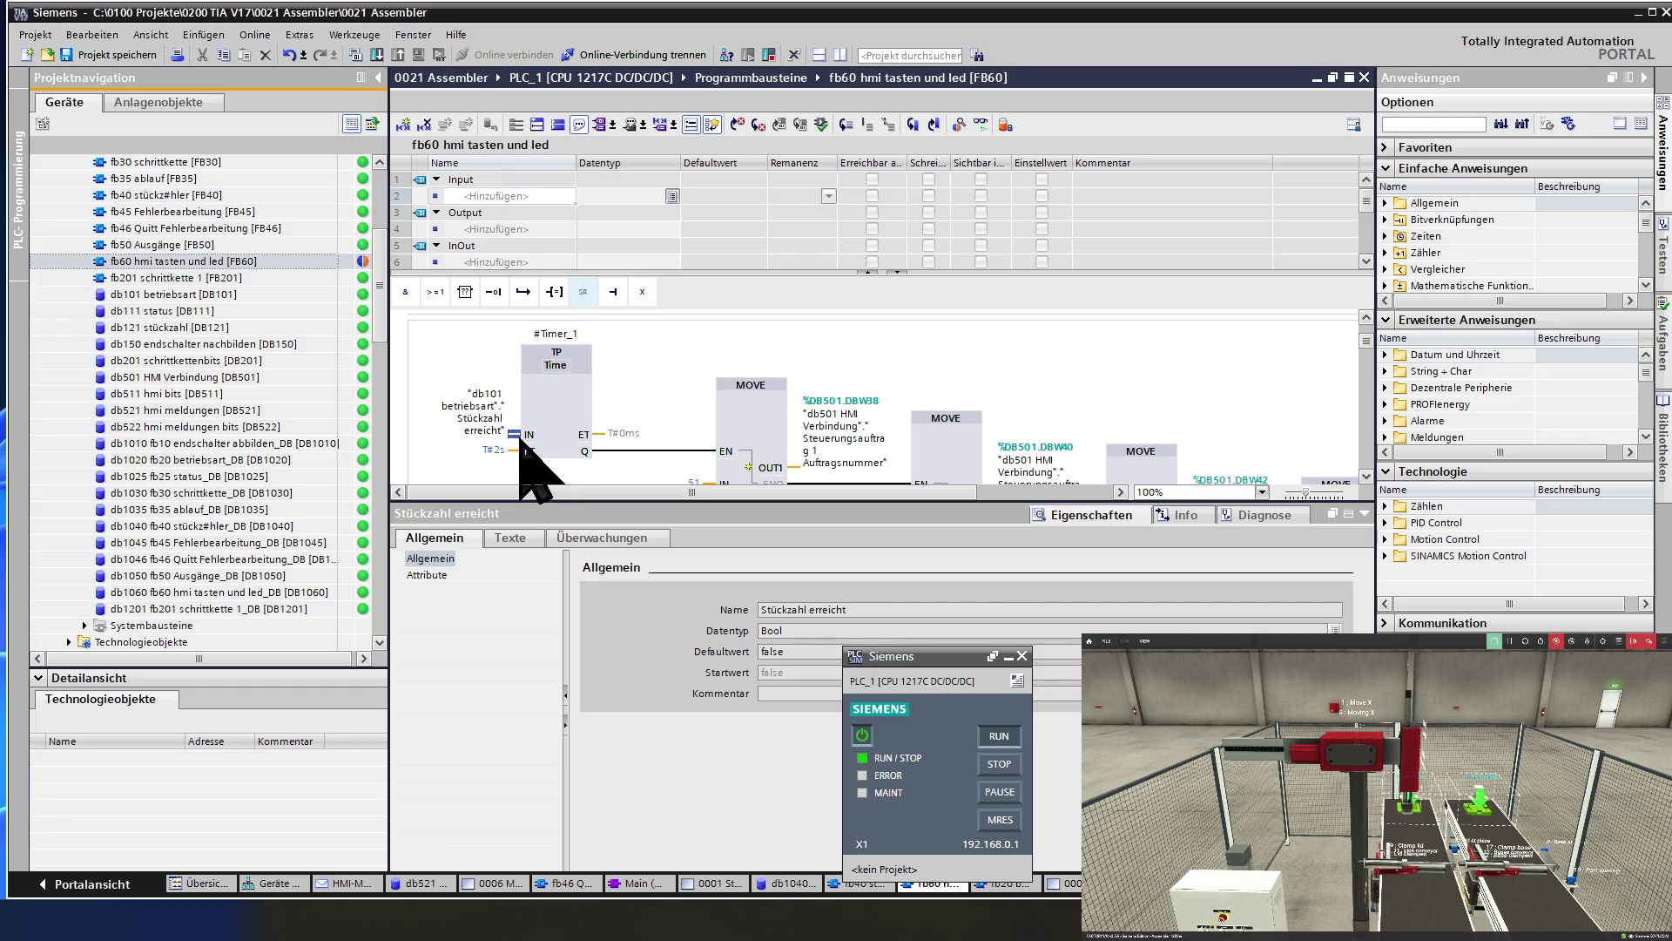
Insert an AND before the TP timer's IN input with "AlwaysFALSE" as its second operand.
{"action": "left_click", "coordinate": [494, 436]}
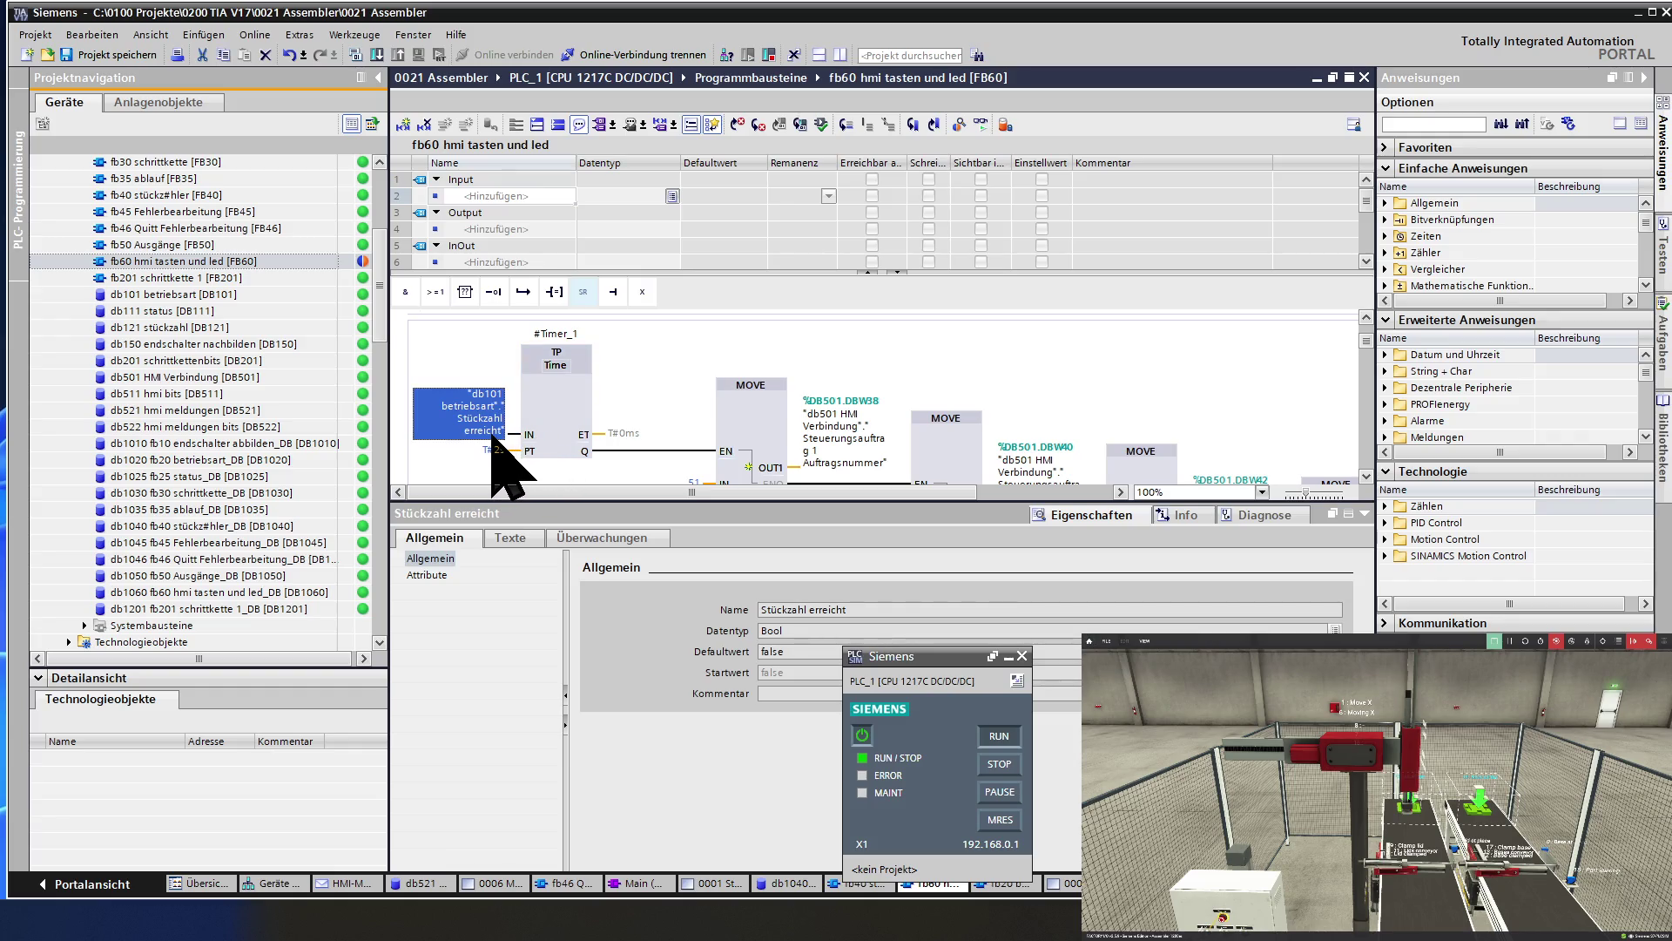
{"action": "left_click", "coordinate": [512, 434]}
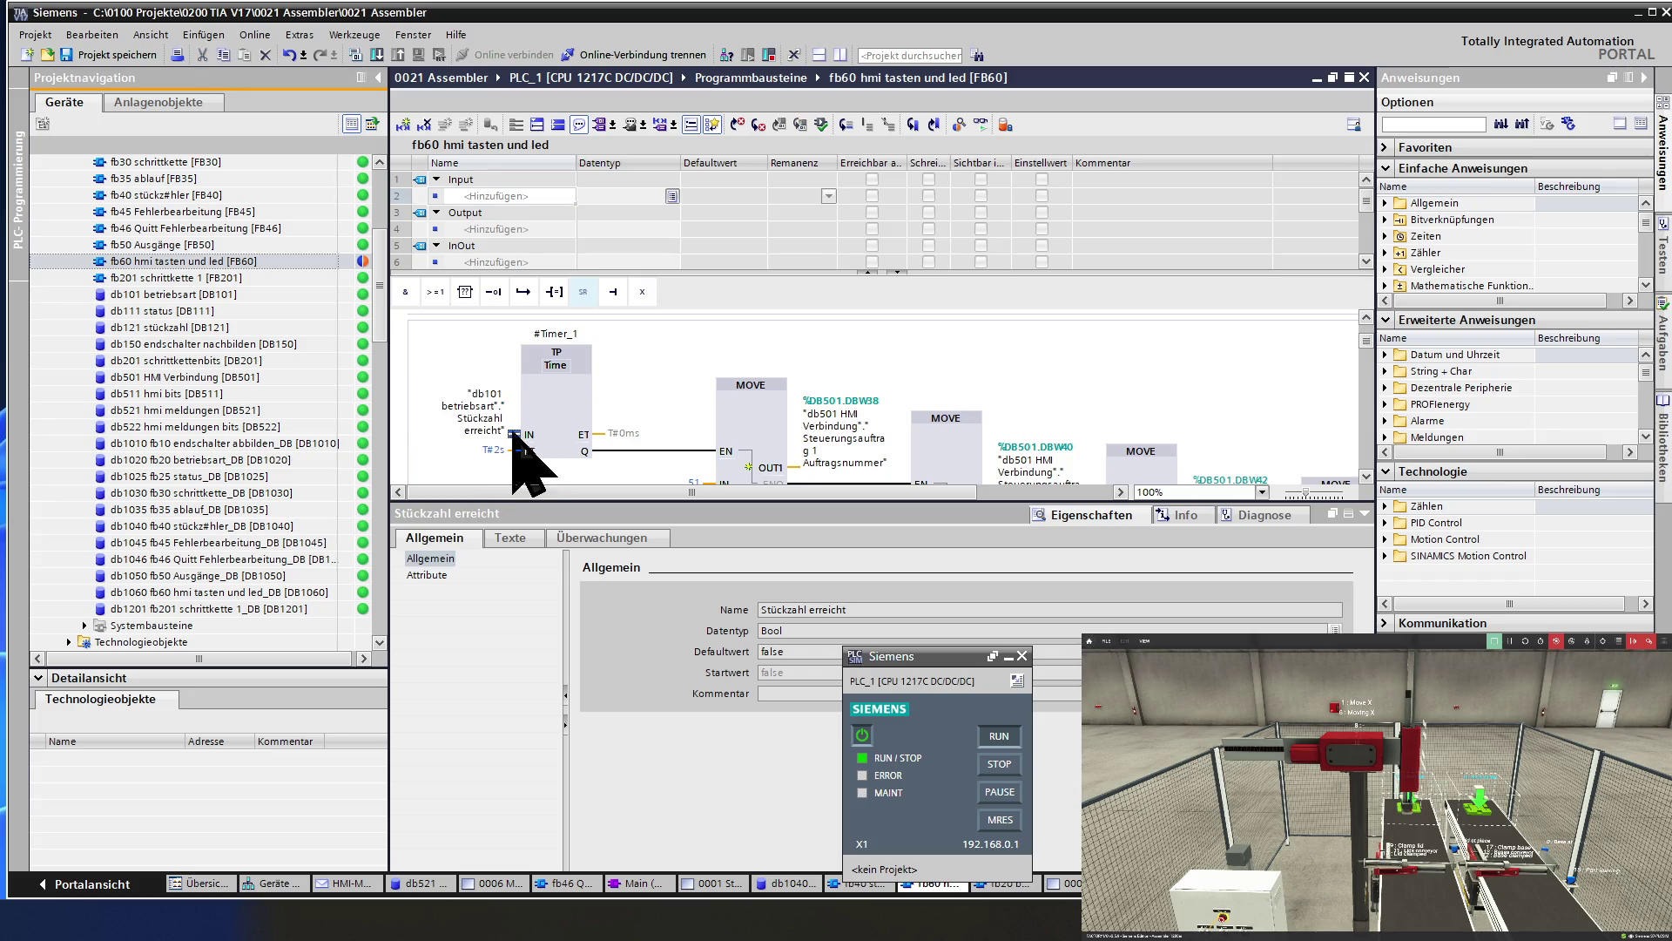
{"action": "left_click", "coordinate": [406, 292]}
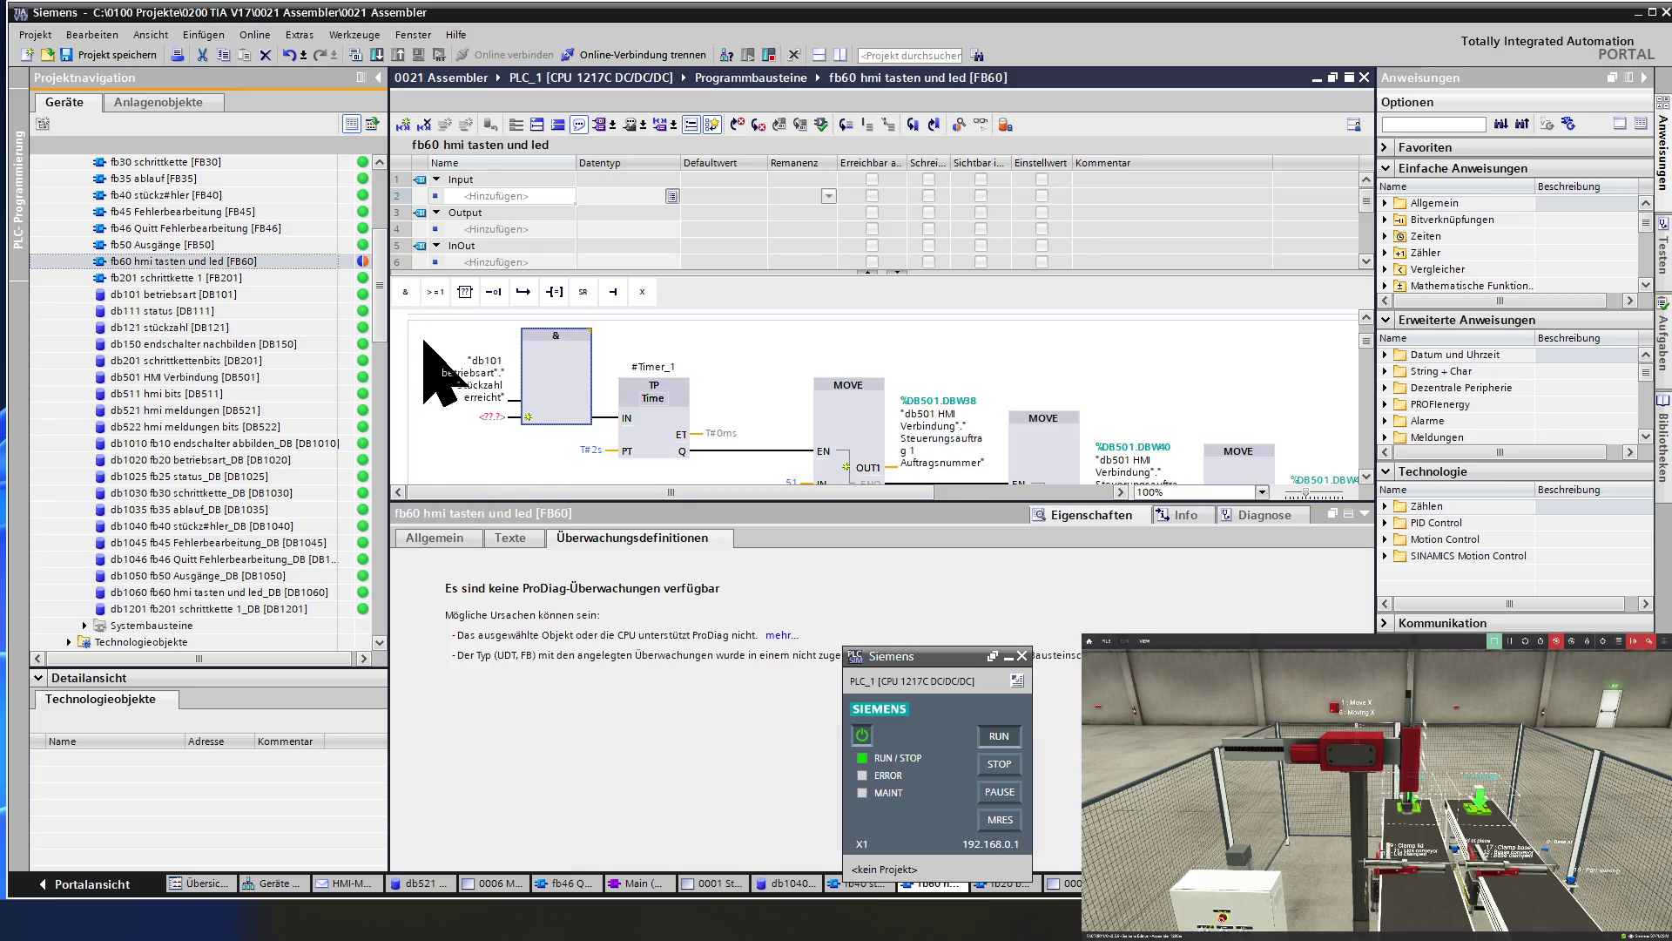
{"action": "left_click", "coordinate": [498, 416]}
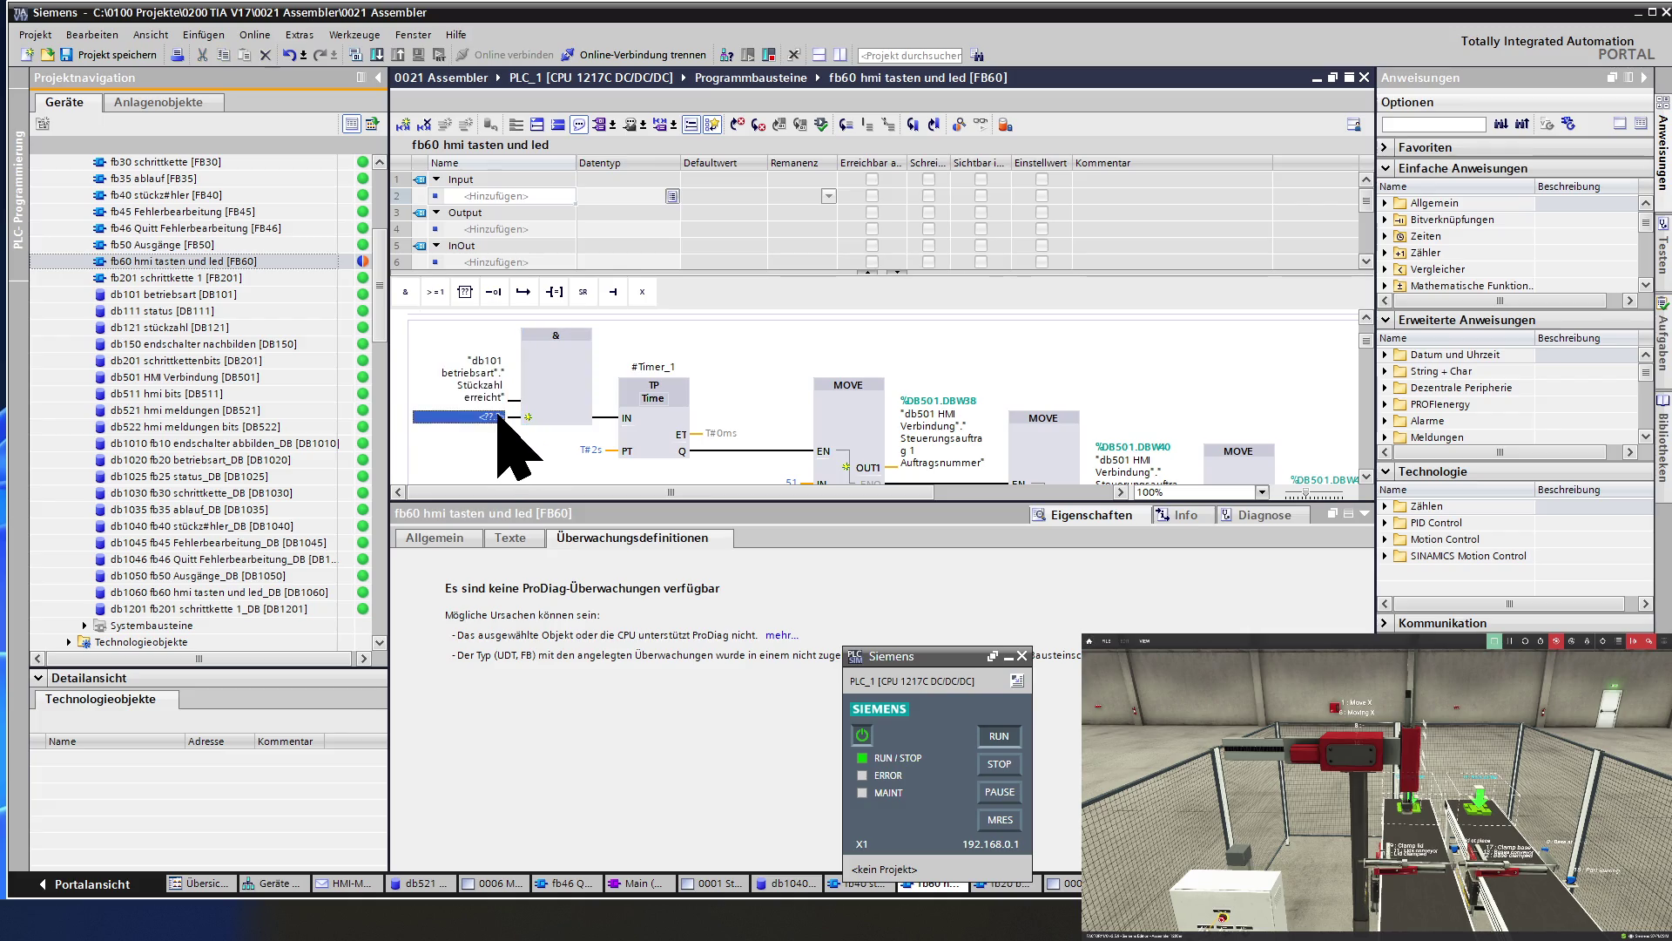
{"action": "type", "text": "a"}
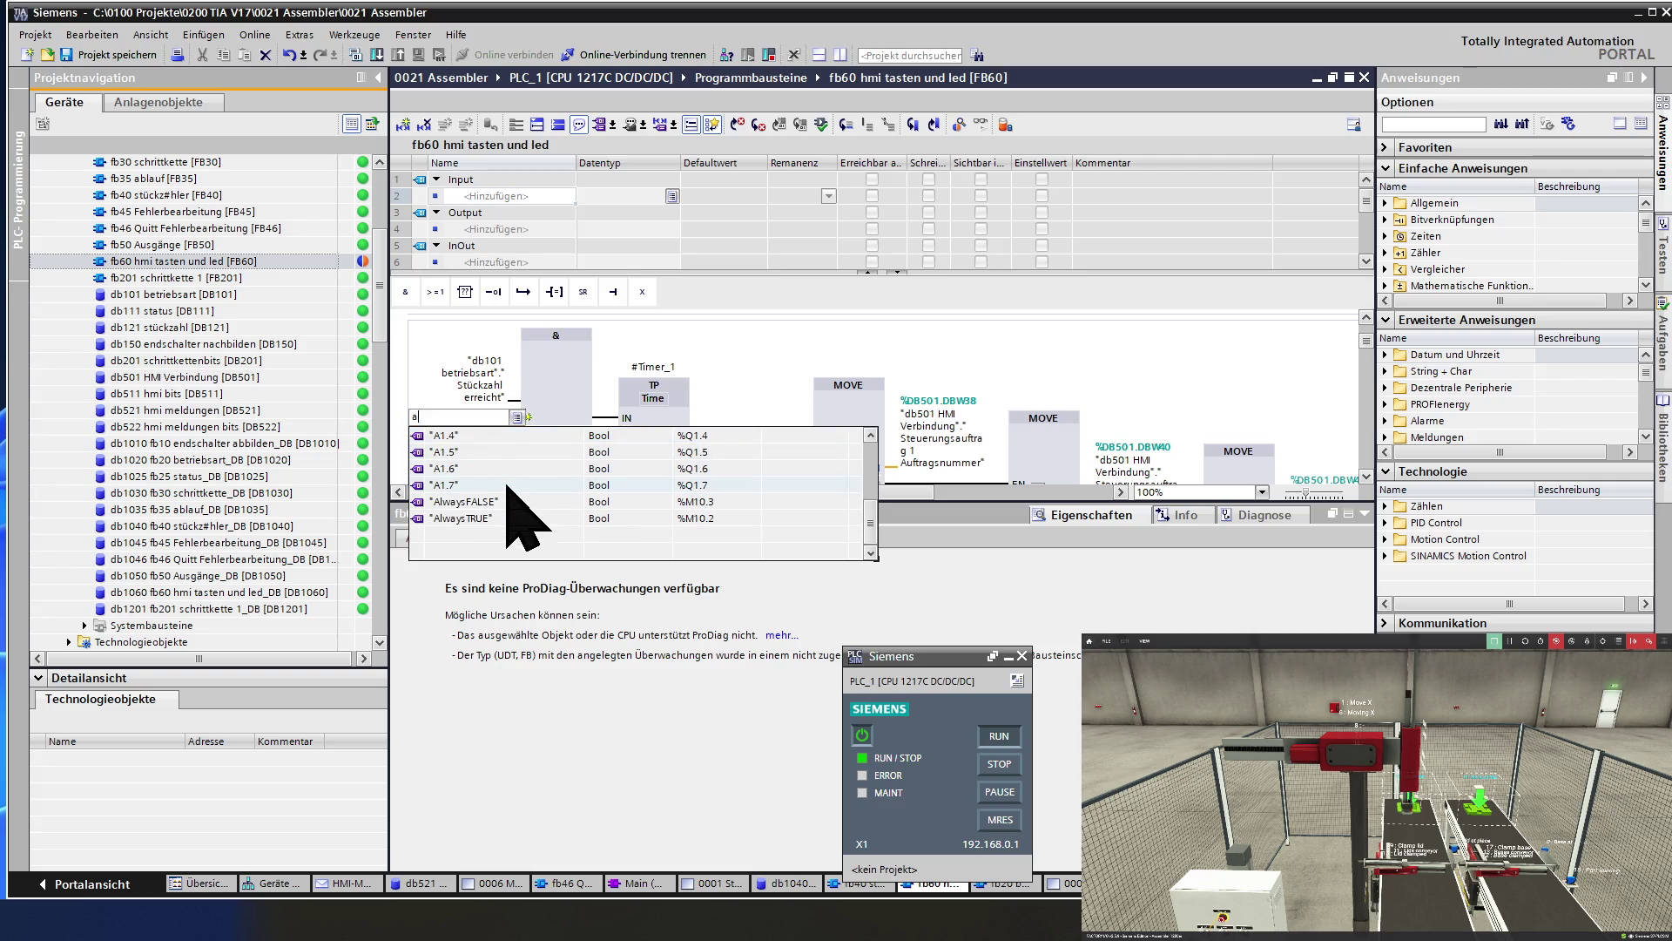
{"action": "left_click", "coordinate": [520, 552]}
{"action": "left_click", "coordinate": [560, 394]}
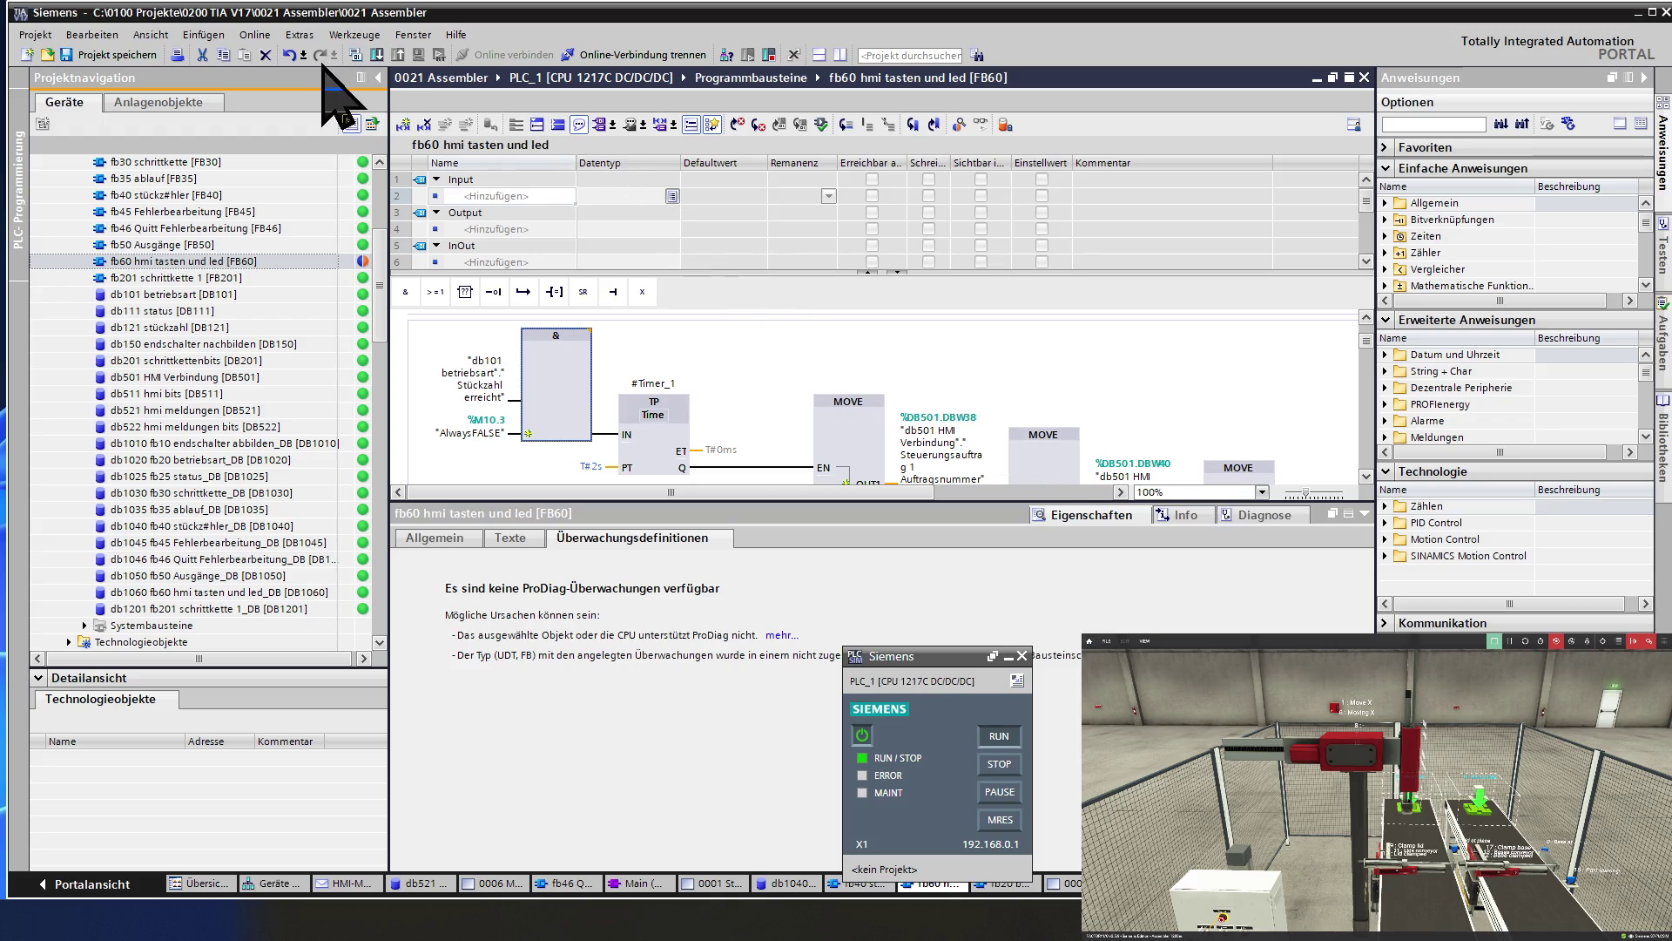
{"action": "left_click", "coordinate": [377, 54]}
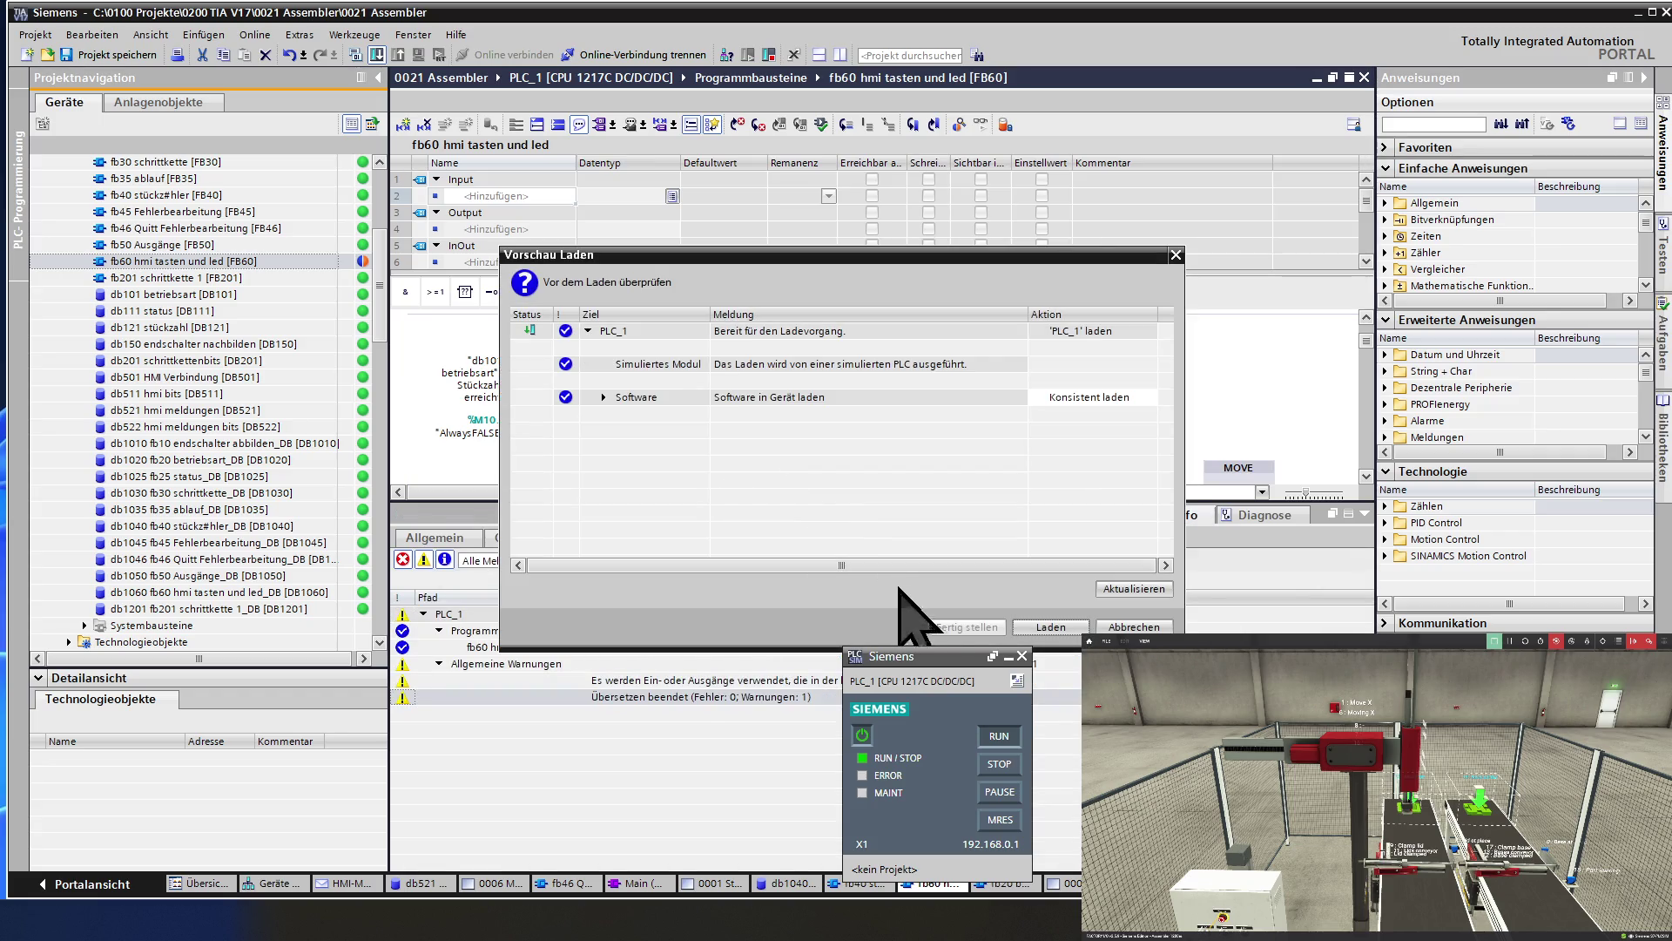
Confirm loading fb60 into PLC_1, close the block editor, and open screen 0001 Startbild.
{"action": "left_click", "coordinate": [1050, 627]}
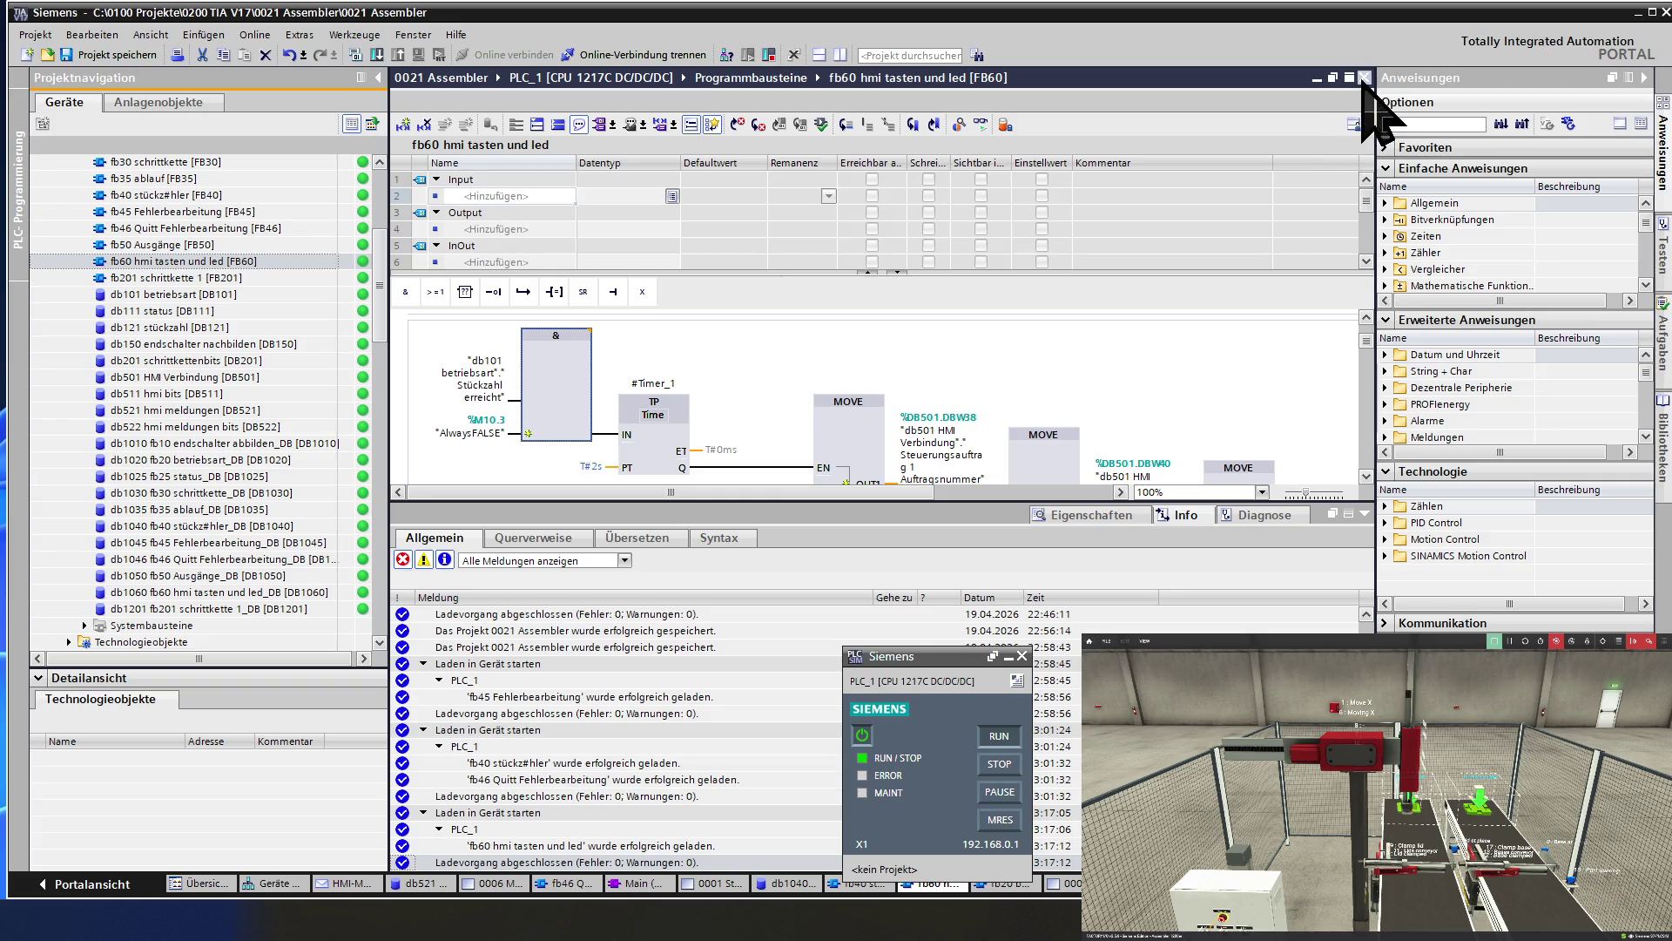
{"action": "left_click", "coordinate": [1365, 77]}
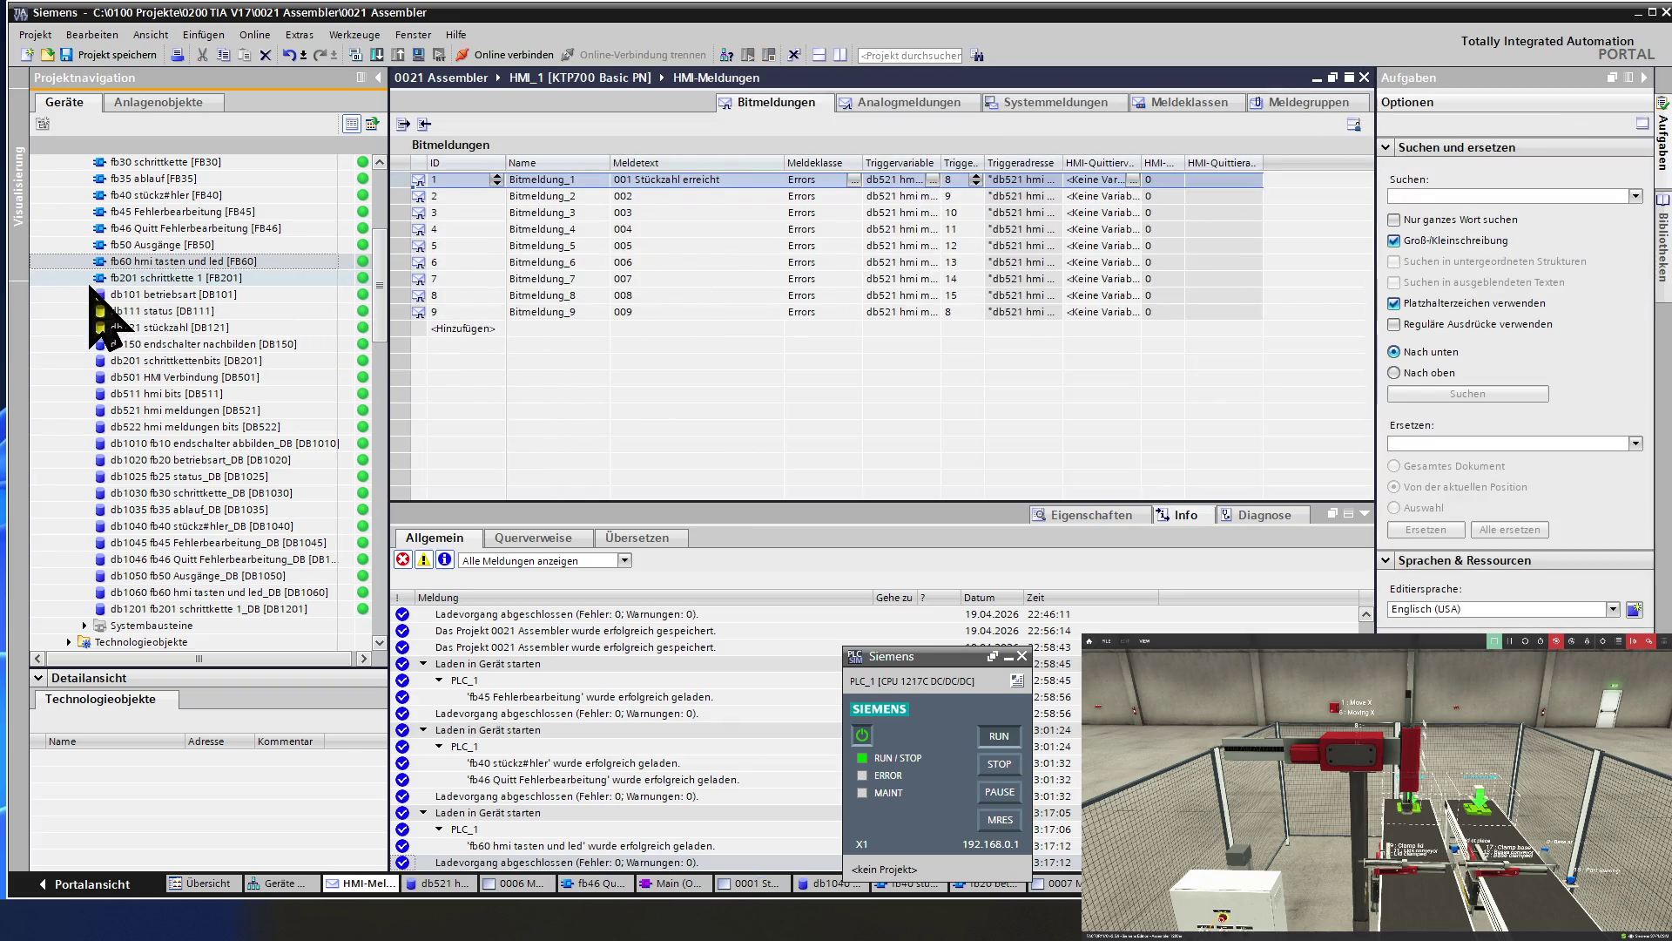
{"action": "left_click", "coordinate": [196, 327]}
{"action": "scroll", "coordinate": [212, 326], "scroll_direction": "down", "scroll_amount": 4}
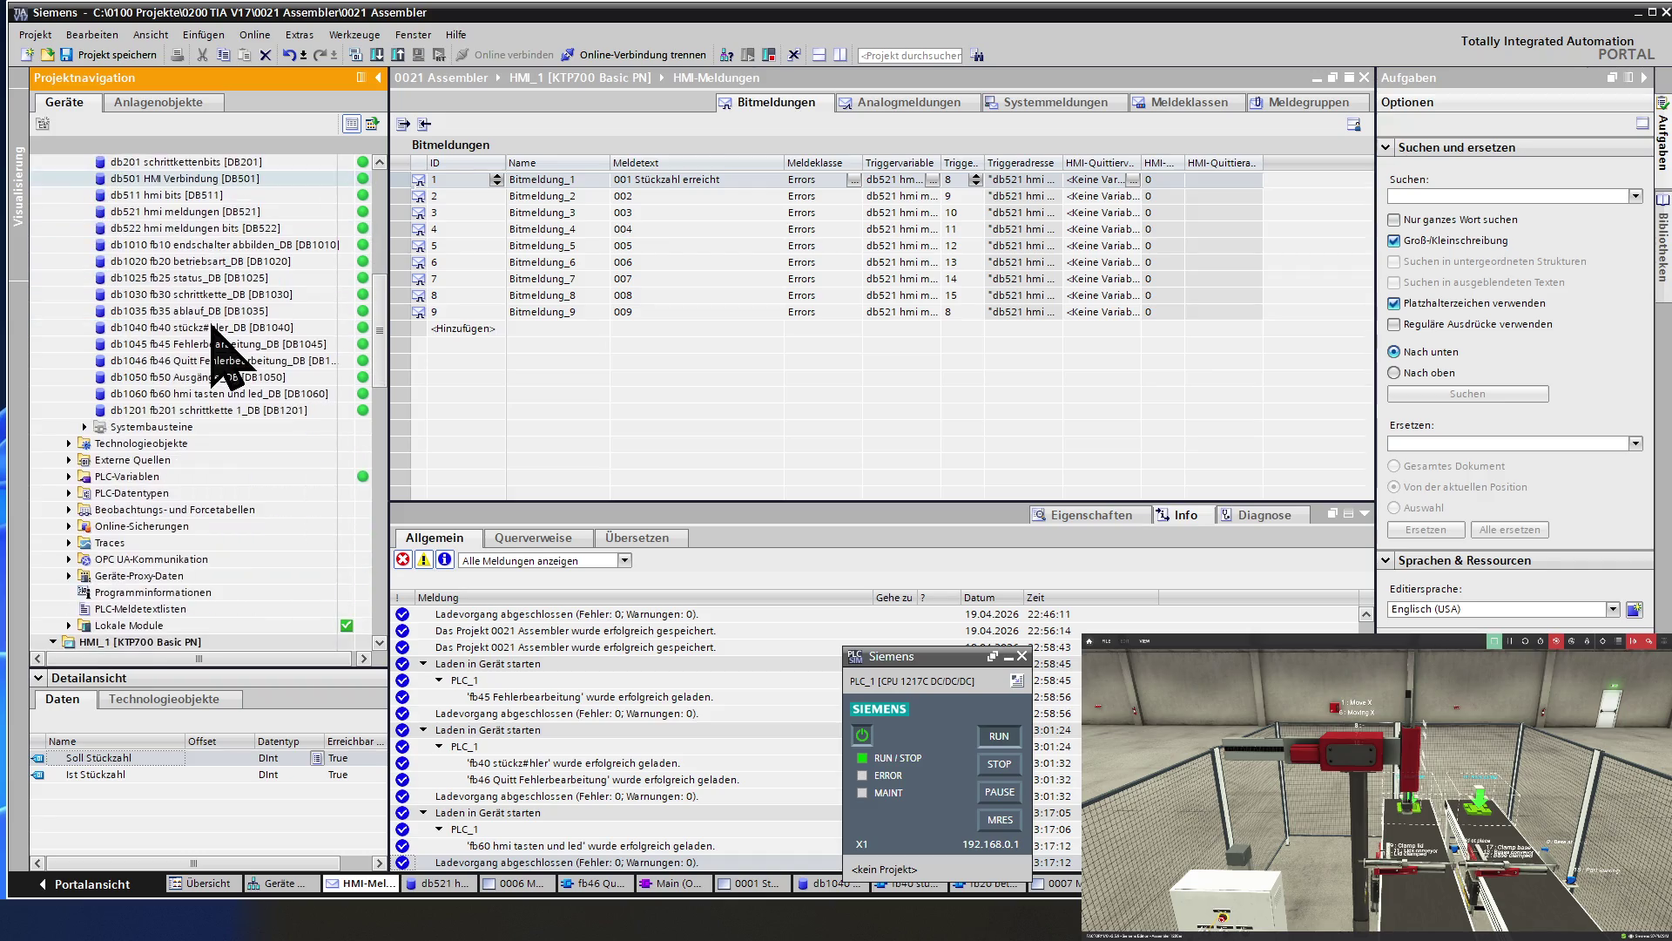
{"action": "scroll", "coordinate": [212, 324], "scroll_direction": "down", "scroll_amount": 5}
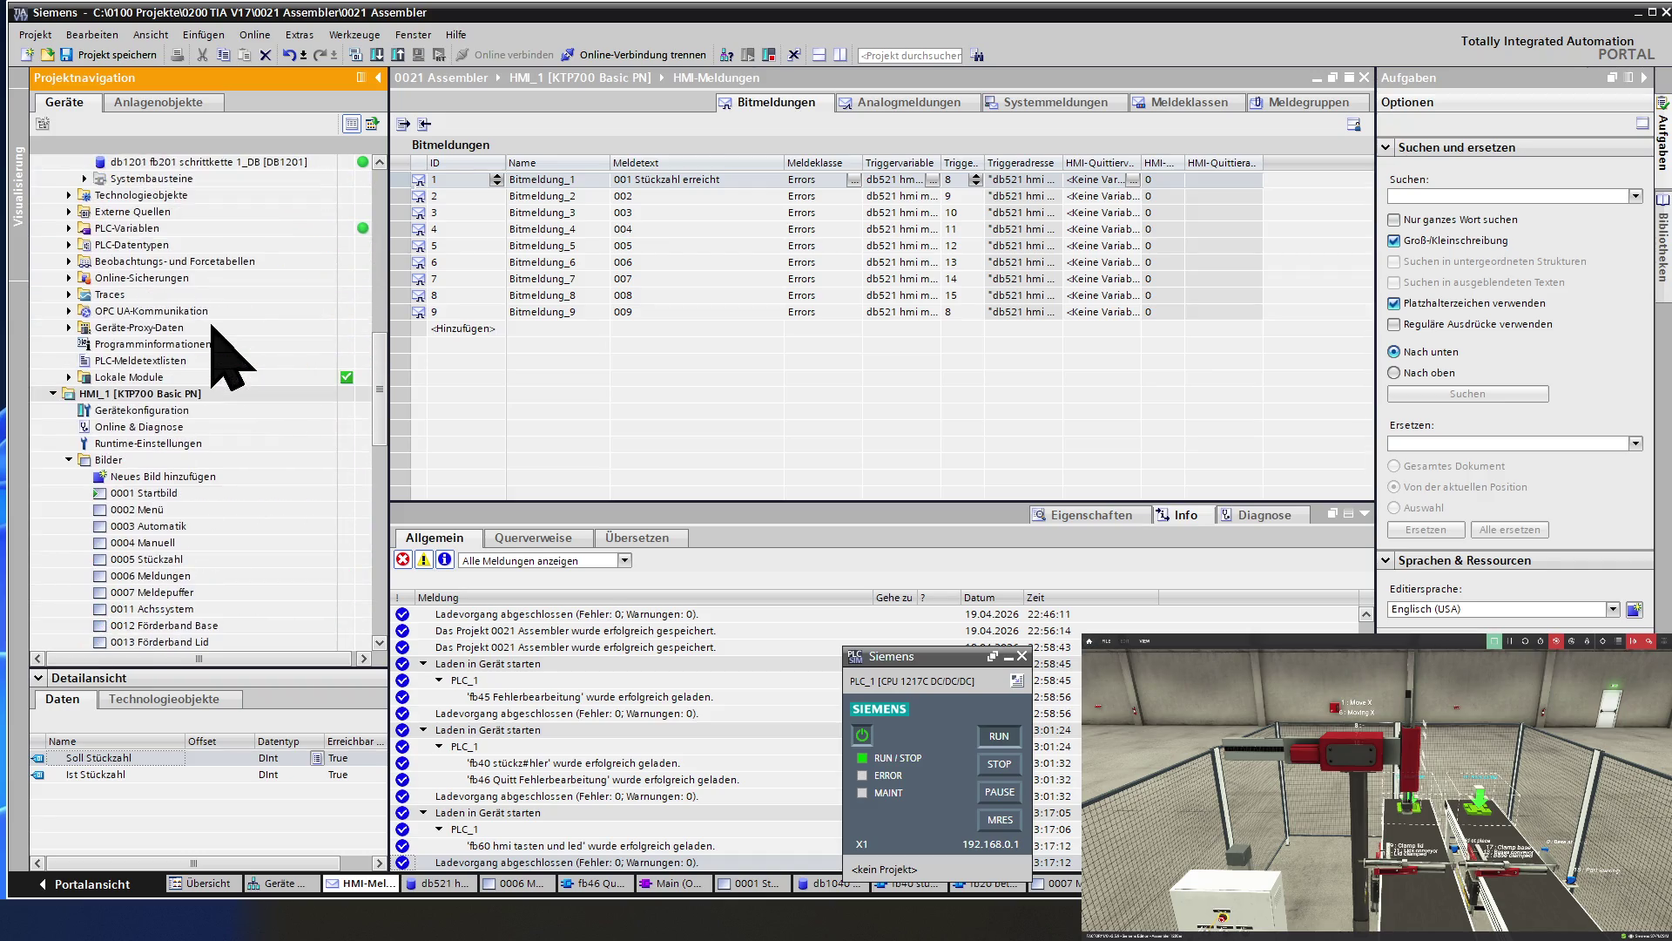
{"action": "scroll", "coordinate": [212, 326], "scroll_direction": "down", "scroll_amount": 3}
{"action": "double_click", "coordinate": [206, 344]}
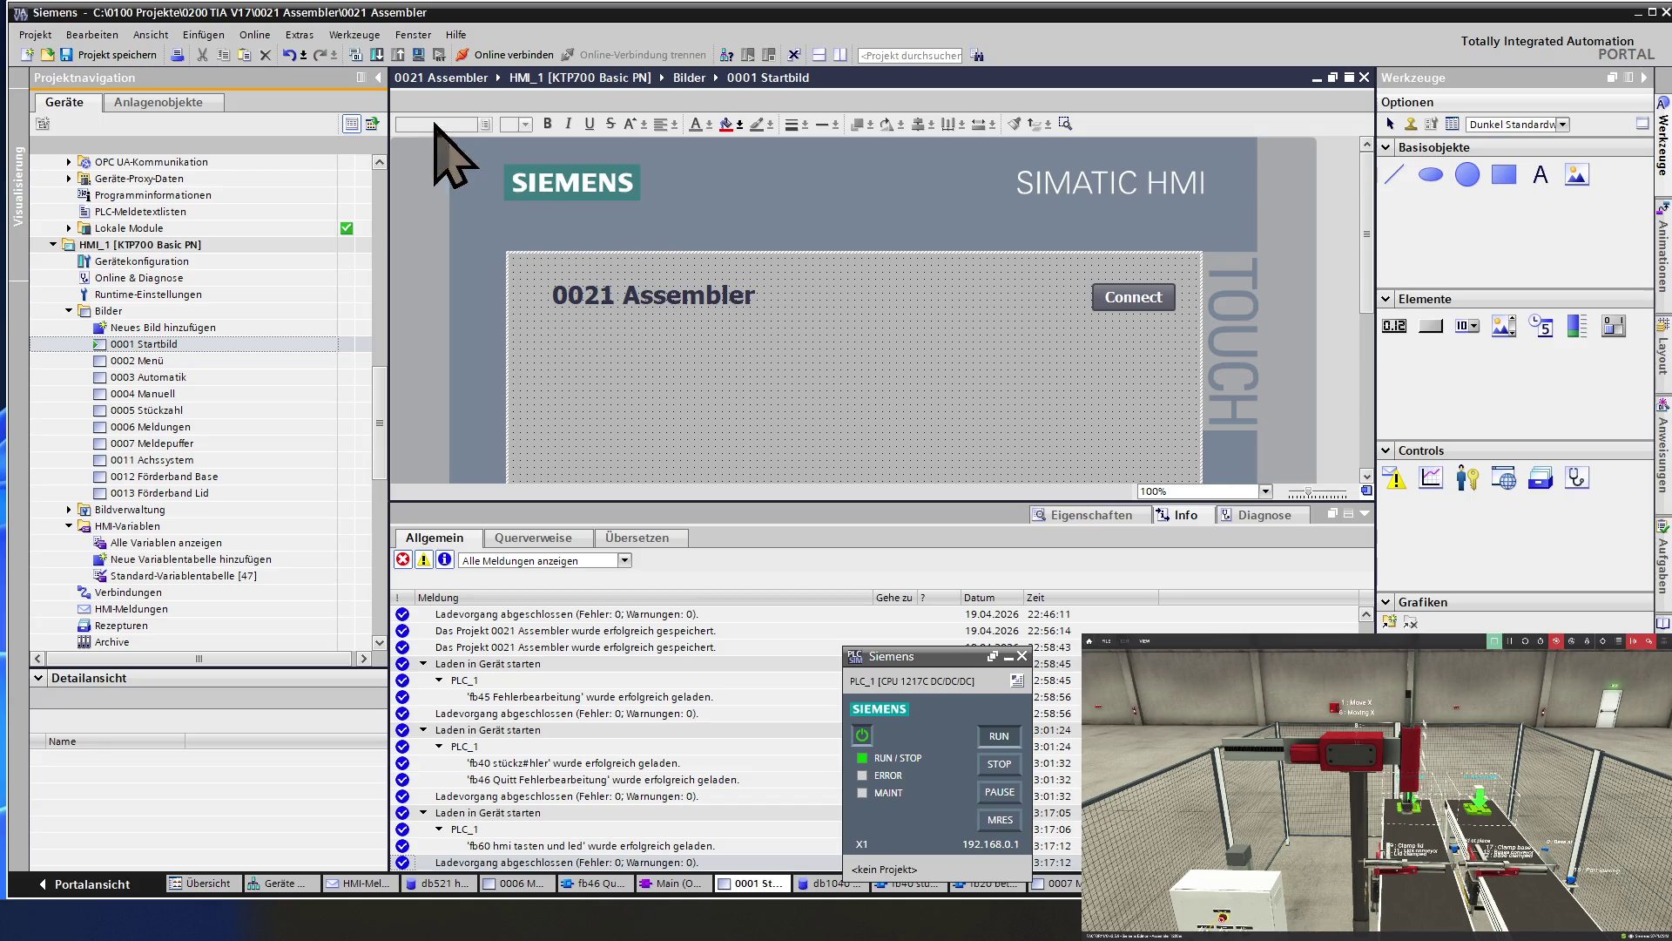
Compile HMI_1 (0 errors, 72 warnings) and run its RT Simulator on the 0001 Startbild screen.
{"action": "left_click", "coordinate": [417, 55]}
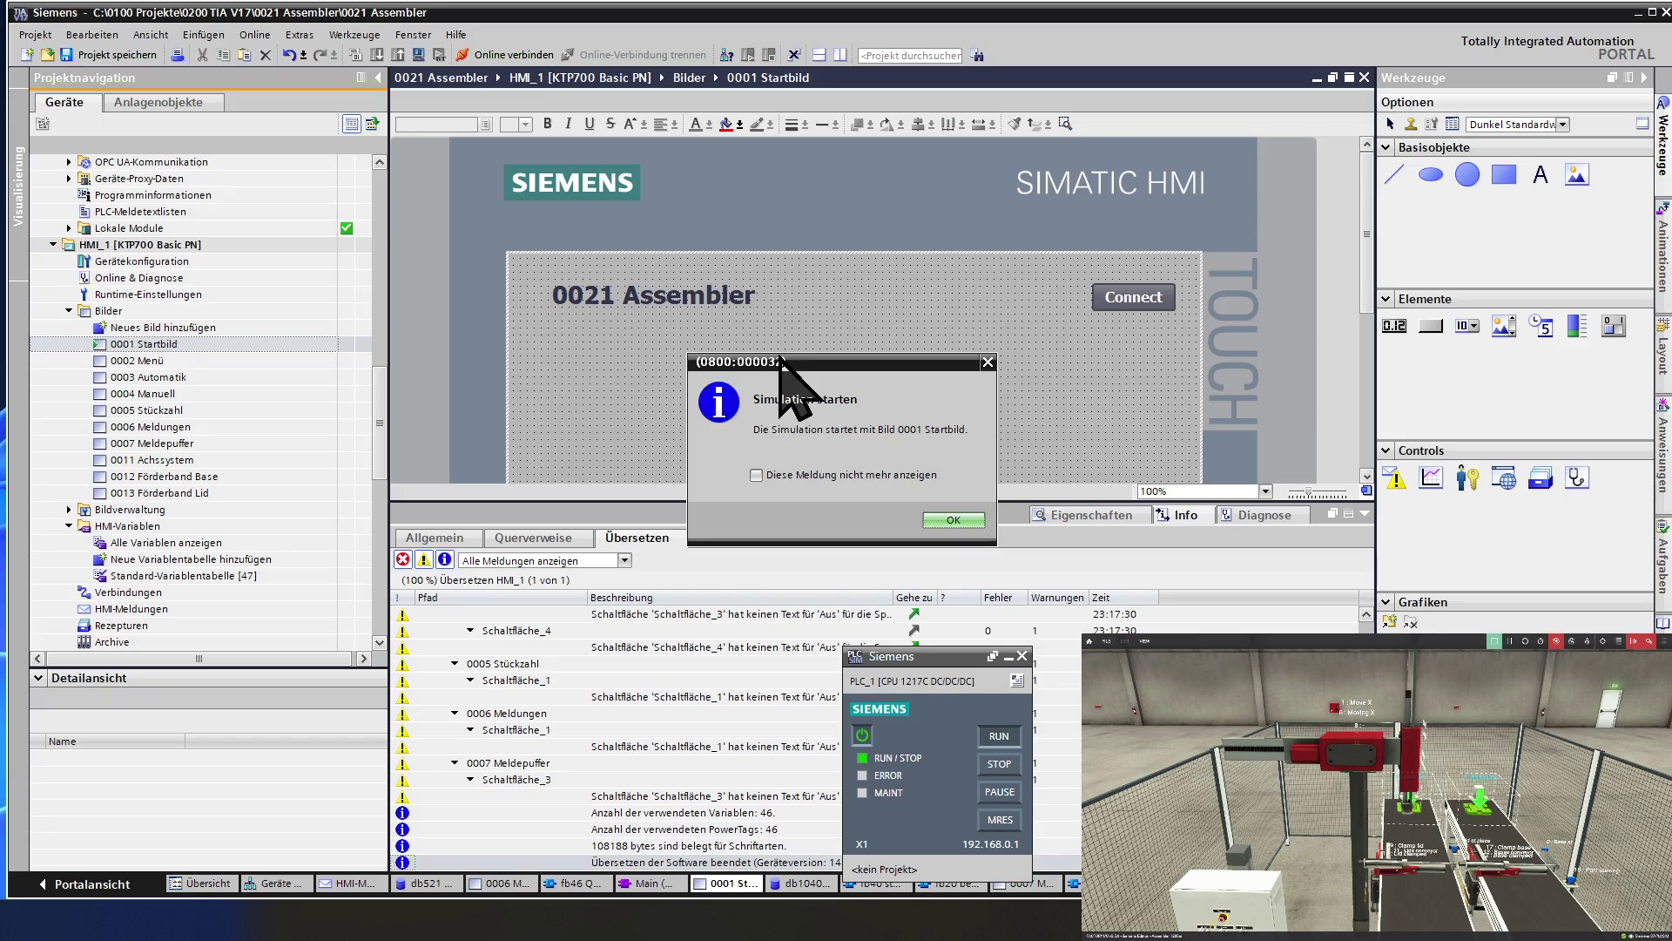
{"action": "left_click", "coordinate": [940, 521]}
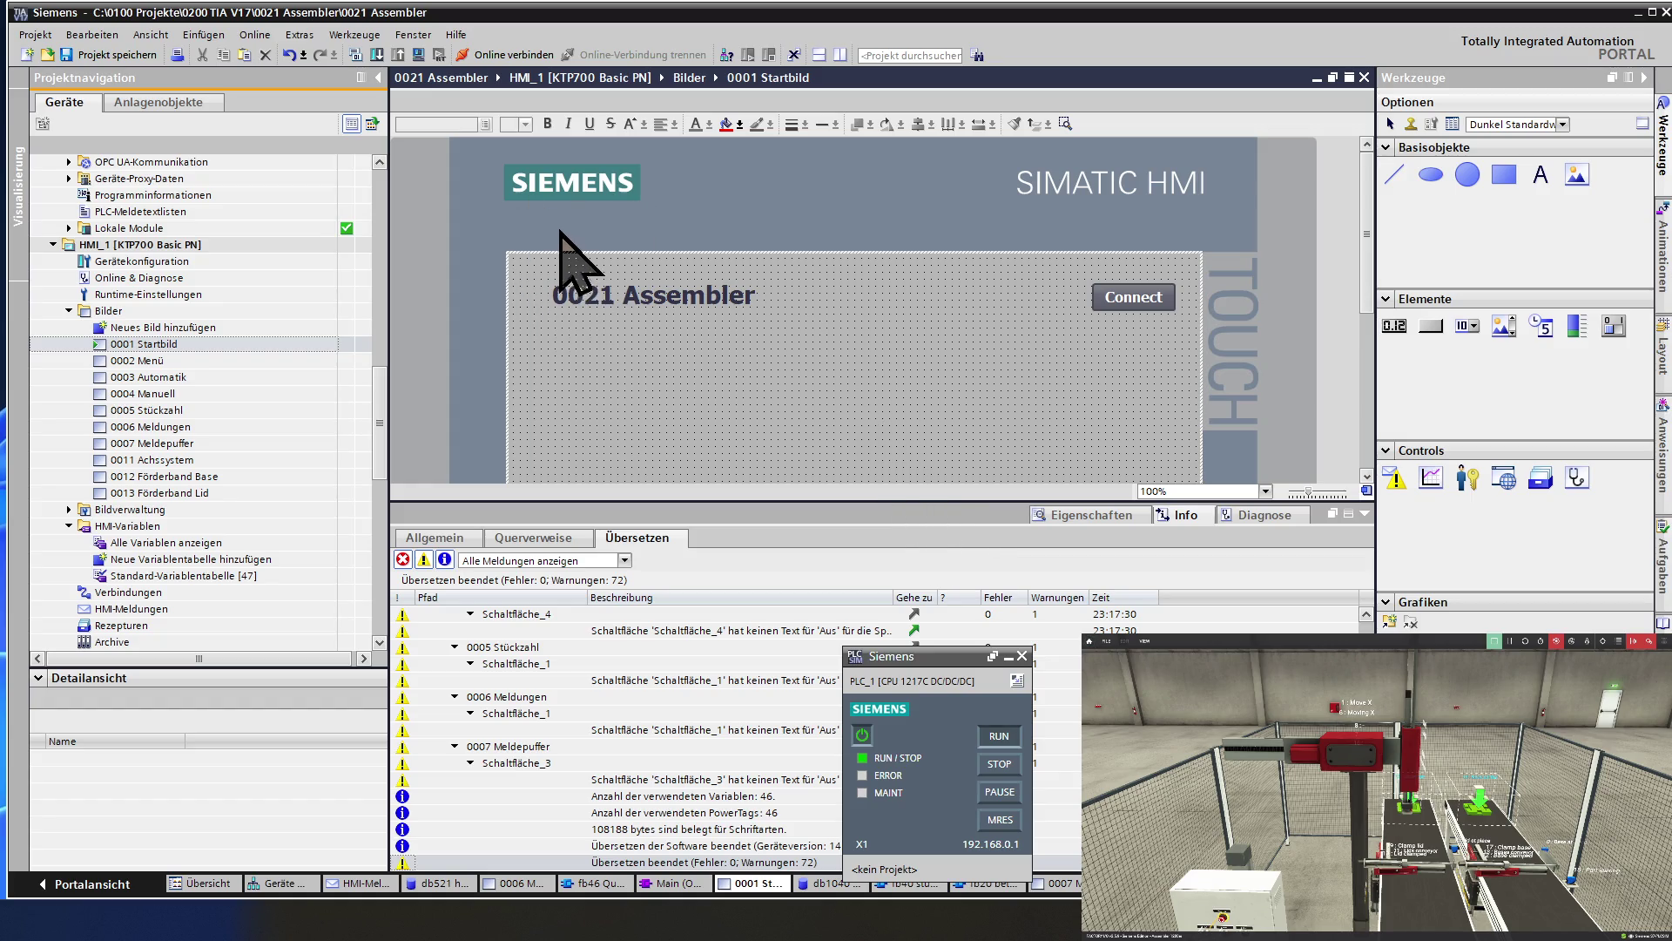
{"action": "left_click", "coordinate": [418, 54]}
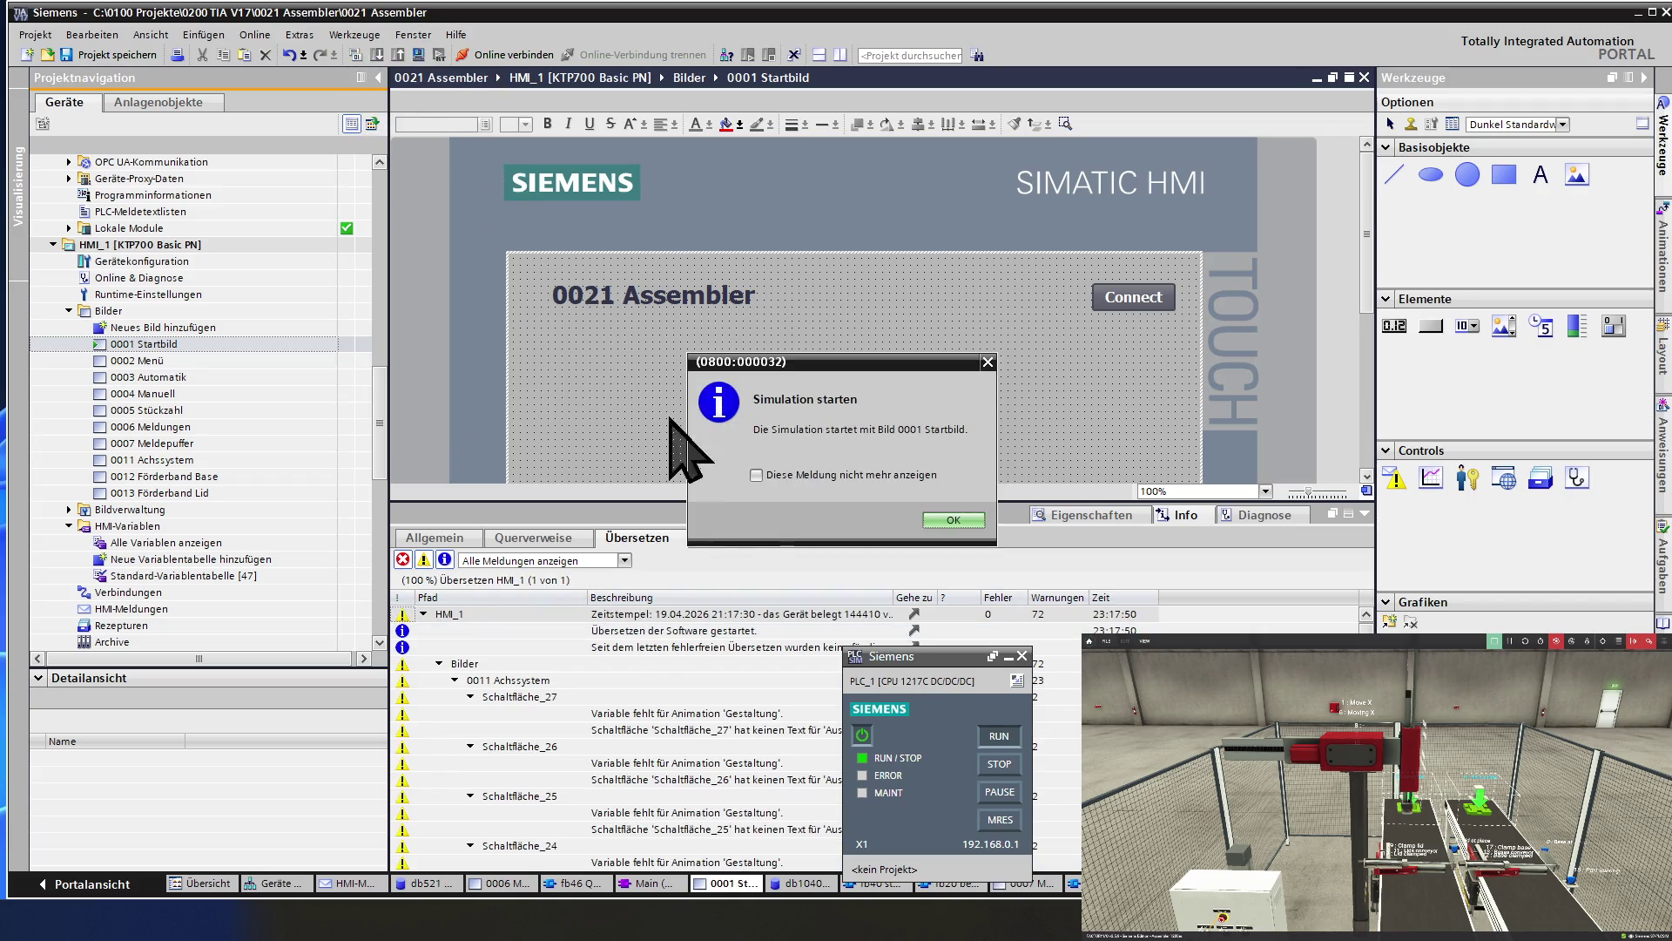
{"action": "left_click", "coordinate": [958, 522]}
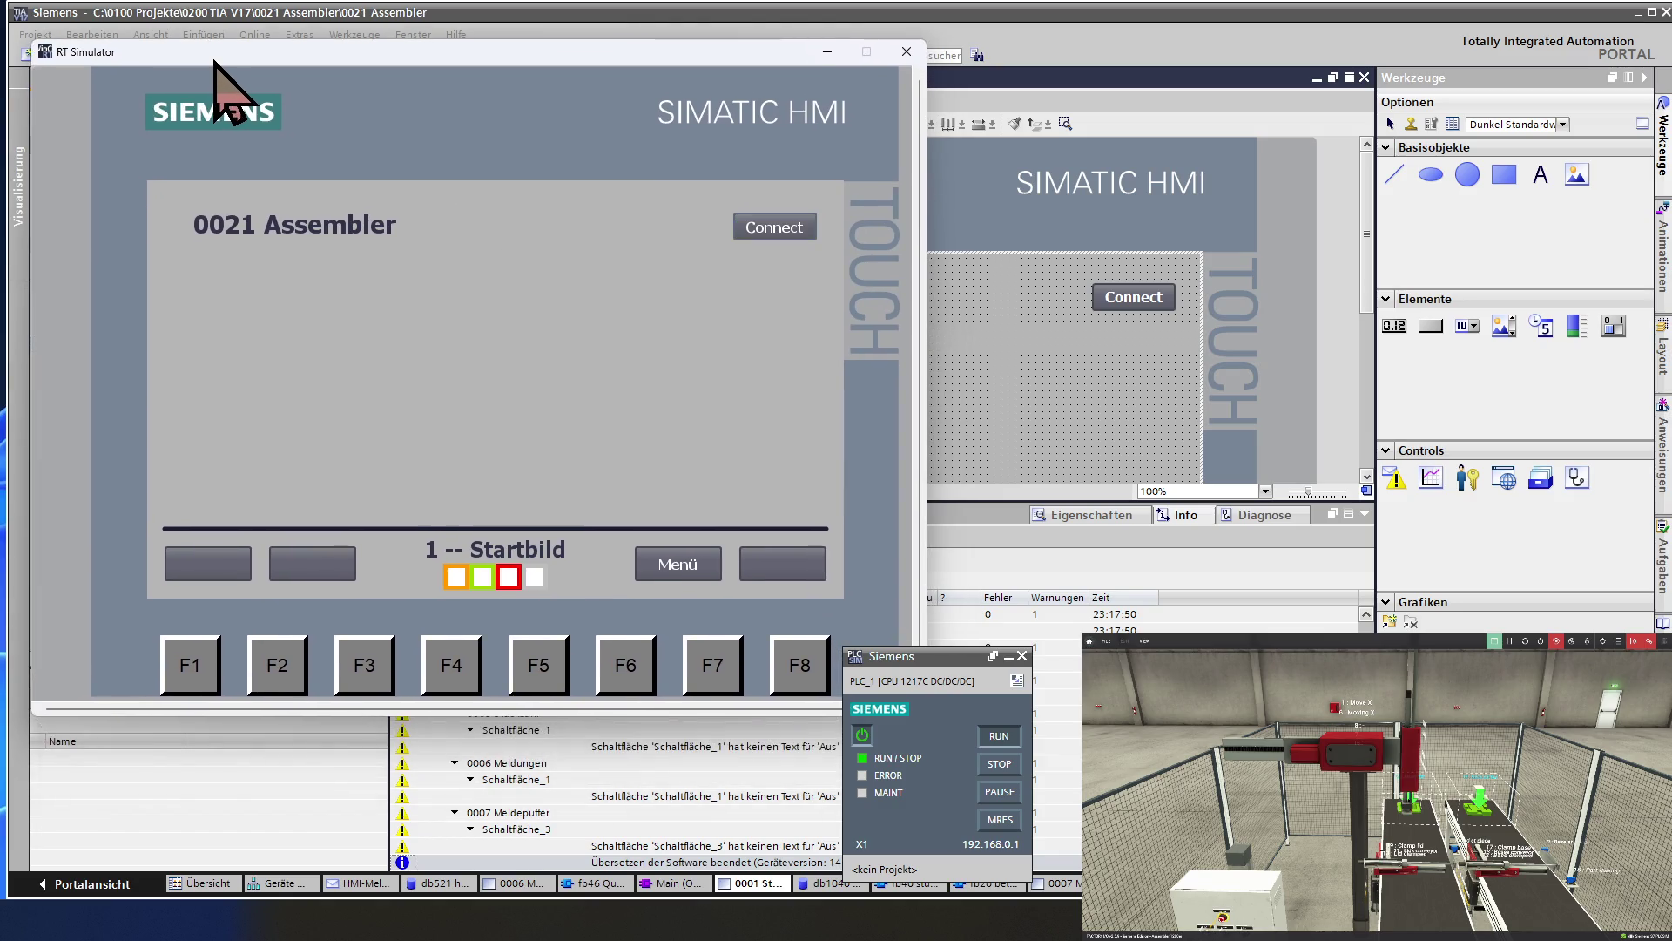
From Menü go to the Automatik screen and switch Zyklus on.
{"action": "left_click", "coordinate": [688, 564]}
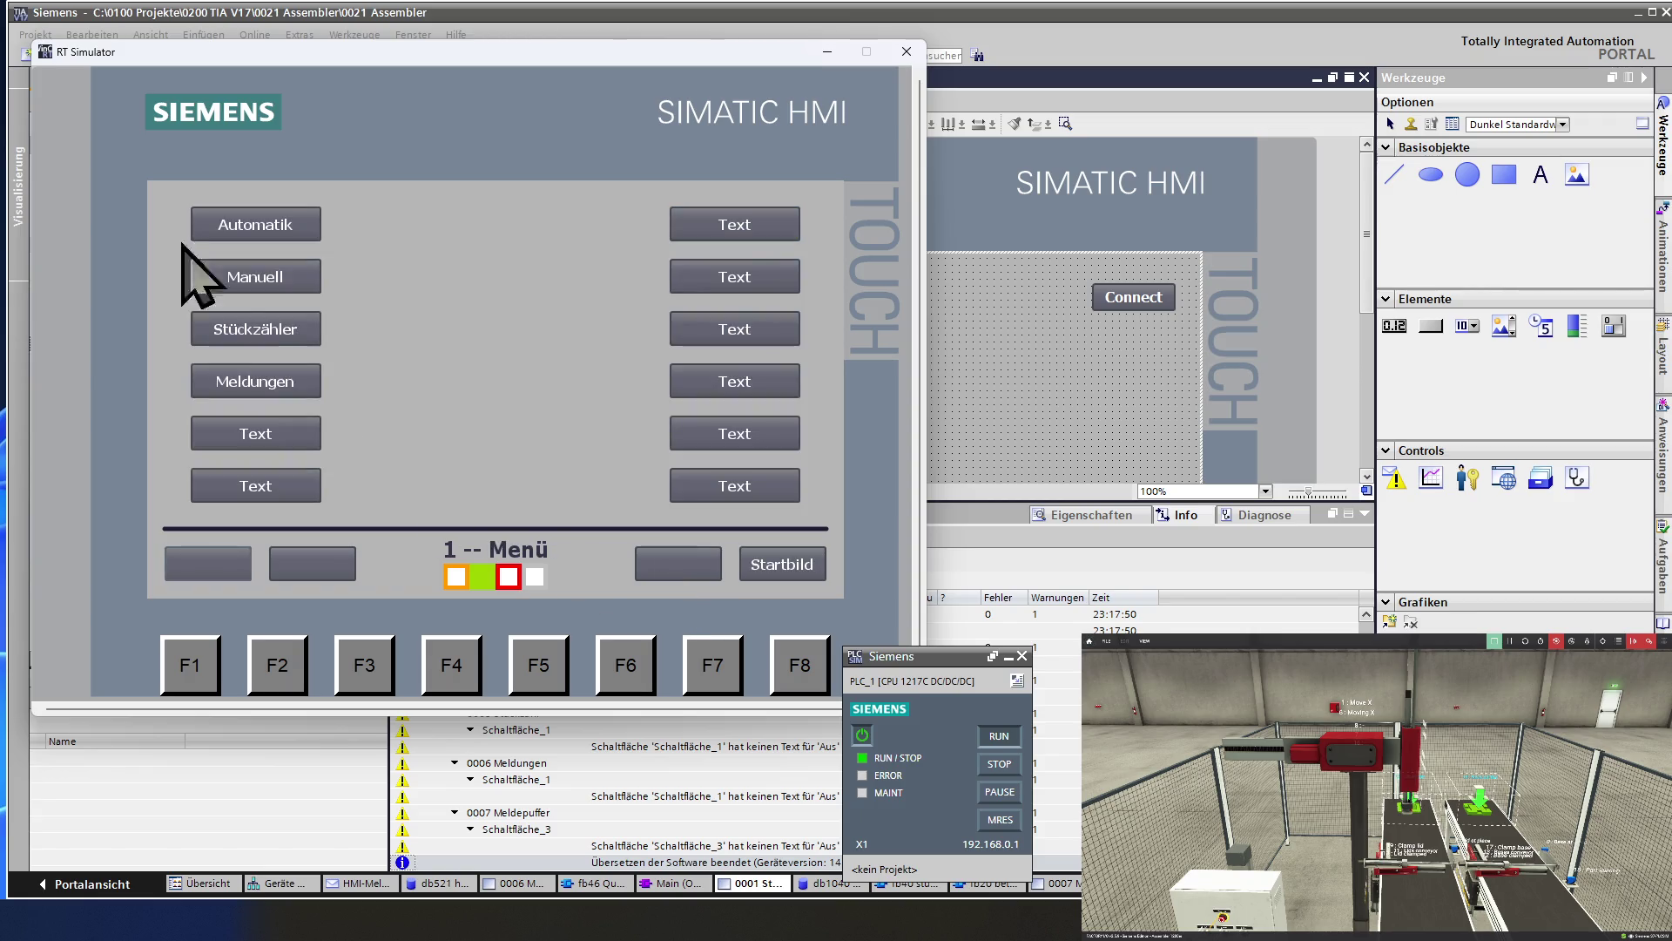
{"action": "left_click", "coordinate": [266, 225]}
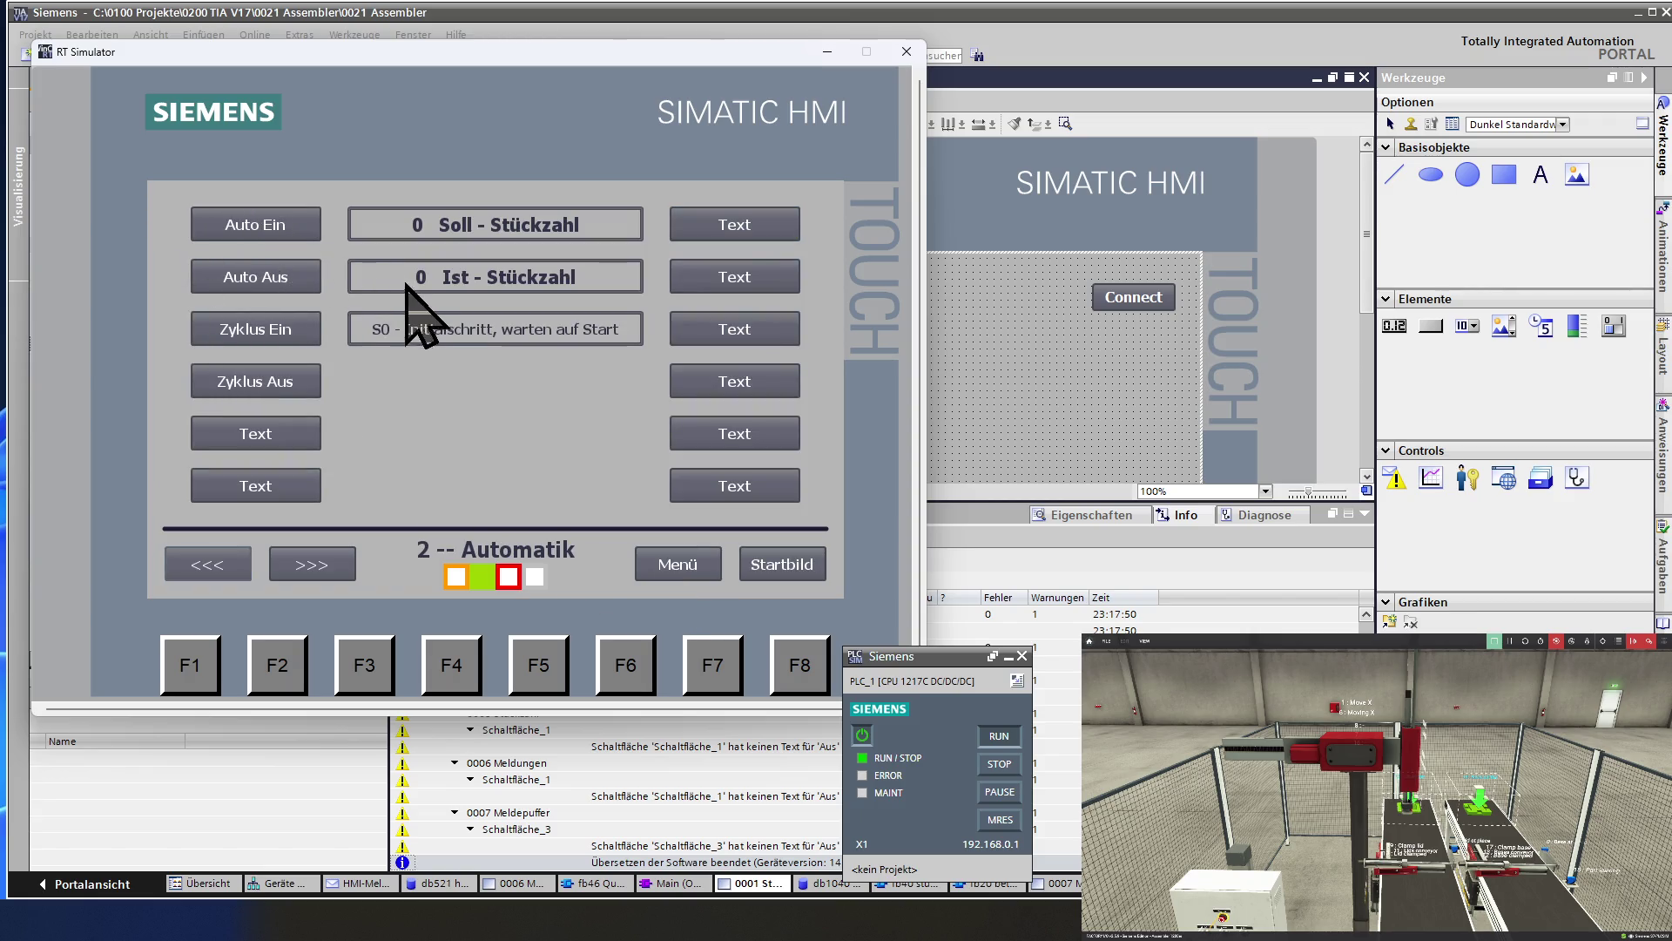
{"action": "left_click", "coordinate": [259, 331]}
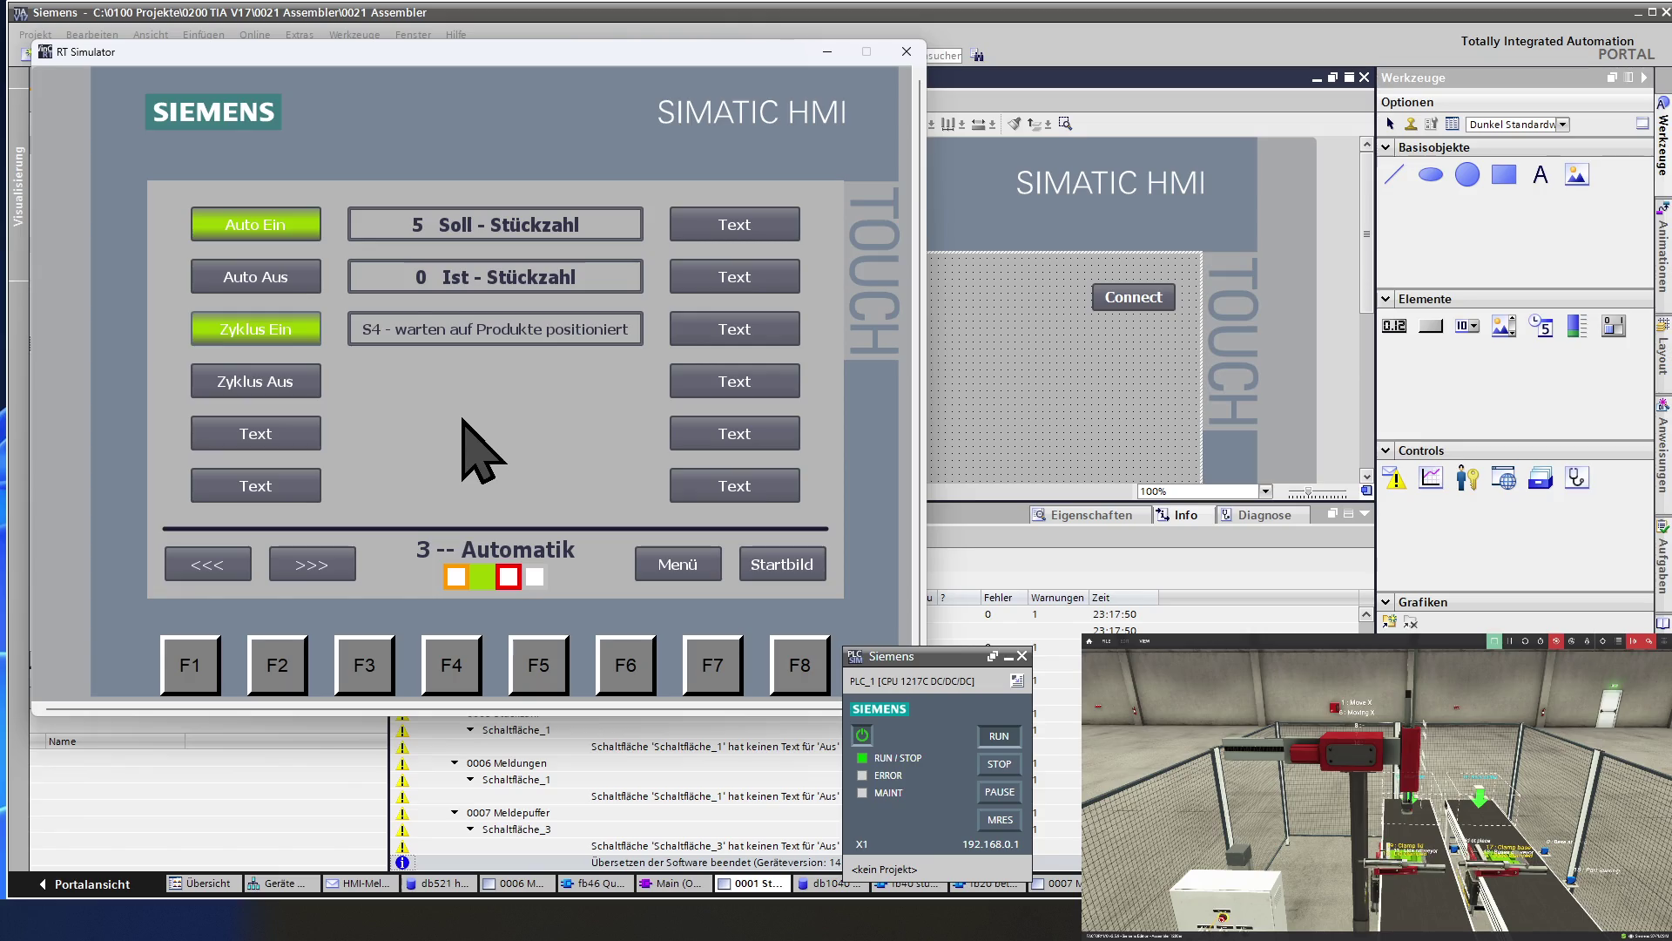
Set the Stückzahl target count to 3, then go back to the Automatik screen.
{"action": "left_click", "coordinate": [707, 570]}
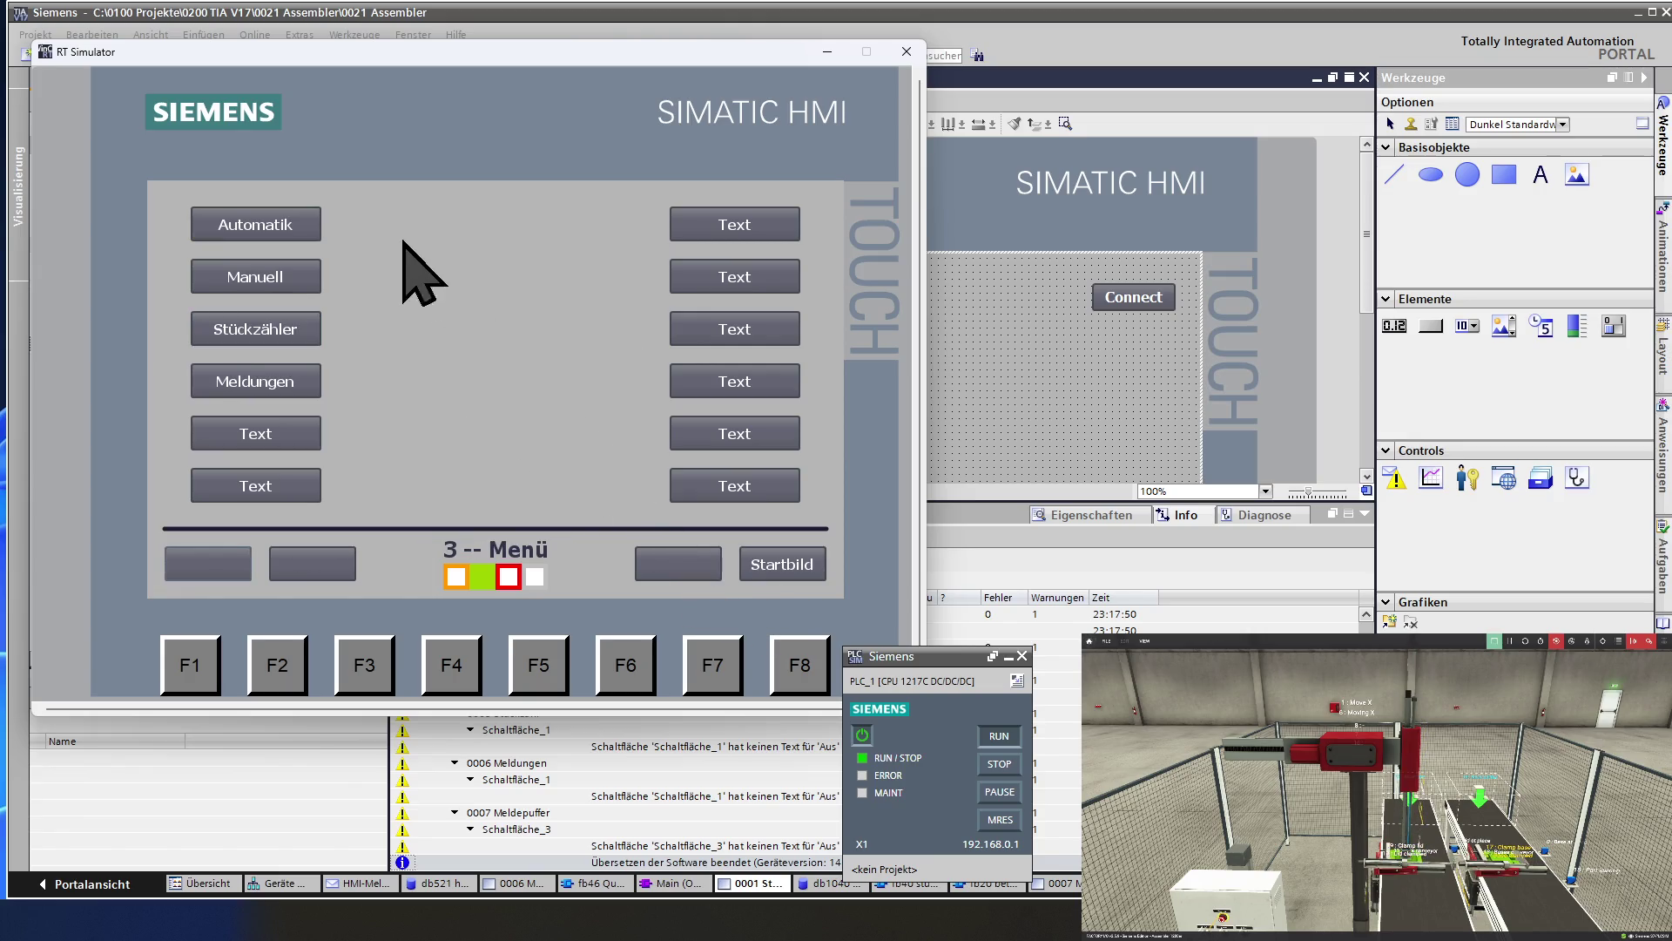
{"action": "left_click", "coordinate": [287, 340]}
{"action": "left_click", "coordinate": [422, 229]}
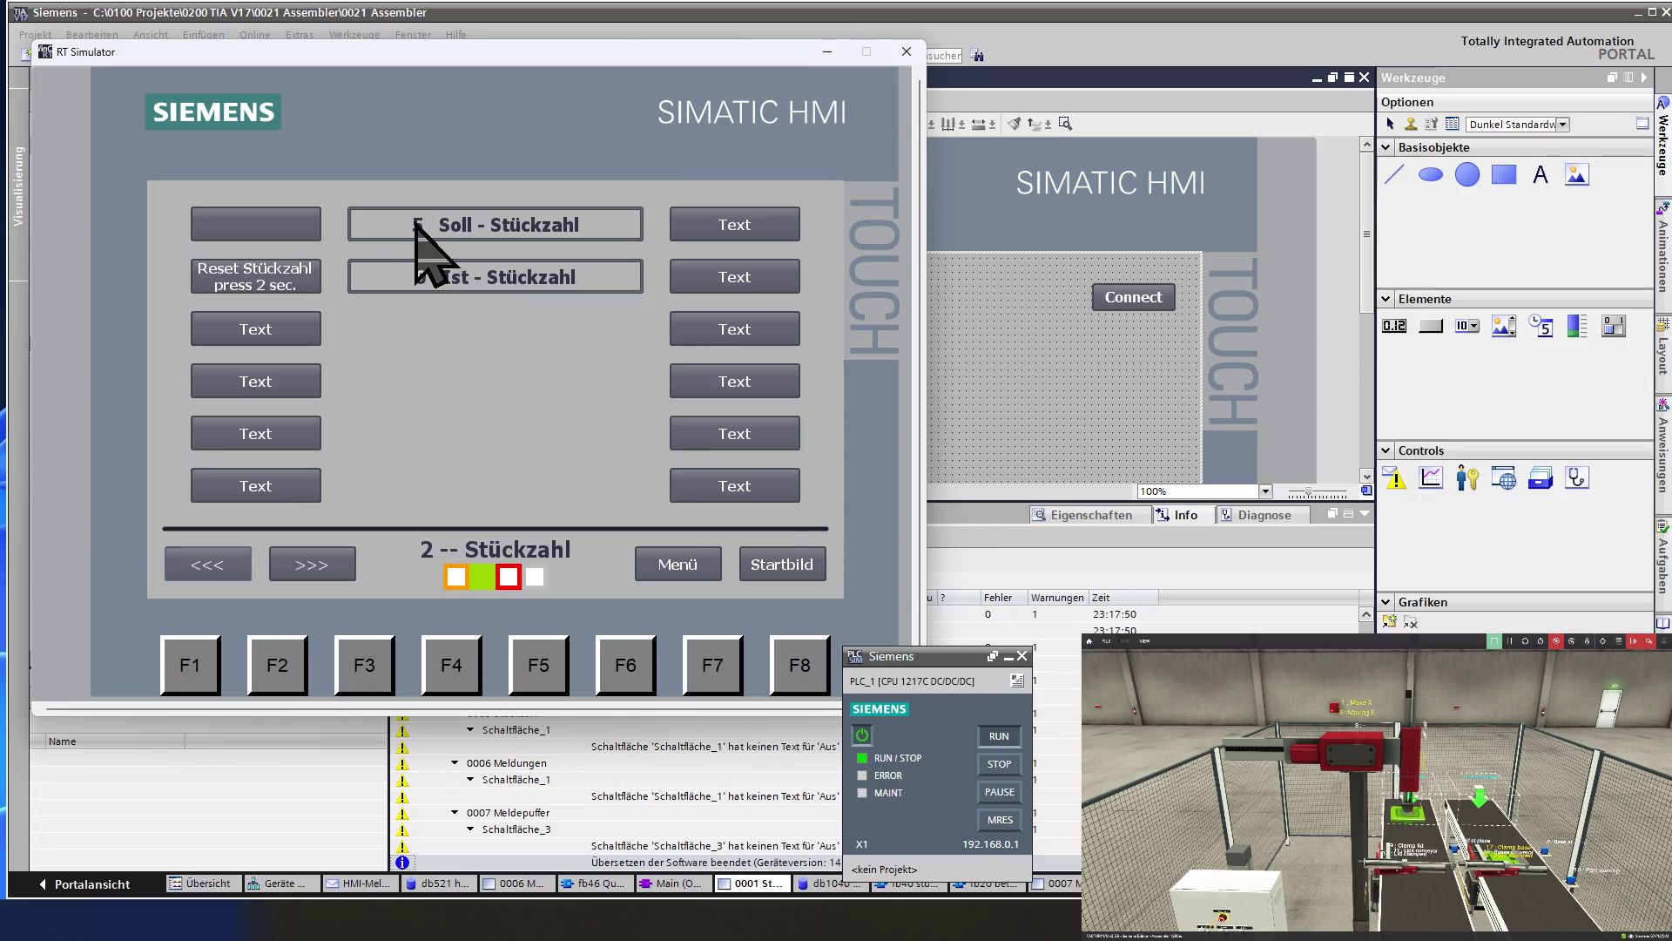
{"action": "left_click", "coordinate": [377, 466]}
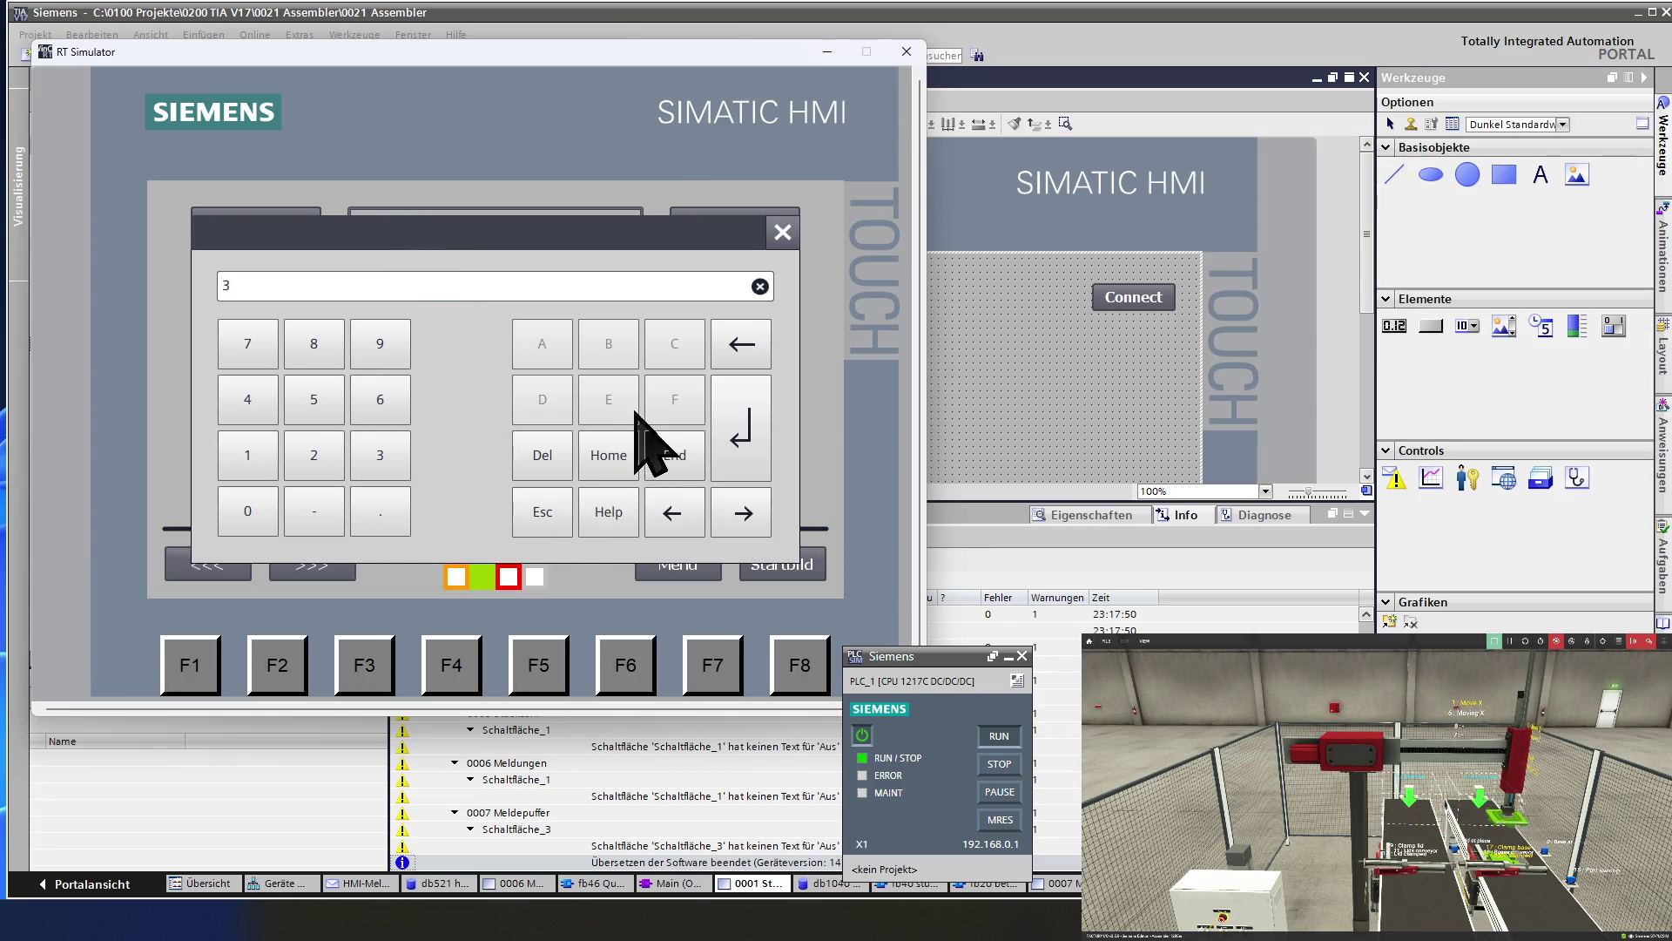
{"action": "left_click", "coordinate": [734, 438]}
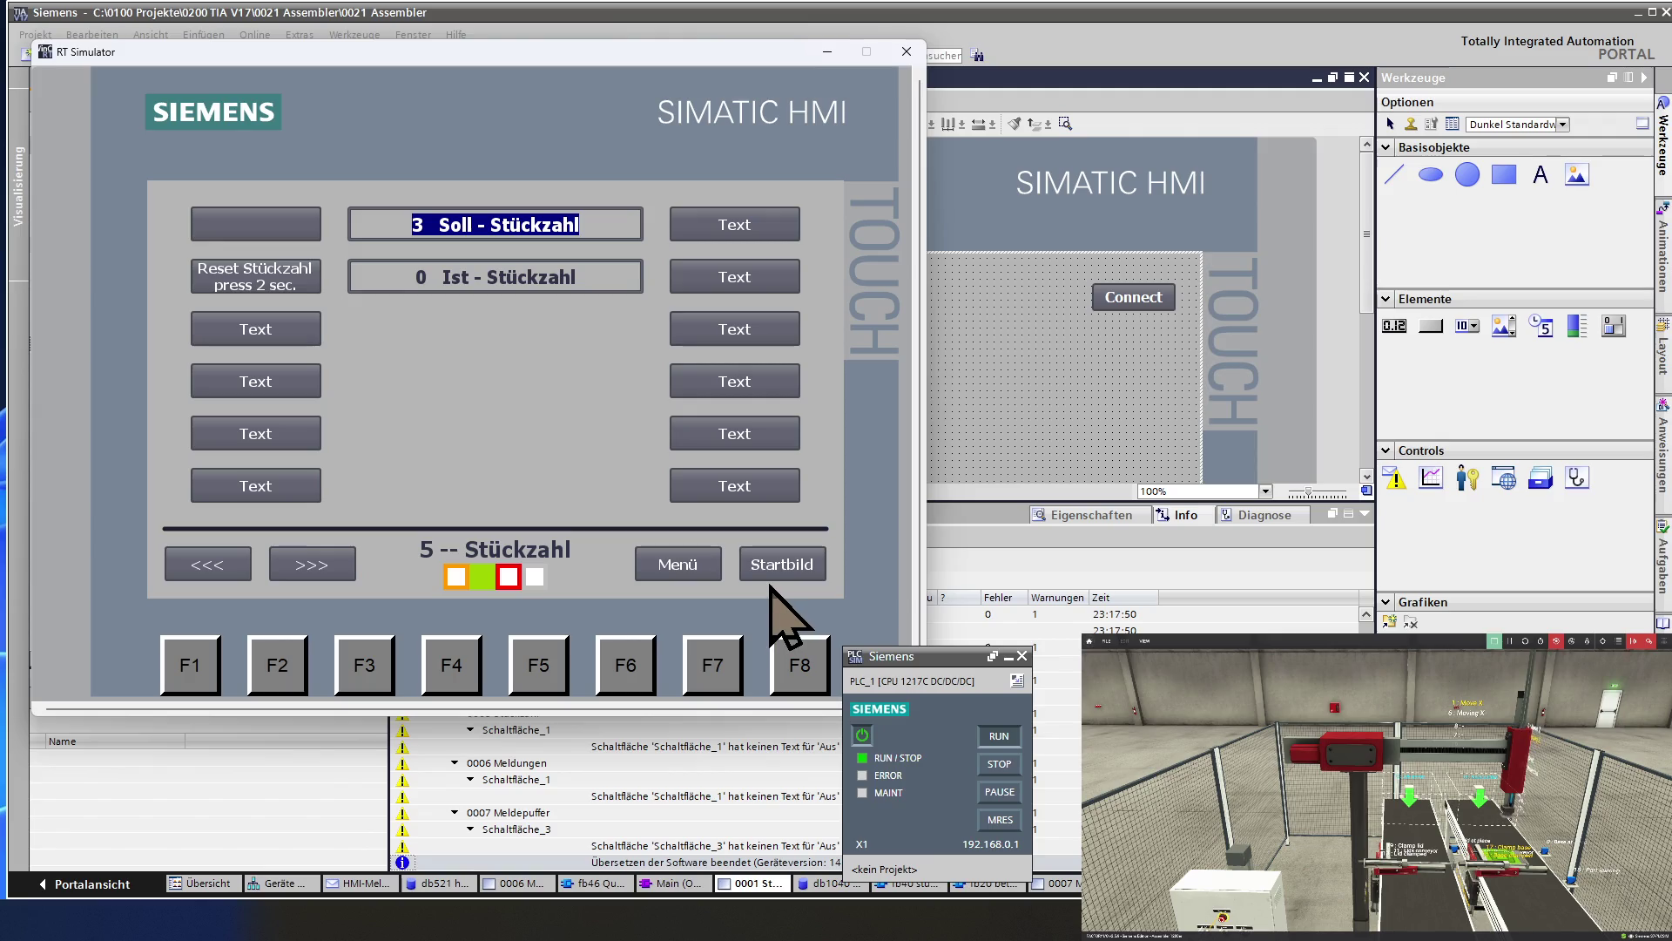
{"action": "left_click", "coordinate": [695, 573]}
{"action": "left_click", "coordinate": [277, 230]}
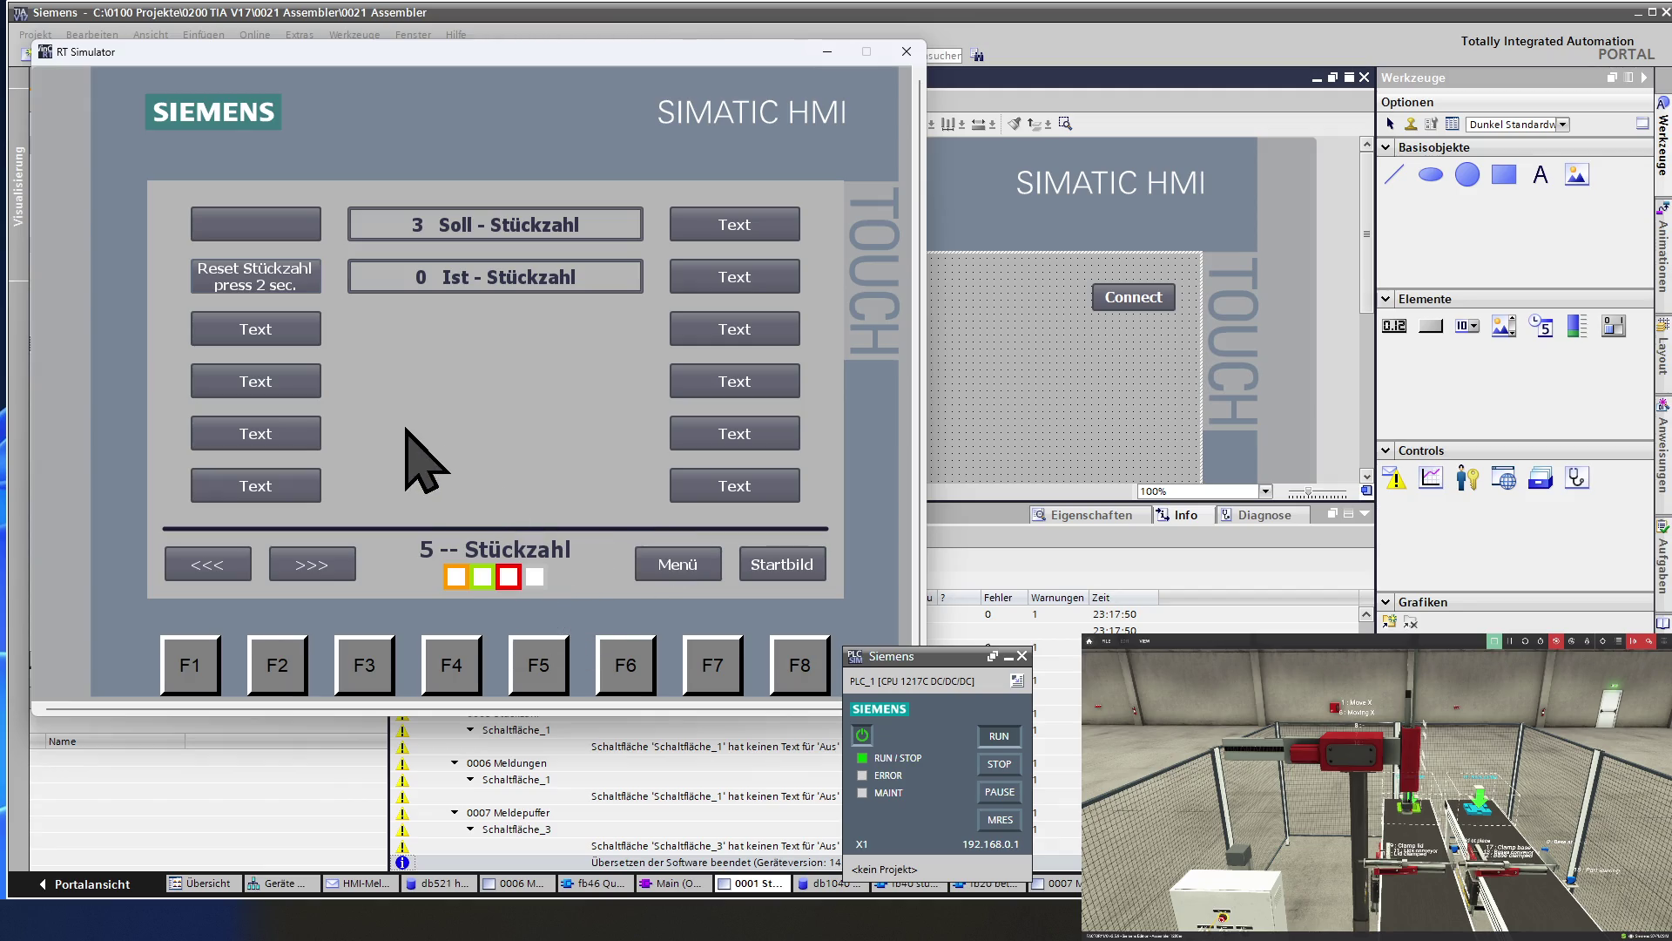
Test the Stückzahl screen's <<< back button, then close the RT Simulator.
{"action": "left_click", "coordinate": [204, 566]}
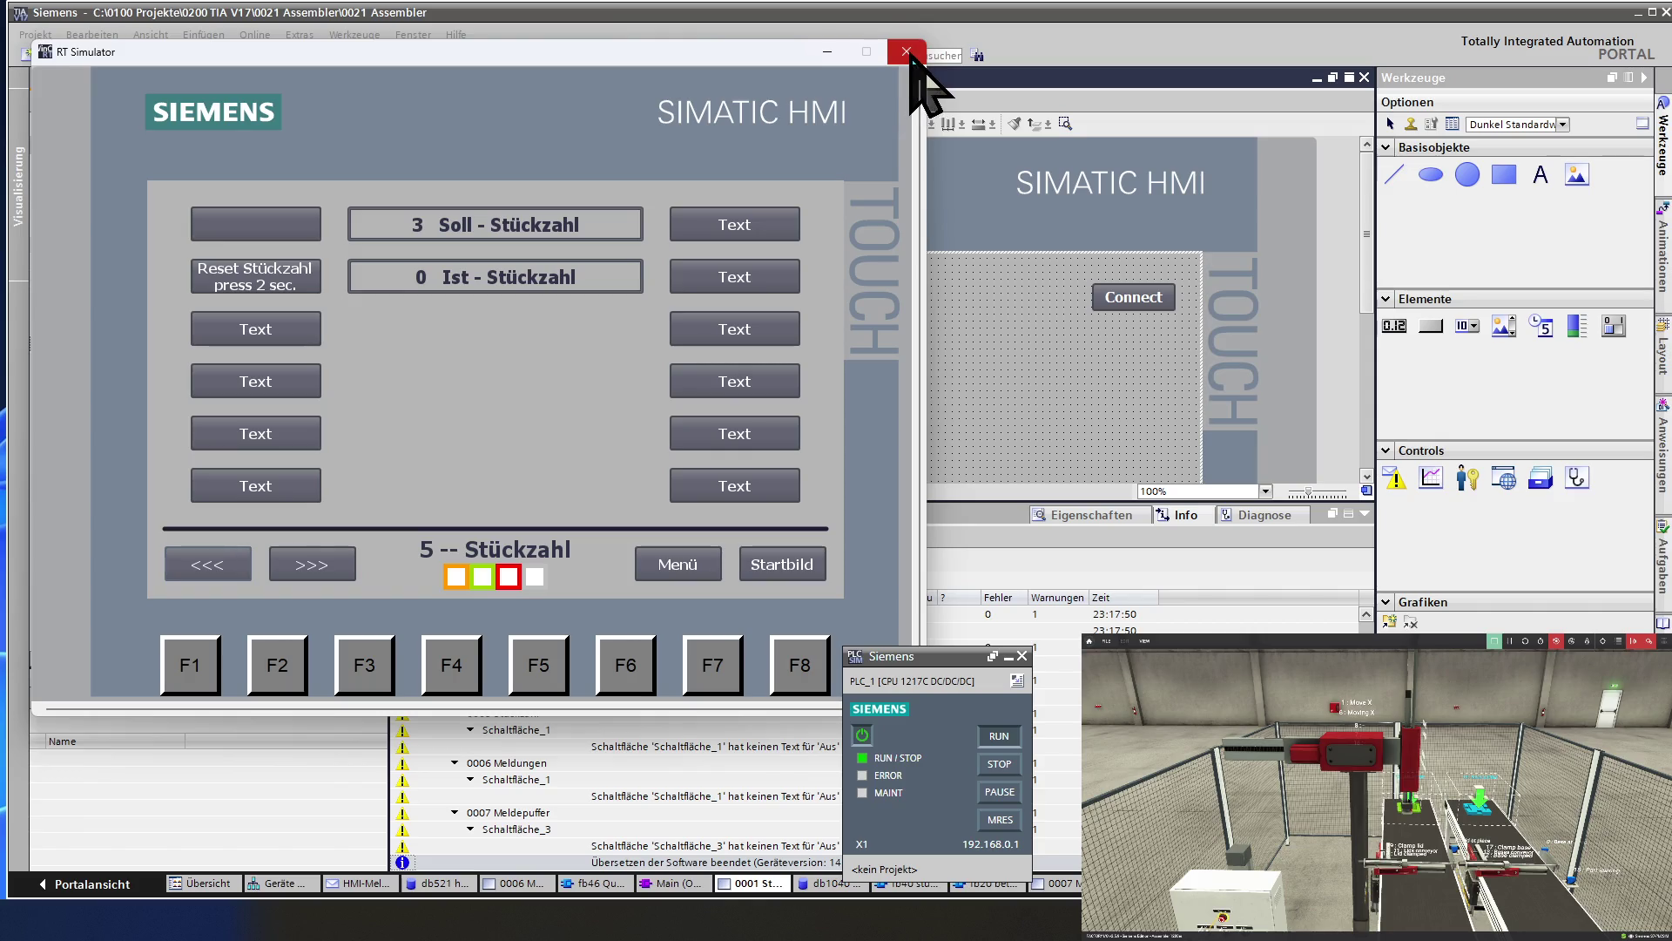
{"action": "left_click", "coordinate": [910, 55]}
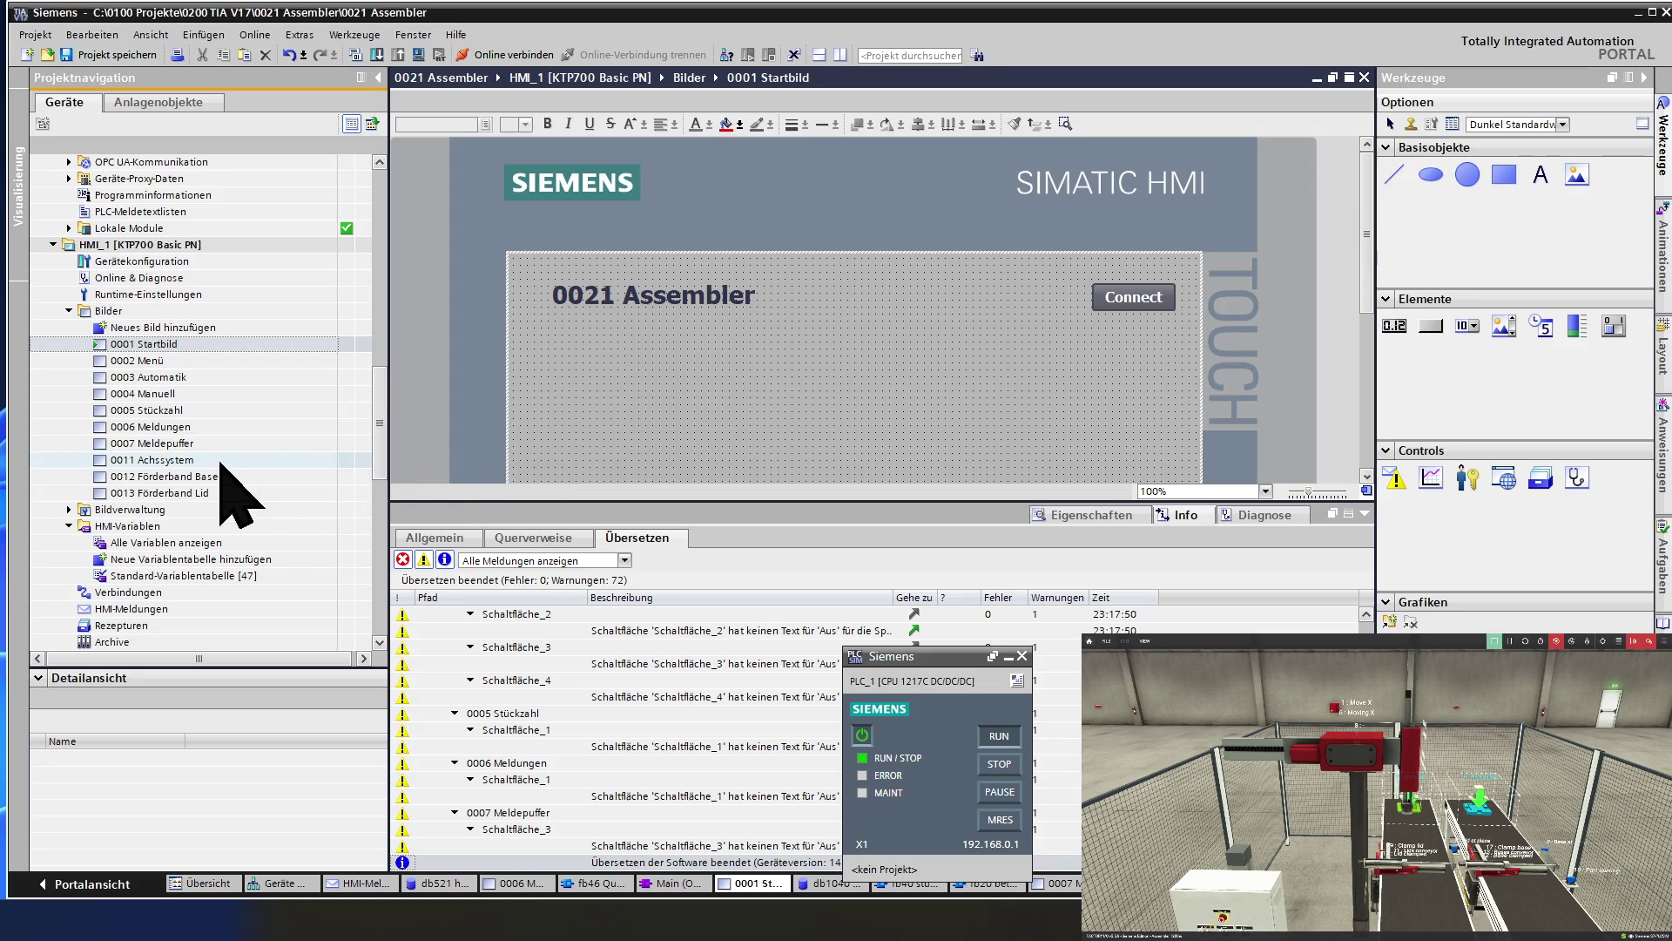
Check that the 0006 Meldungen <<< button runs AktiviereVorherigesBild on Drücken, then open 0005 Stückzahl.
{"action": "double_click", "coordinate": [176, 427]}
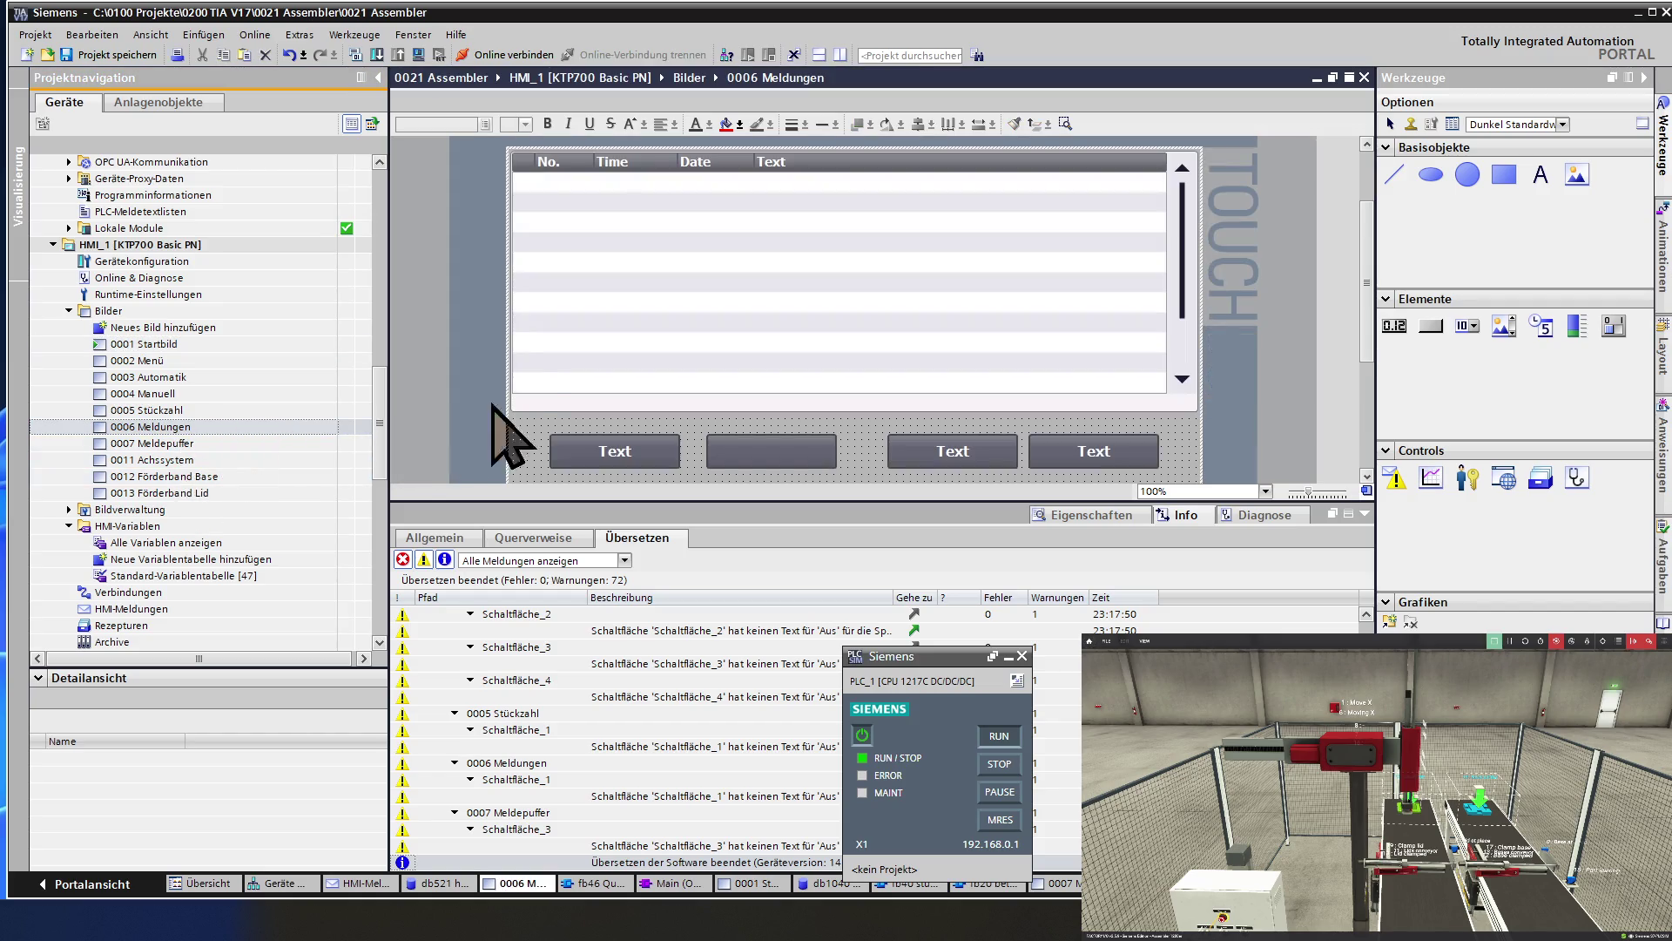
{"action": "scroll", "coordinate": [548, 405], "scroll_direction": "down", "scroll_amount": 5}
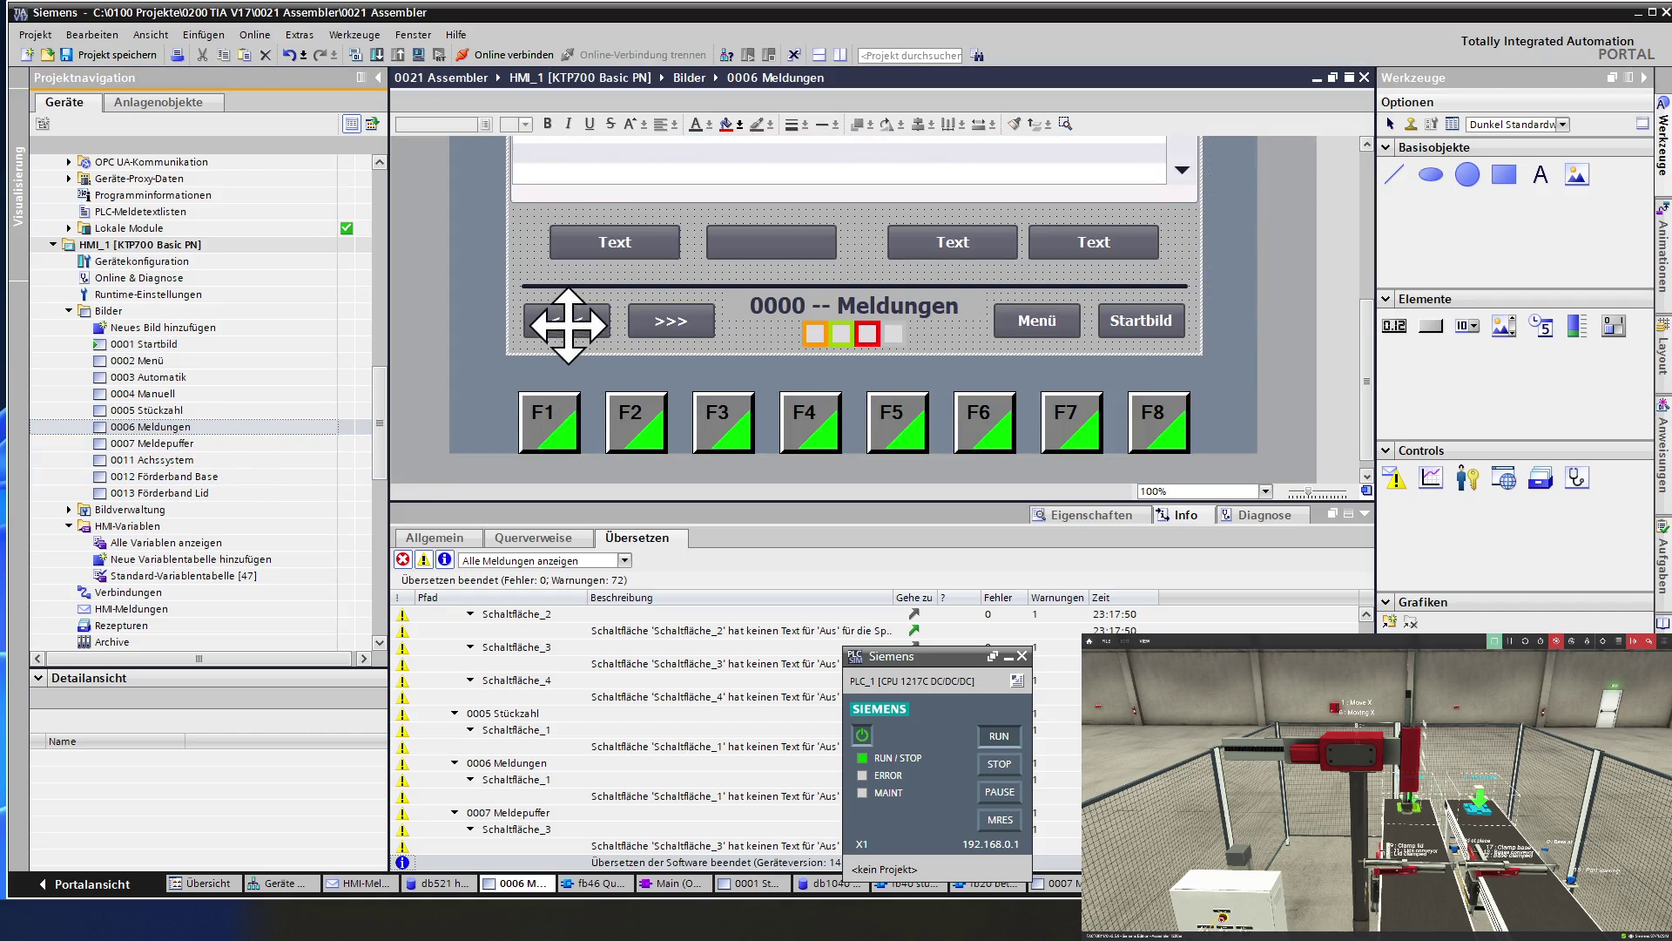
{"action": "left_click", "coordinate": [562, 324]}
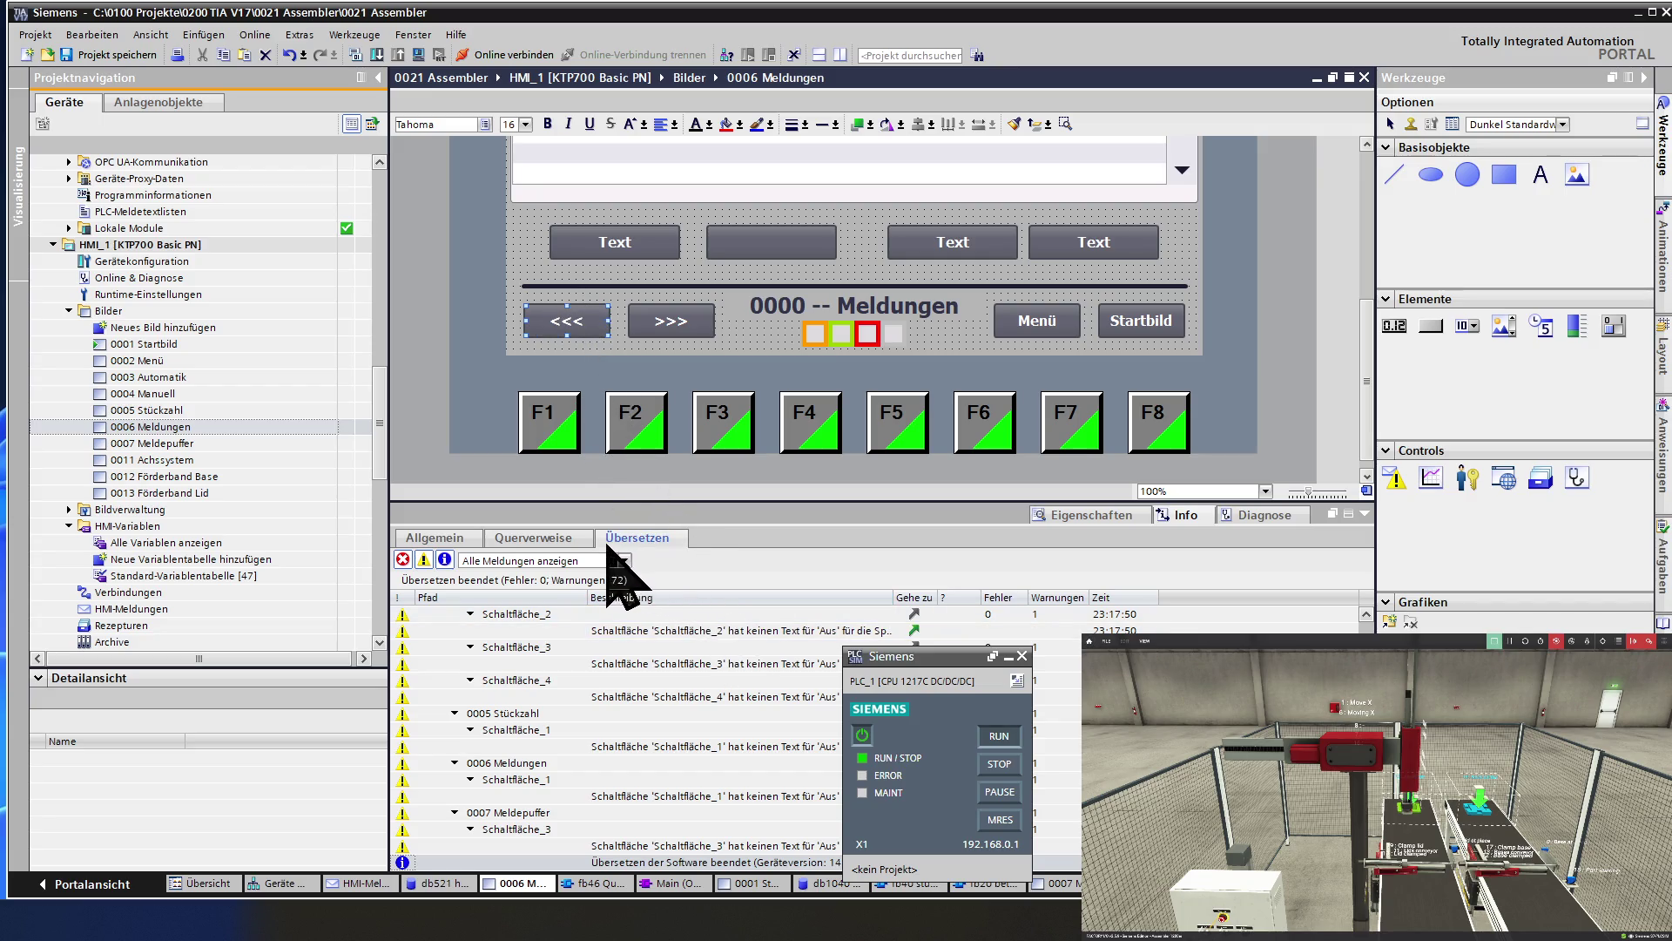
{"action": "left_click", "coordinate": [1101, 520]}
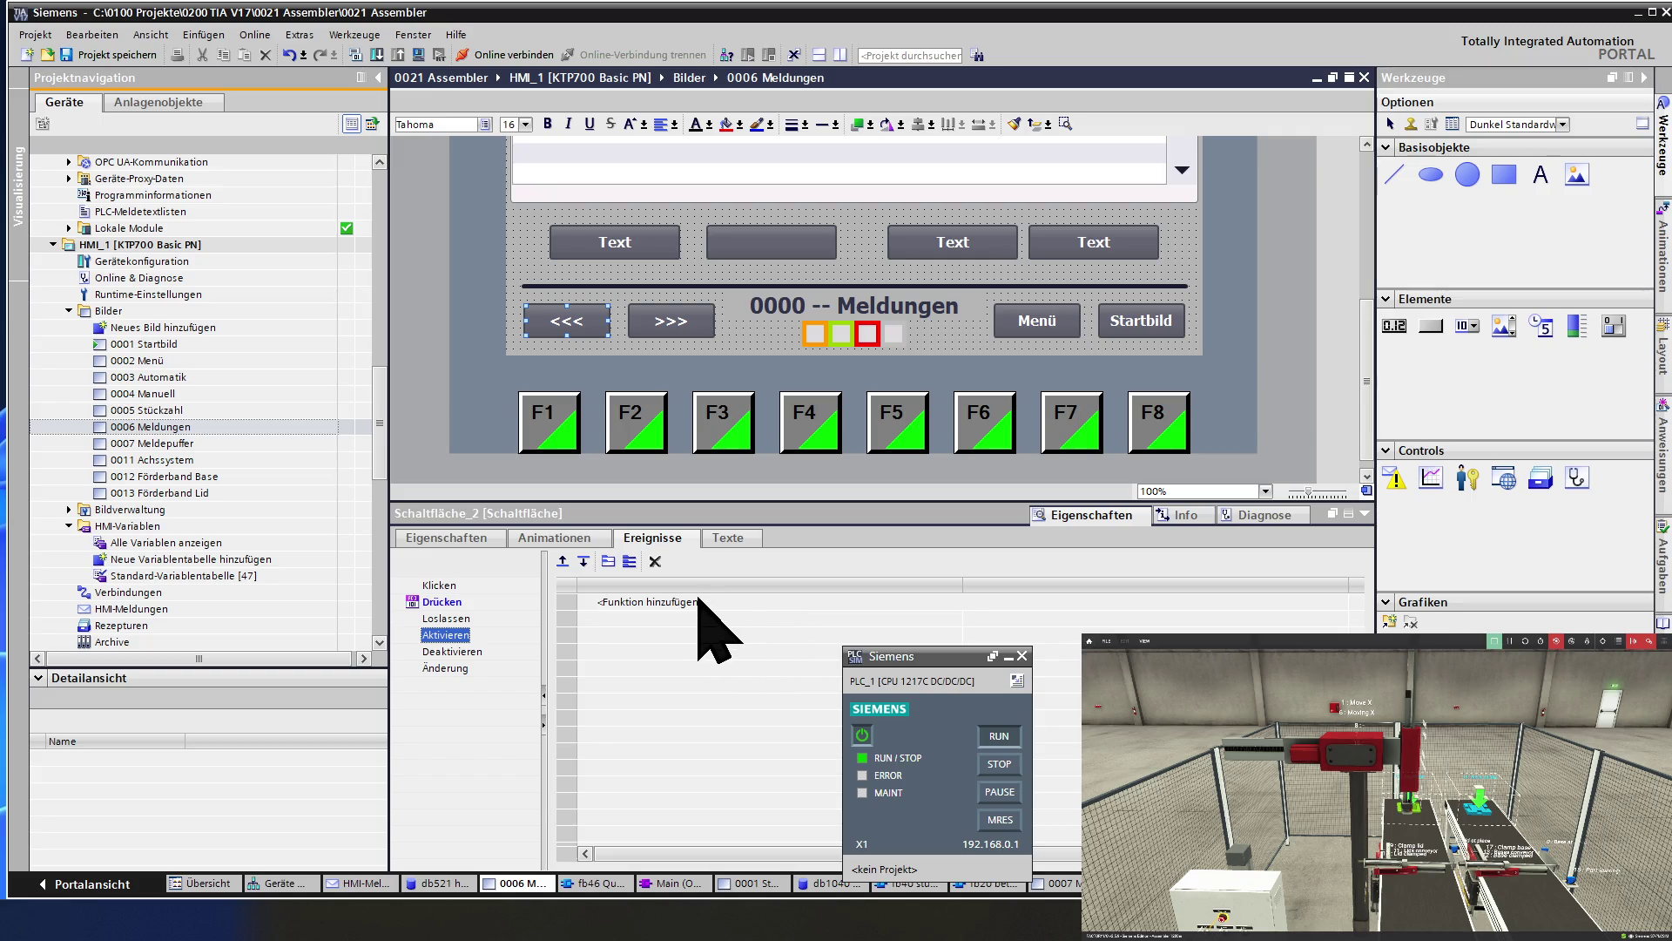
{"action": "left_click", "coordinate": [455, 601]}
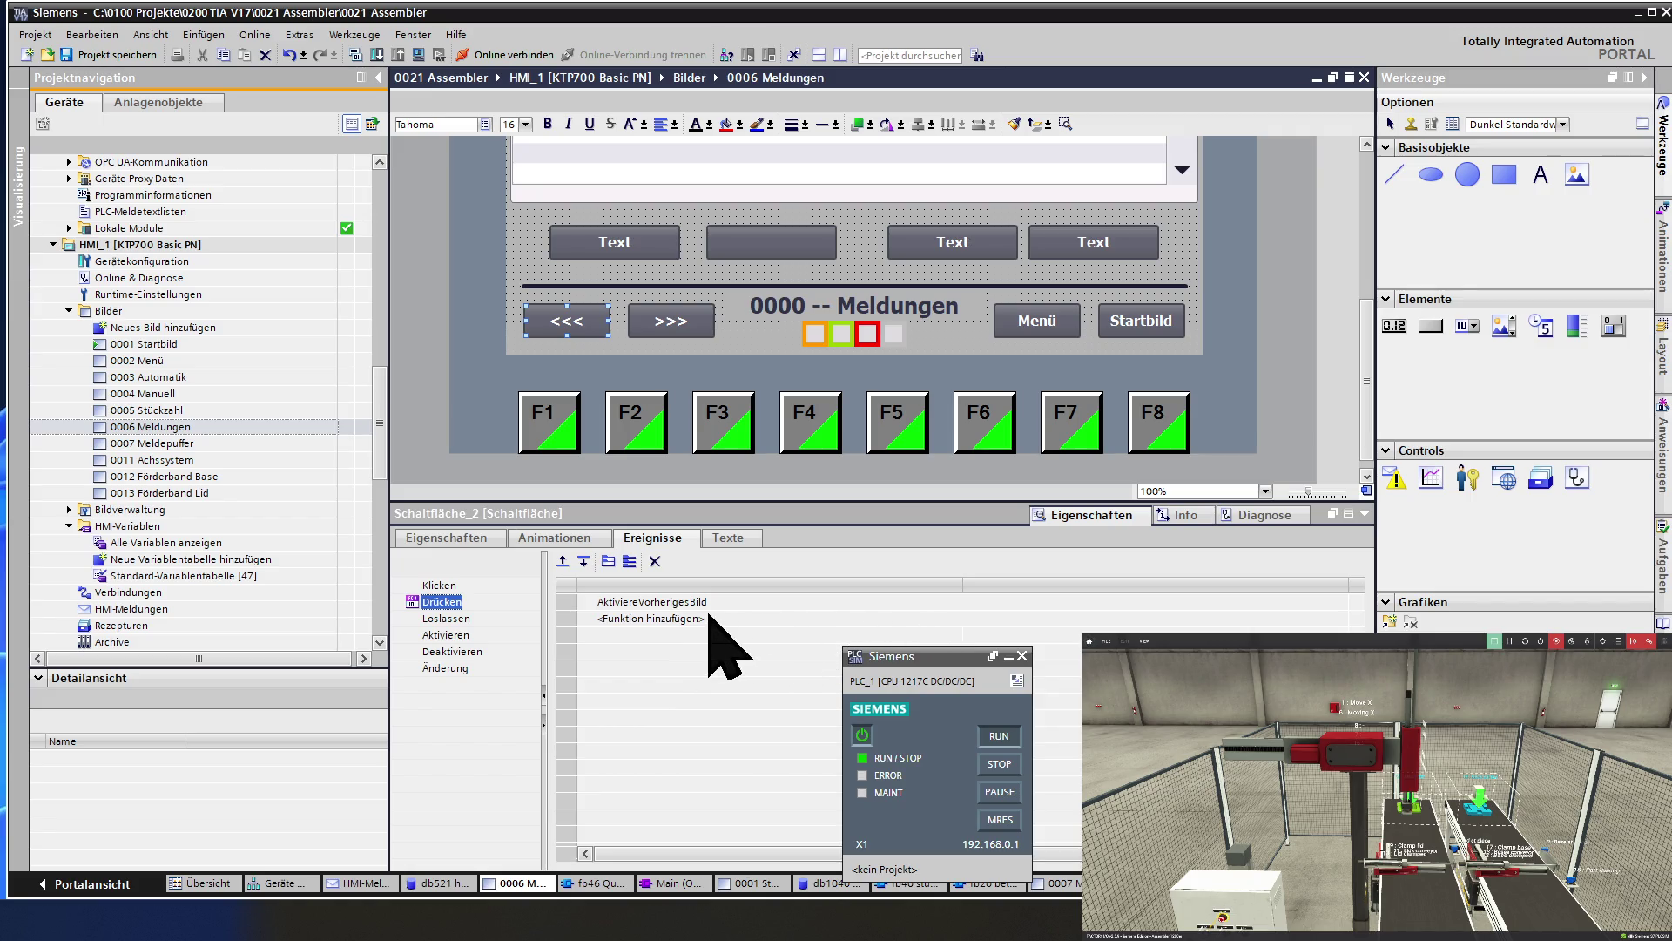
{"action": "left_click", "coordinate": [564, 600]}
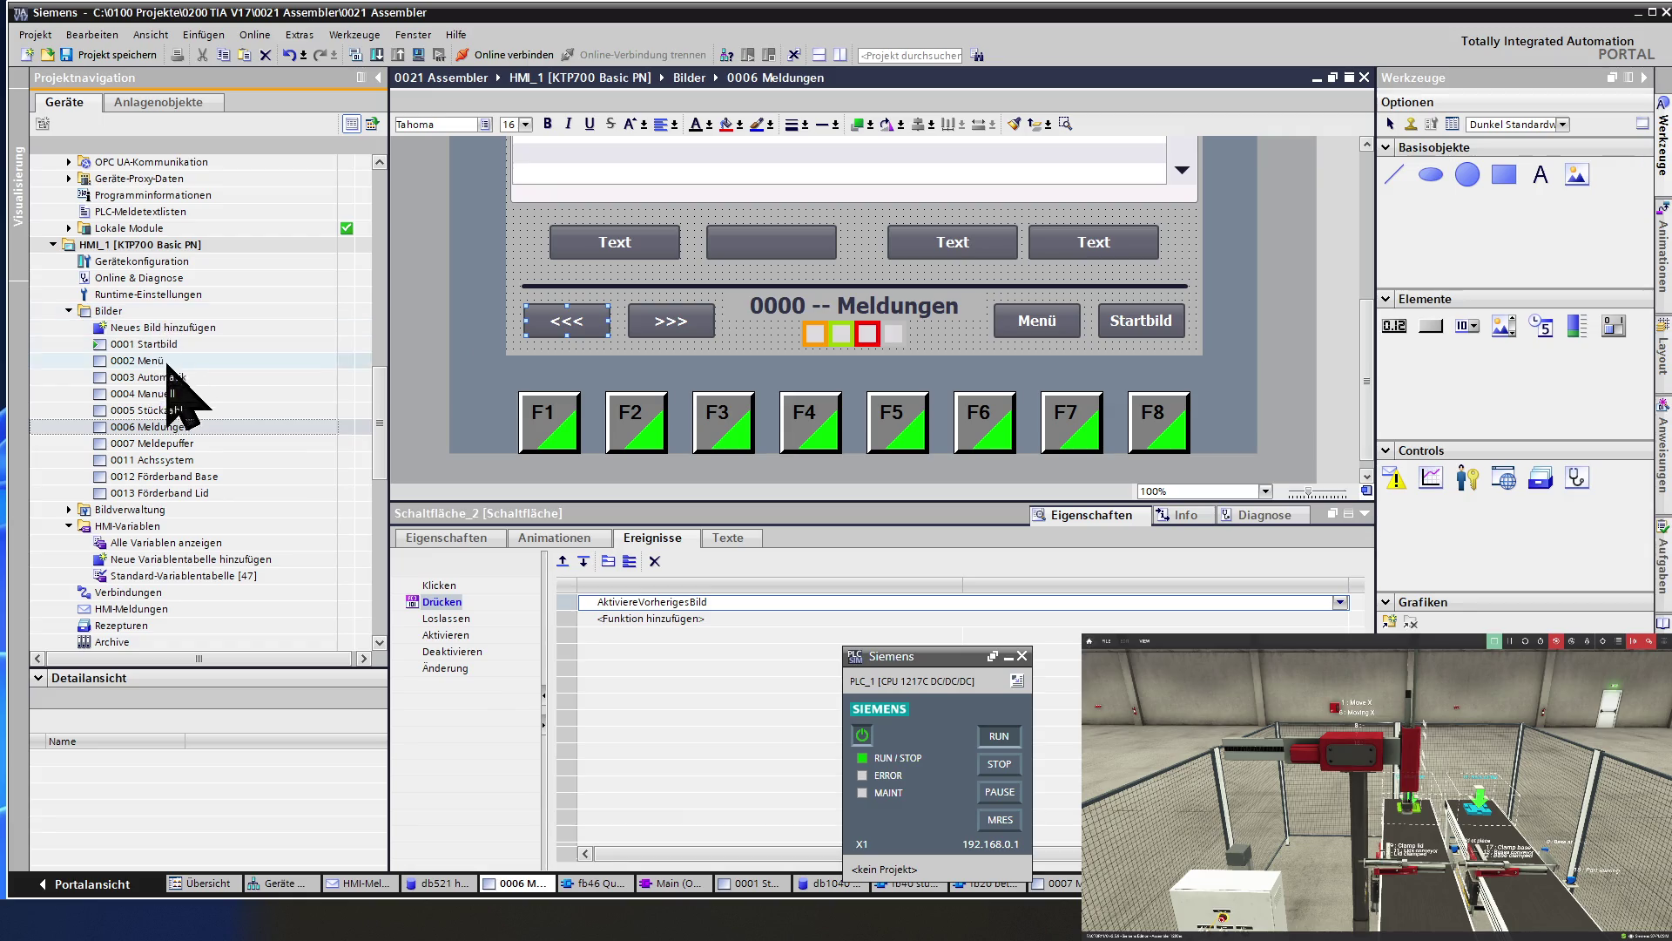
{"action": "double_click", "coordinate": [177, 409]}
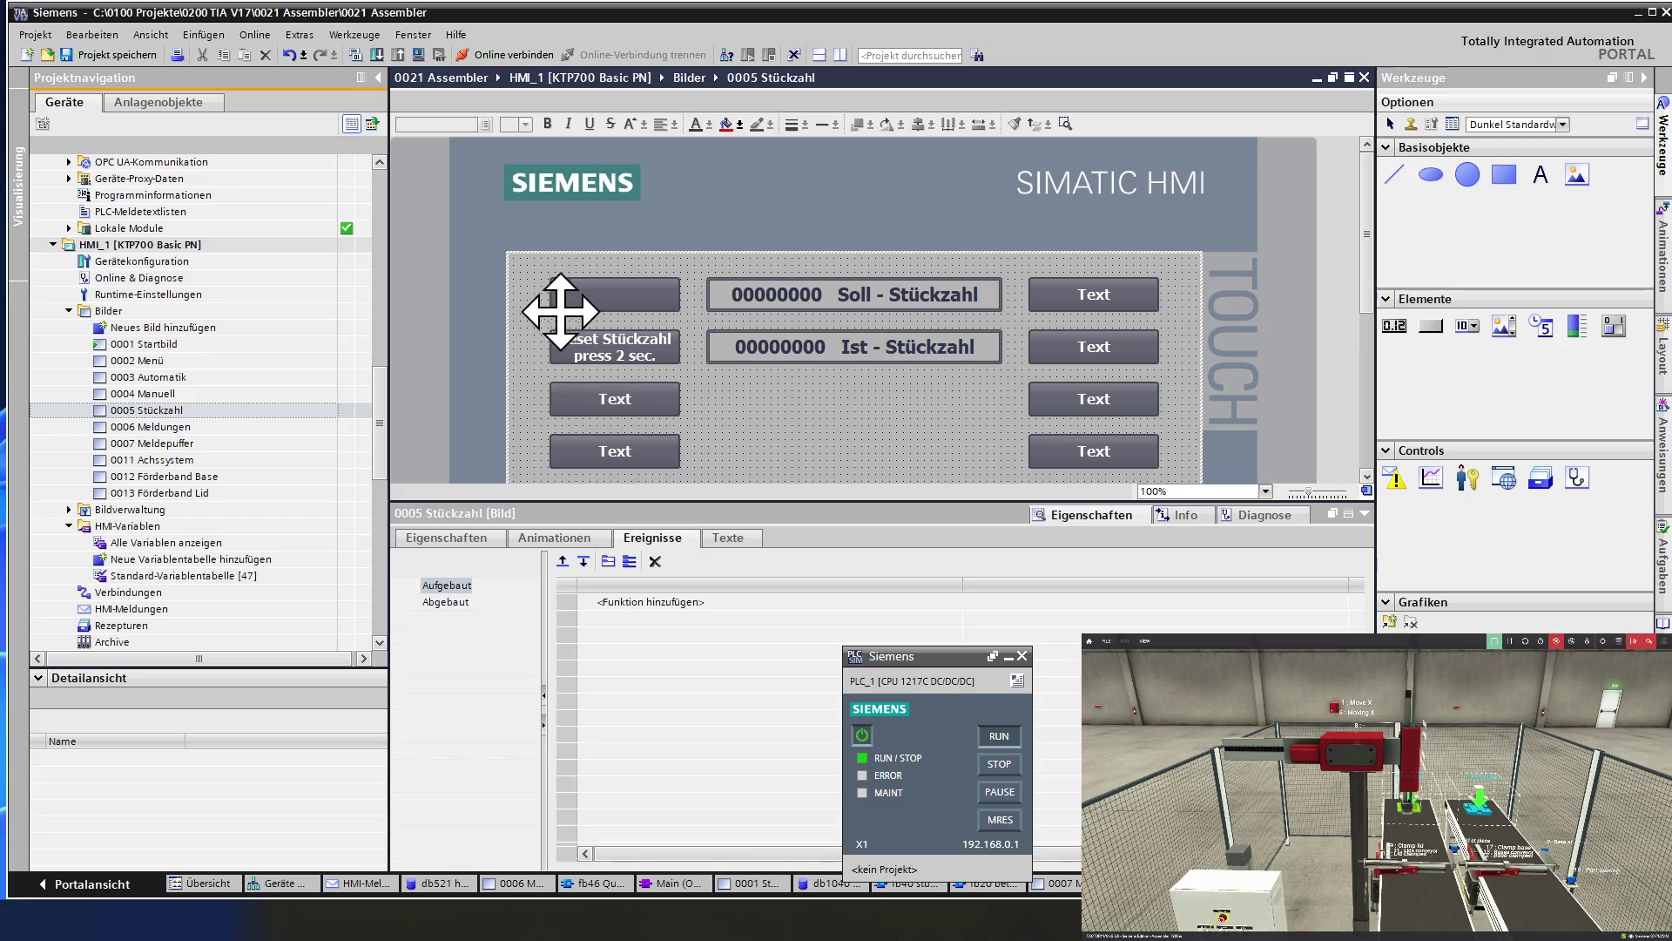
Add AktiviereVorherigesBild to the Drücken event of the Stückzahl <<< button.
{"action": "scroll", "coordinate": [610, 339], "scroll_direction": "down", "scroll_amount": 3}
{"action": "scroll", "coordinate": [688, 373], "scroll_direction": "down", "scroll_amount": 2}
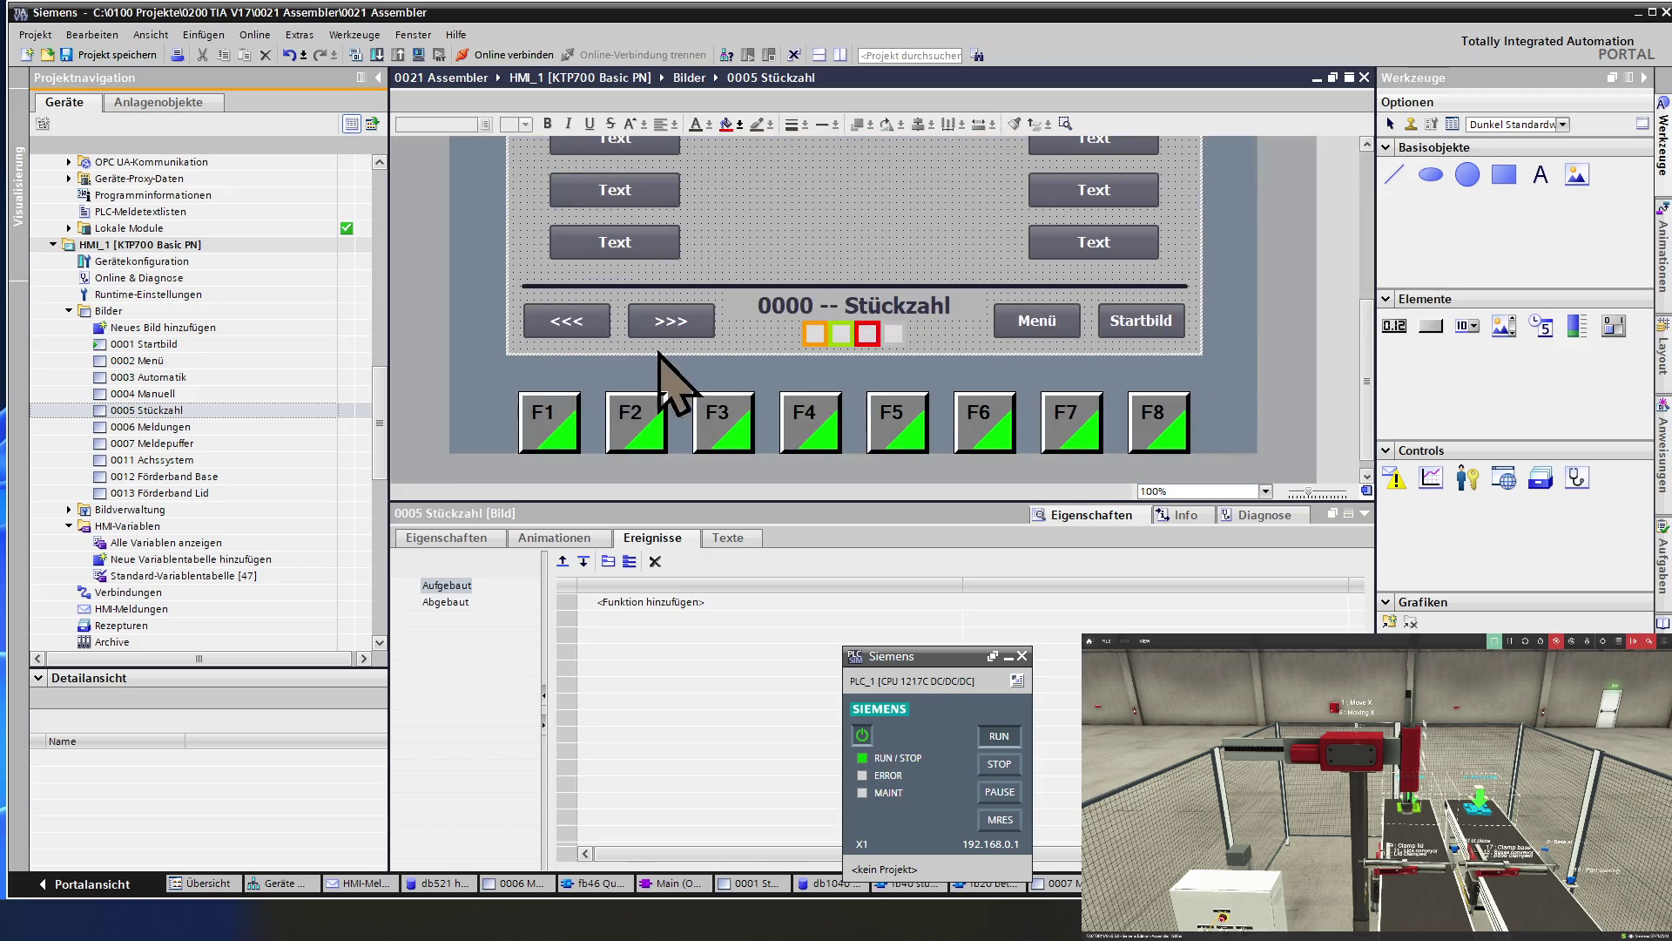
{"action": "left_click", "coordinate": [557, 321]}
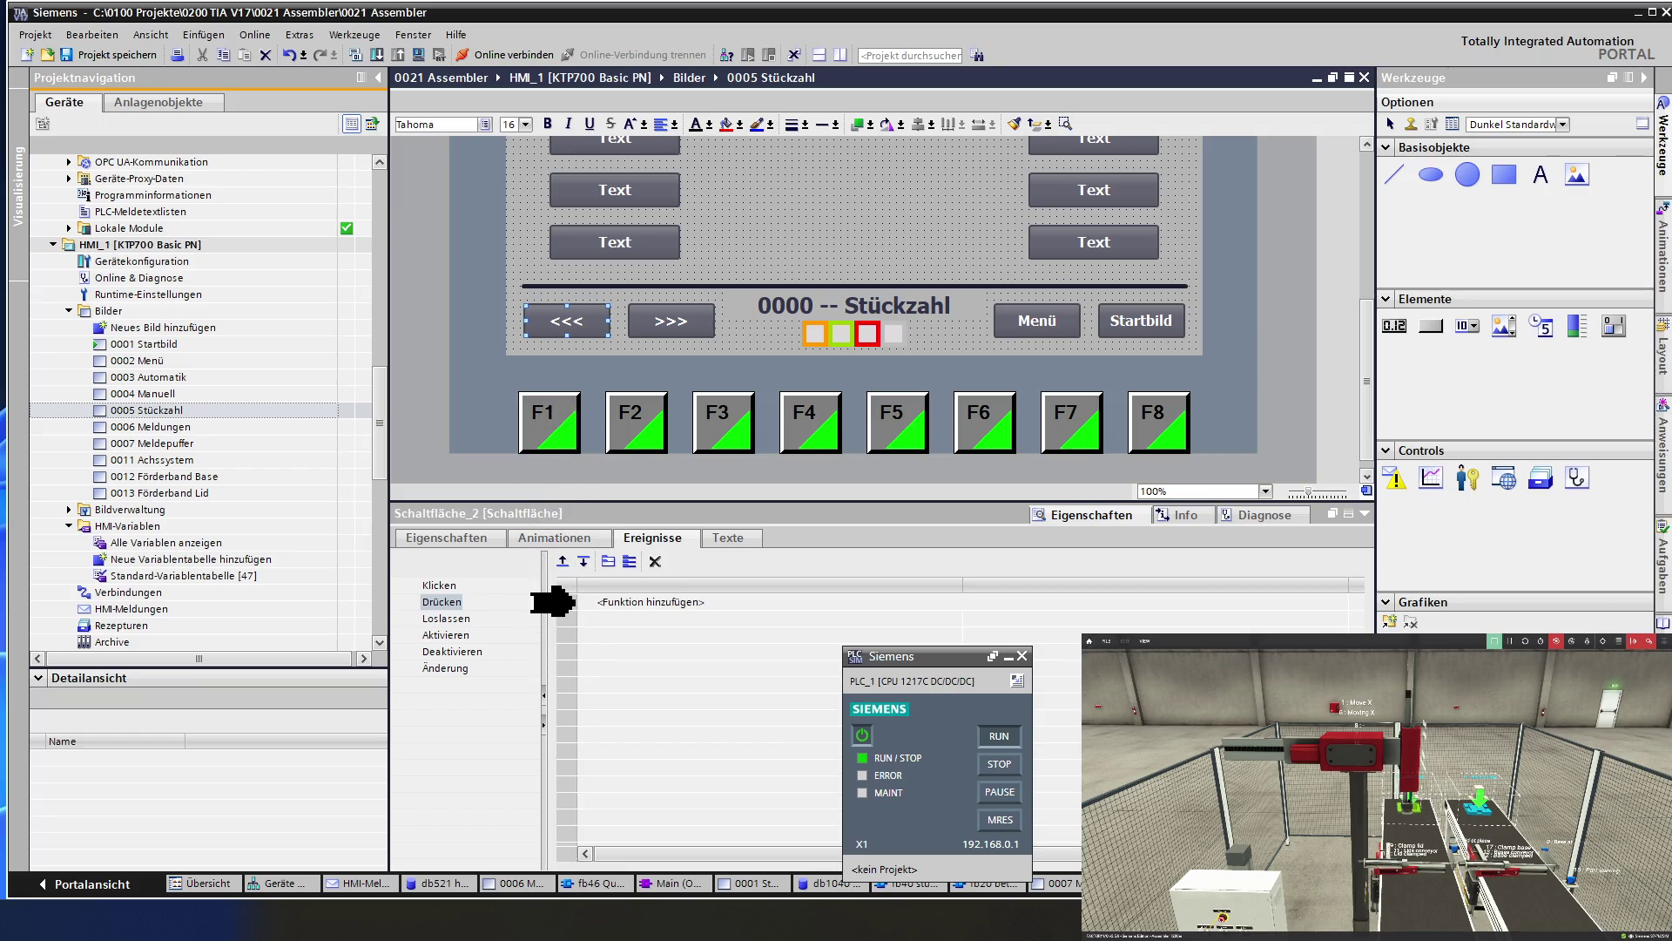
{"action": "left_click", "coordinate": [650, 602]}
{"action": "type", "text": "AktiviereVorherigesBild"}
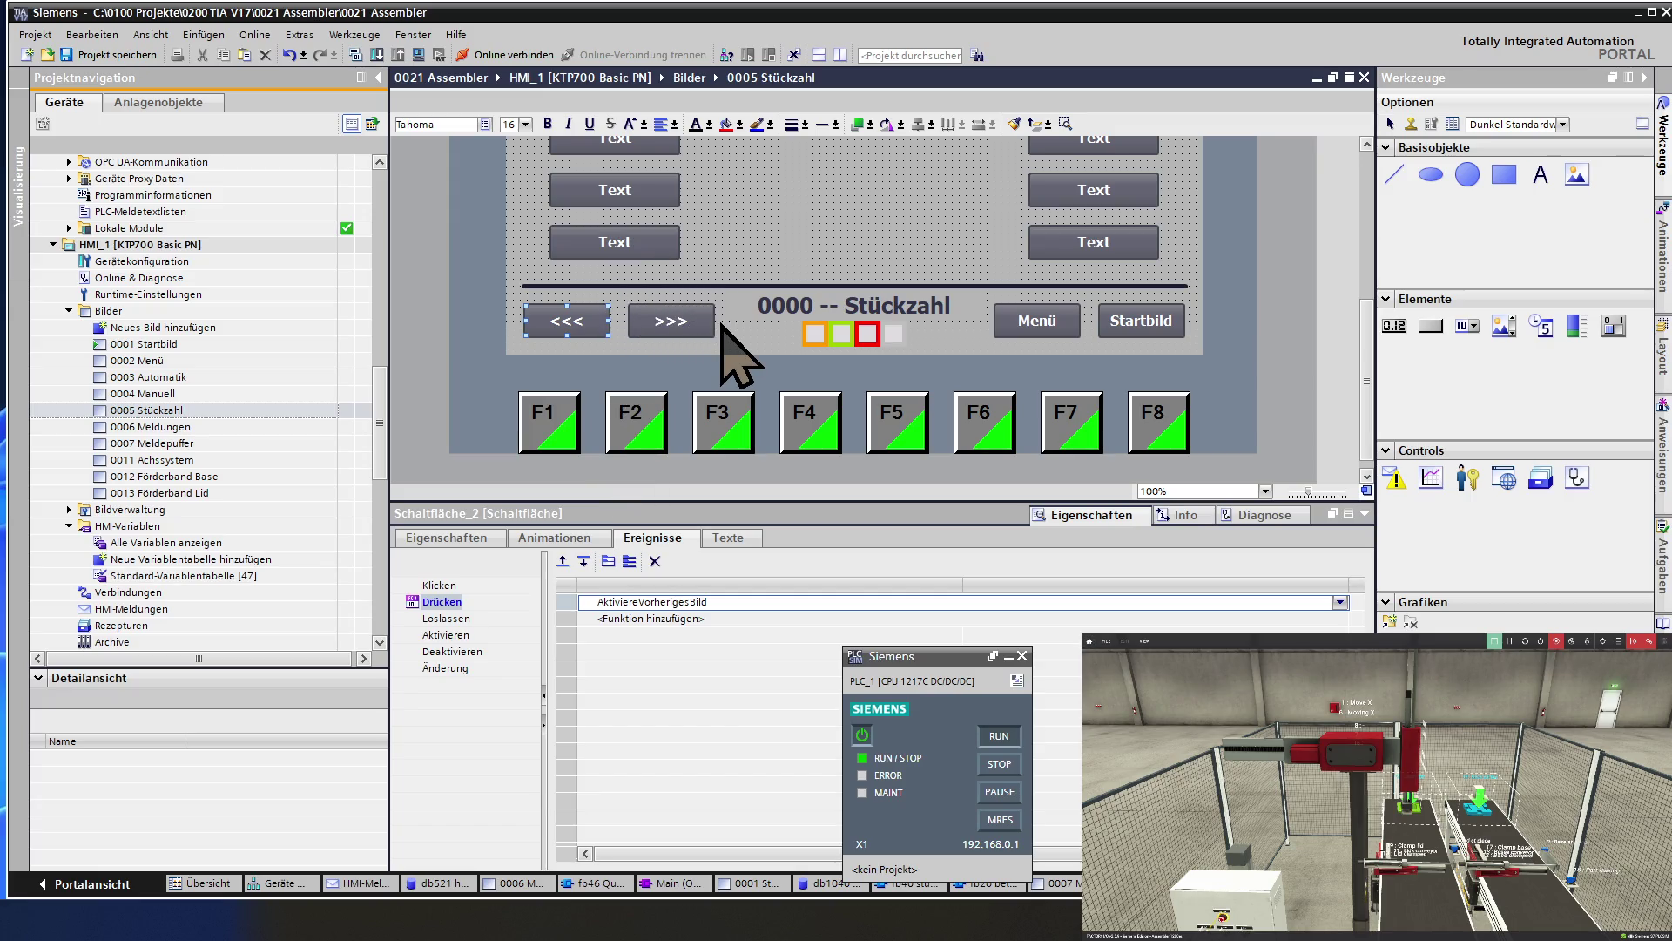
Inspect the >>> button's events and leave its label blank.
{"action": "left_click", "coordinate": [674, 322]}
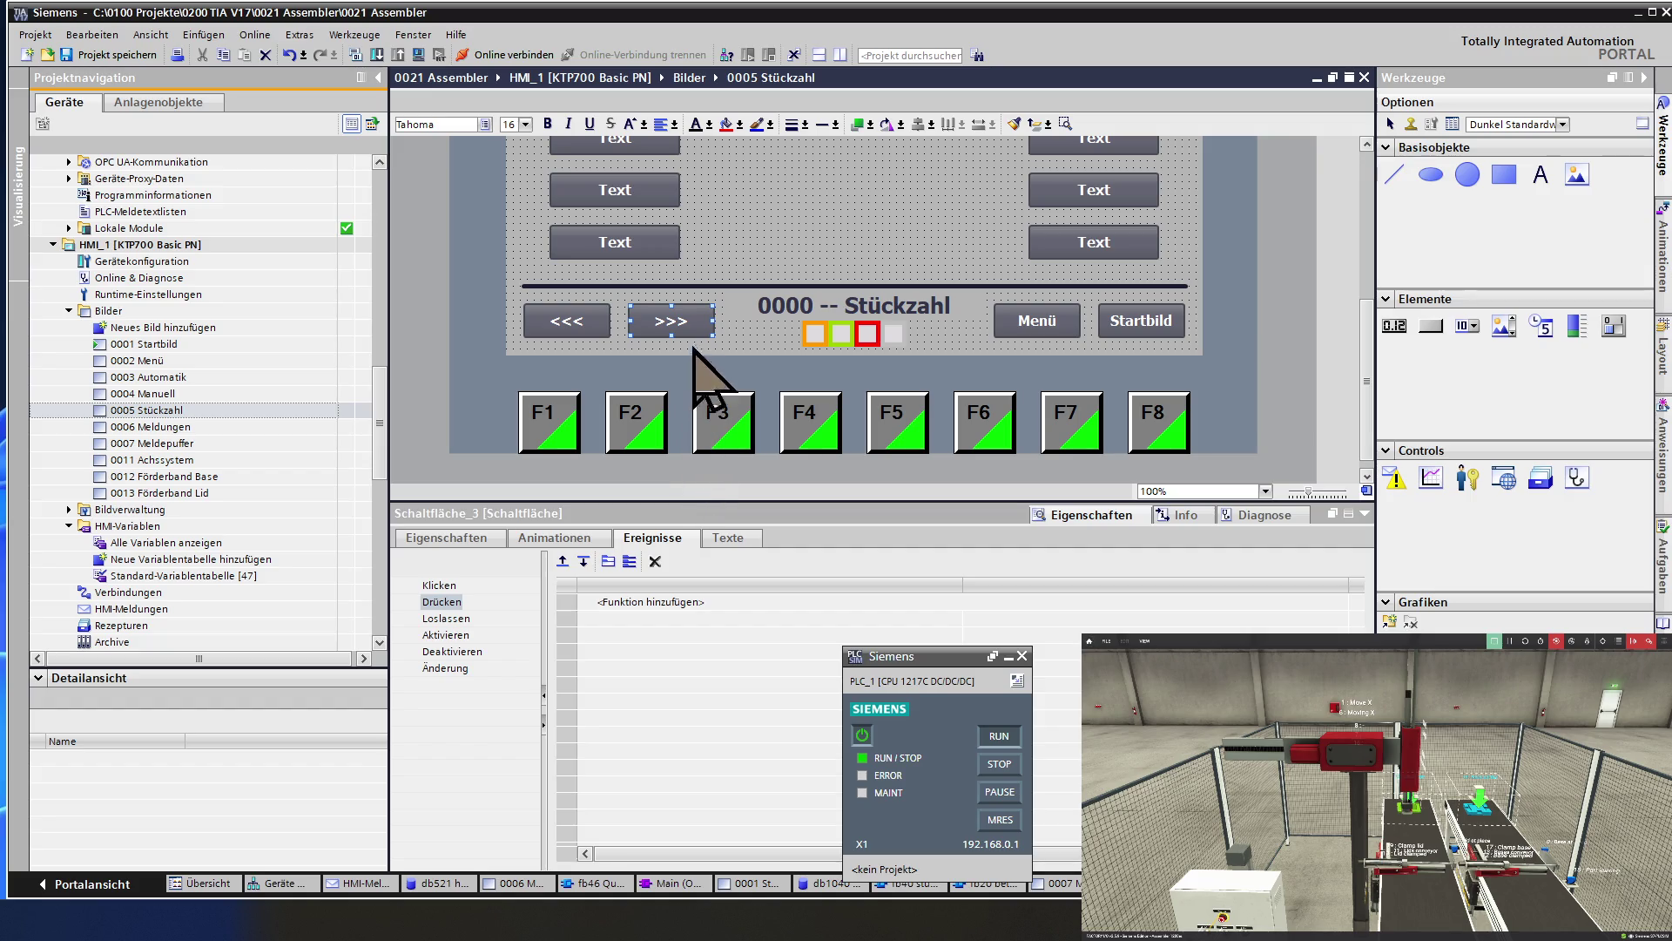
{"action": "double_click", "coordinate": [668, 319]}
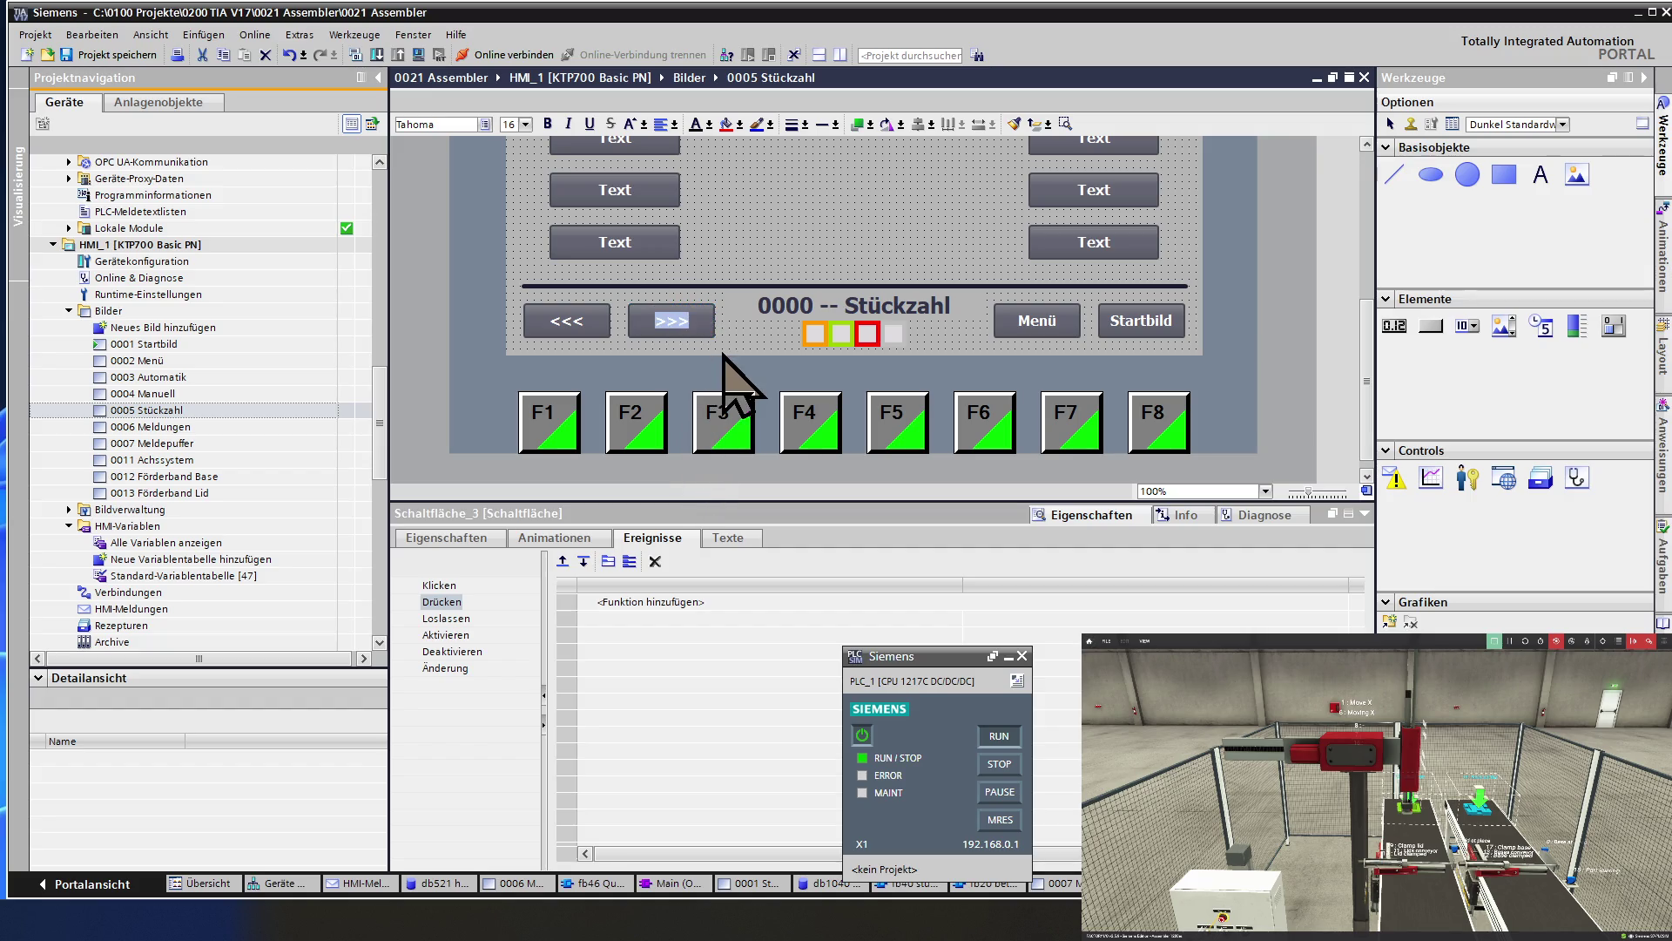
{"action": "left_click", "coordinate": [748, 263]}
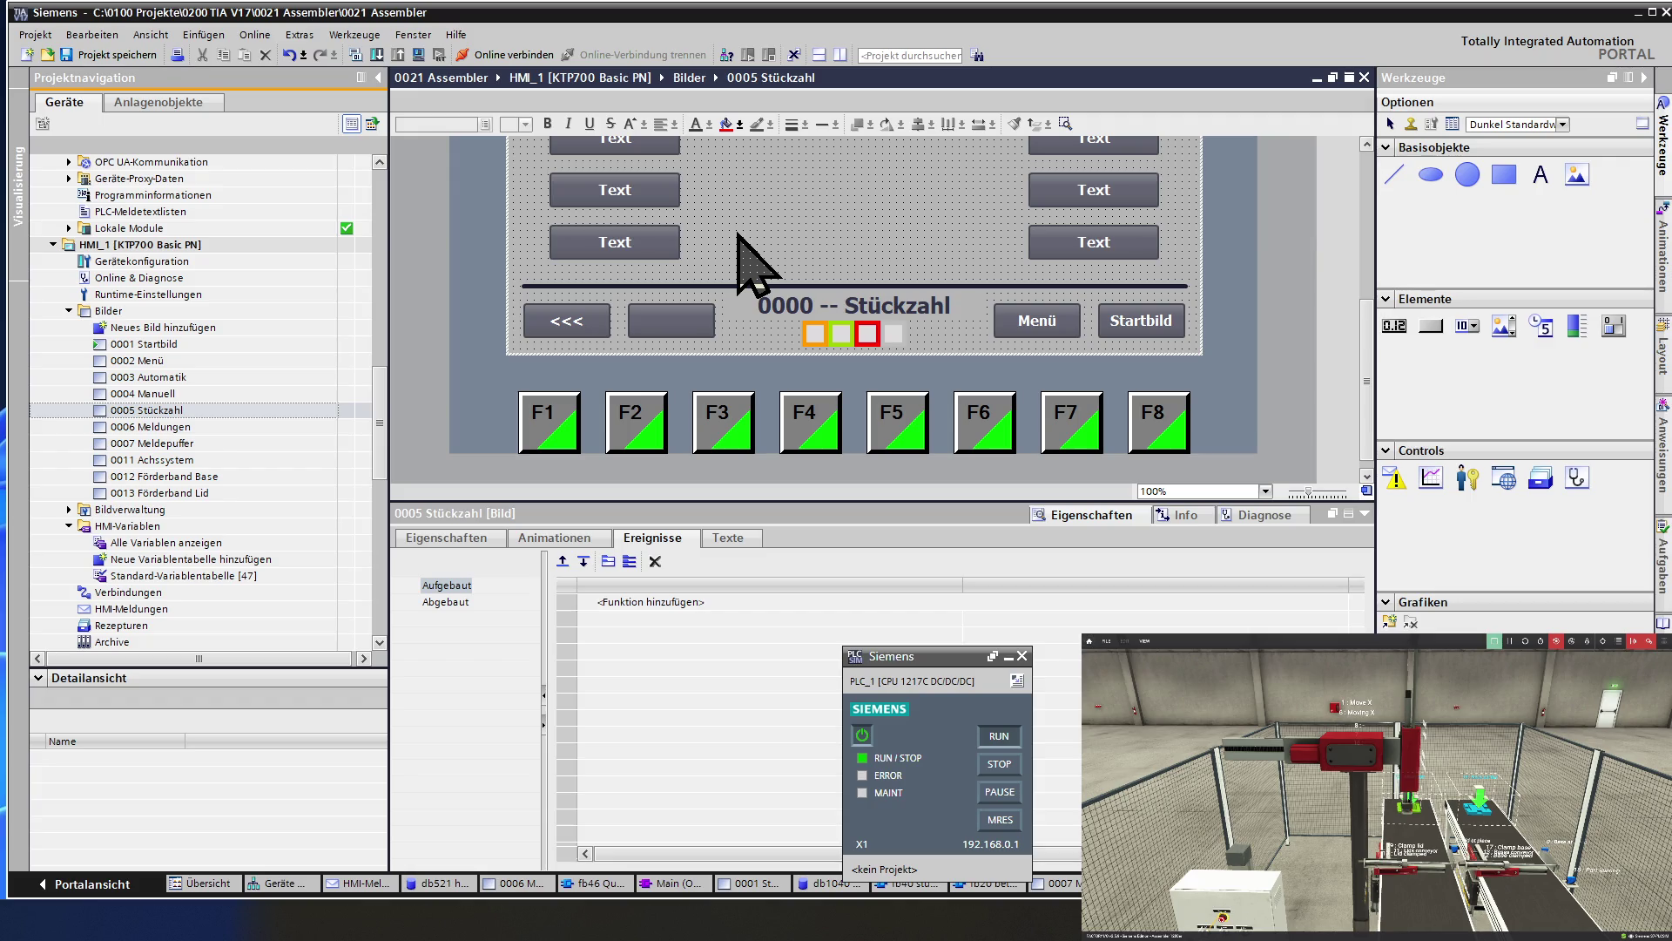
{"action": "scroll", "coordinate": [750, 253], "scroll_direction": "up", "scroll_amount": 5}
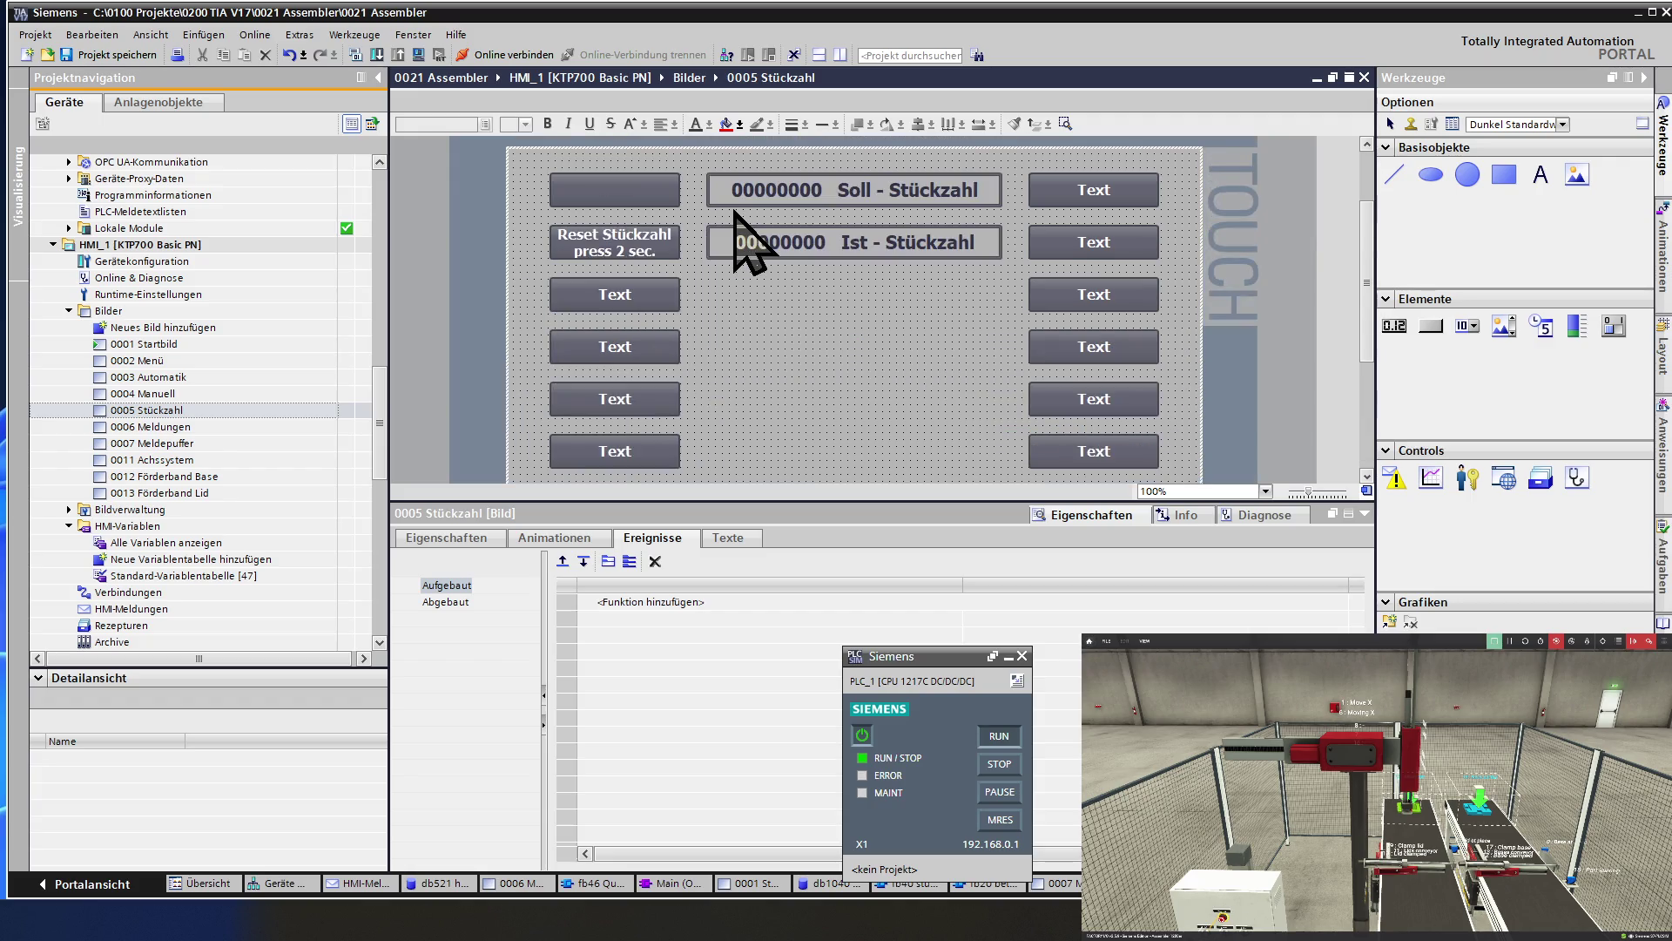
Delete the placeholder Text labels from the left-column spare buttons on 0005 Stückzahl.
{"action": "double_click", "coordinate": [610, 293]}
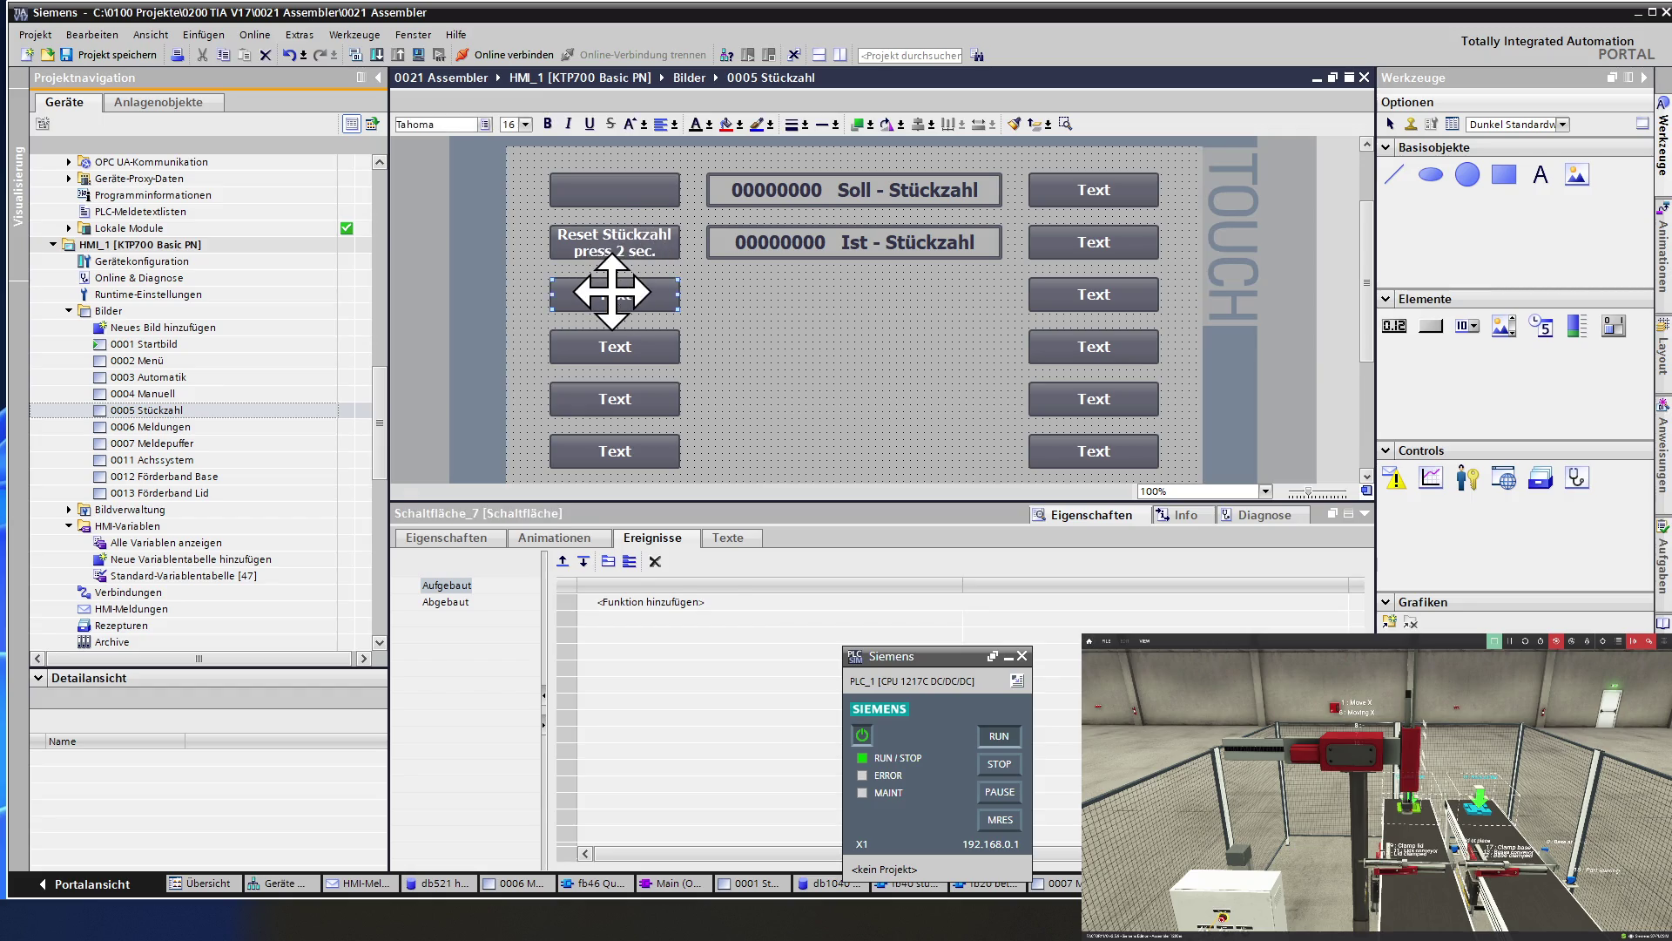
{"action": "double_click", "coordinate": [618, 345]}
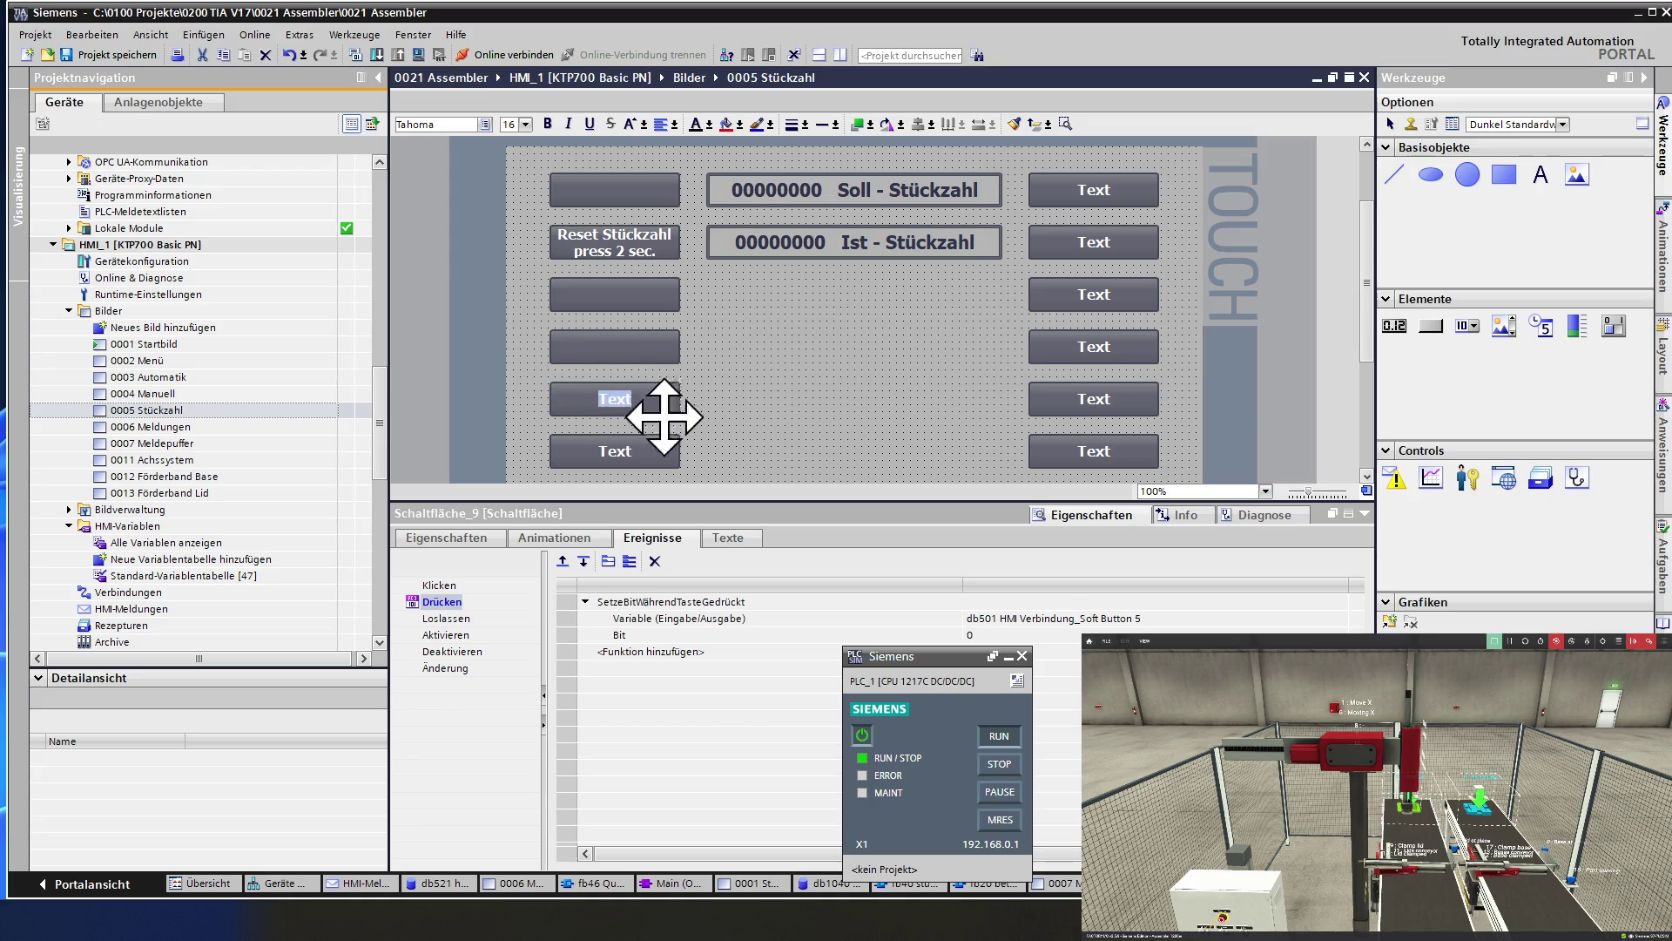
{"action": "double_click", "coordinate": [619, 451]}
{"action": "key", "text": "Delete"}
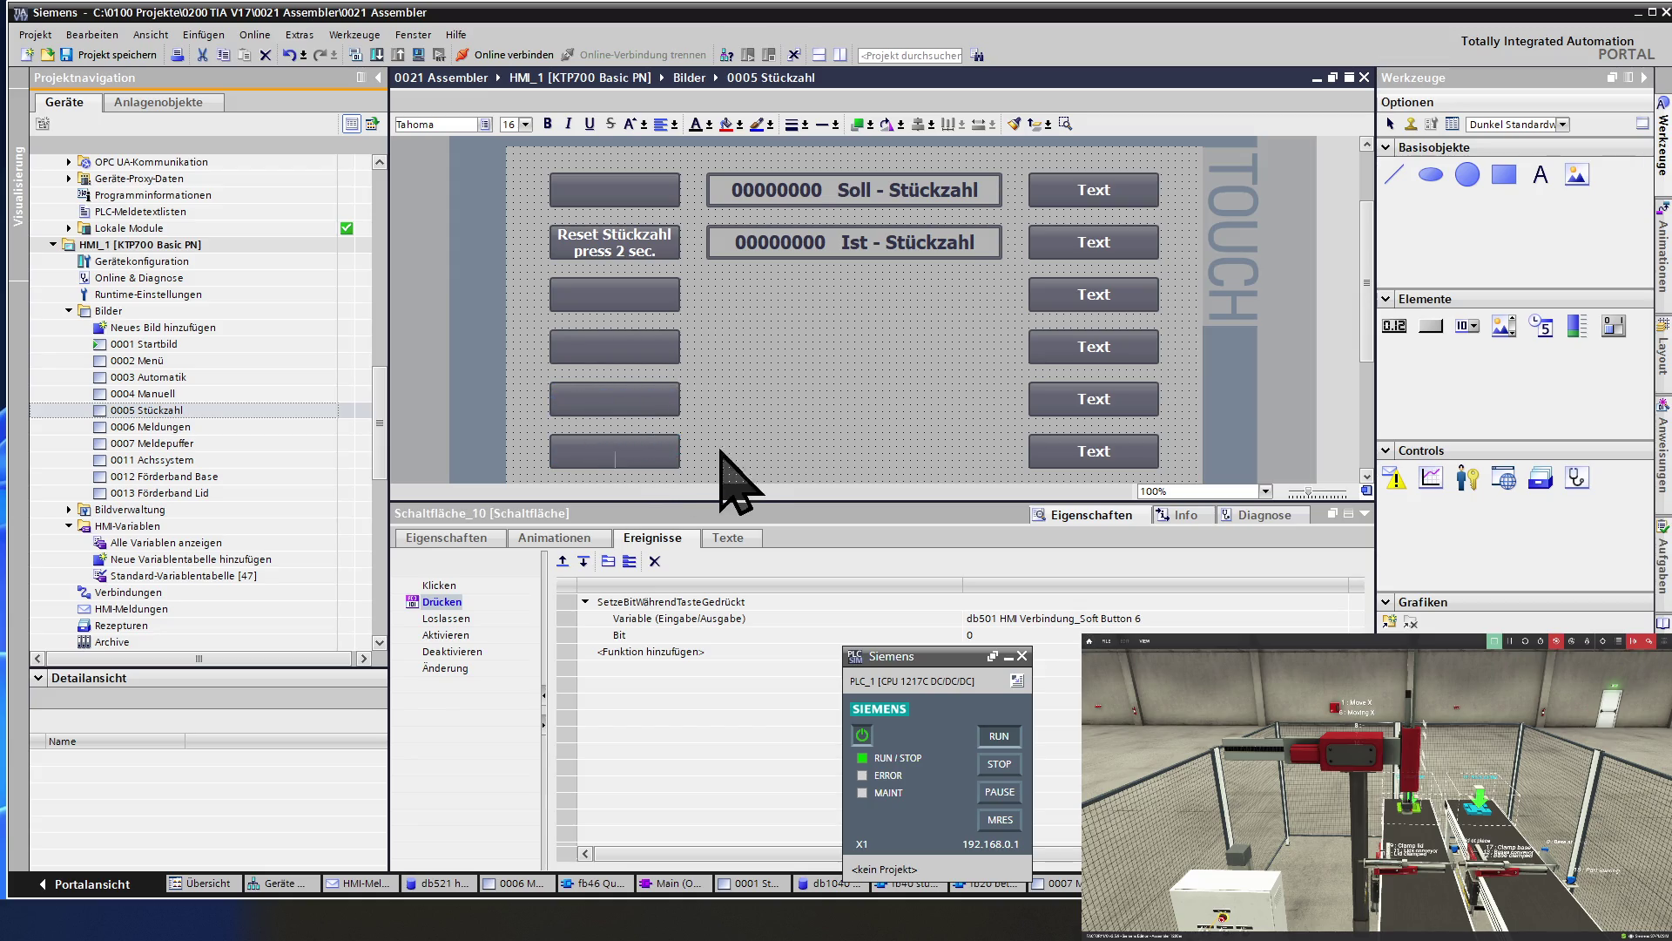
Delete the Text labels from the fourth-, third- and second-row right spare buttons.
{"action": "left_click", "coordinate": [1080, 451]}
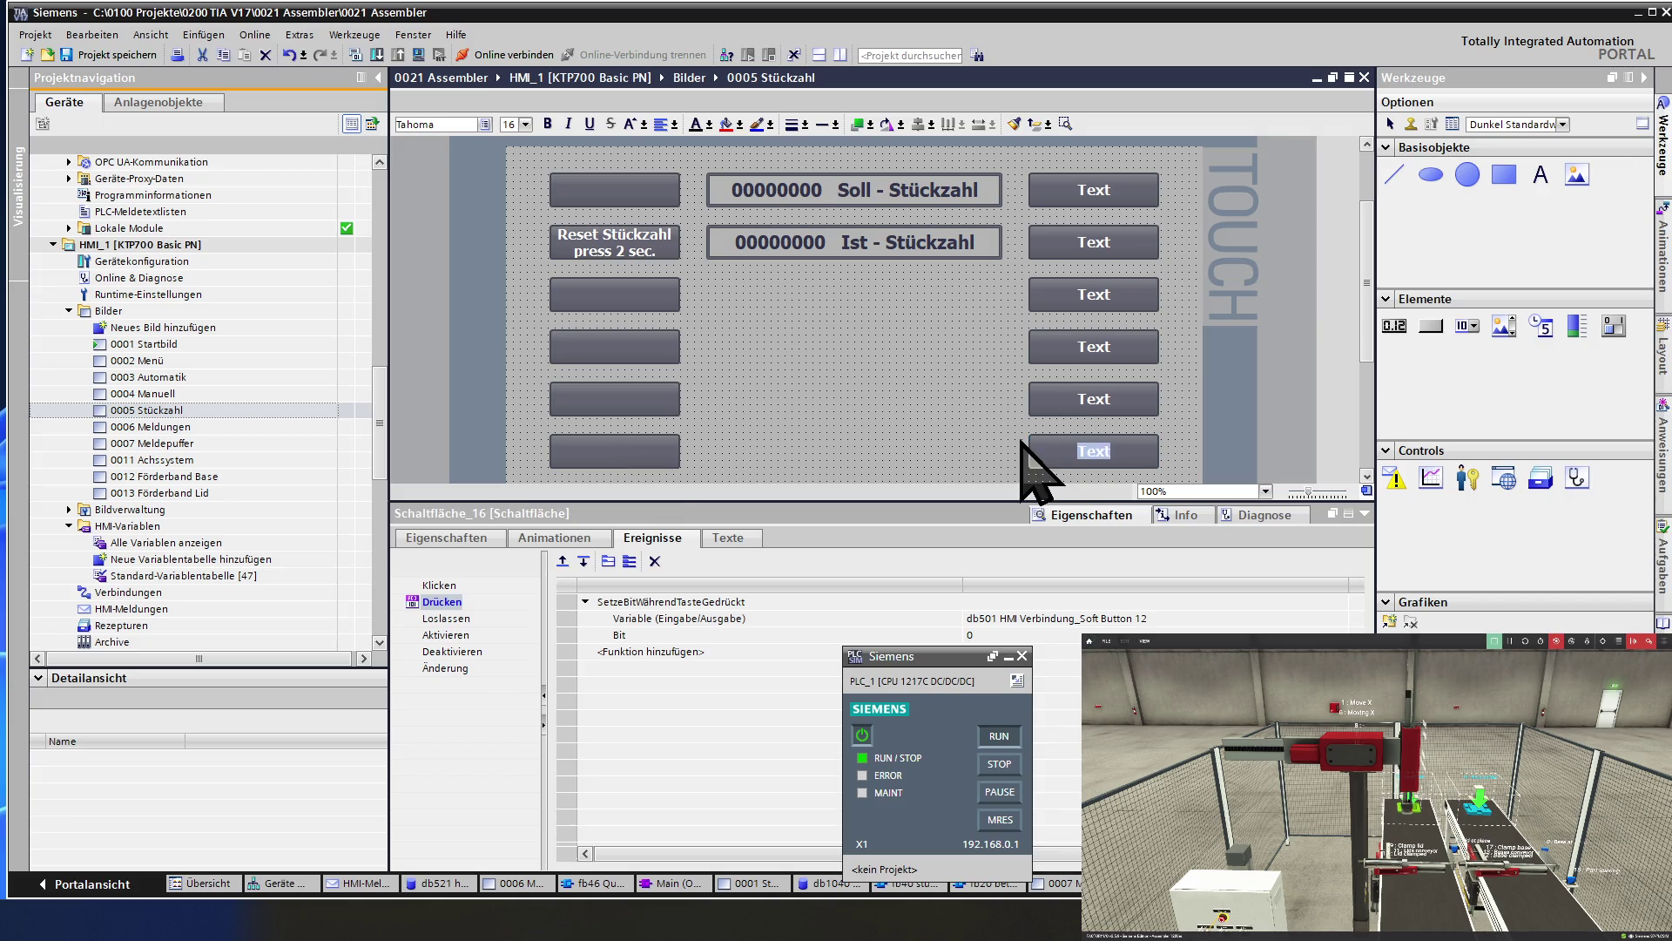
{"action": "left_click", "coordinate": [1096, 405]}
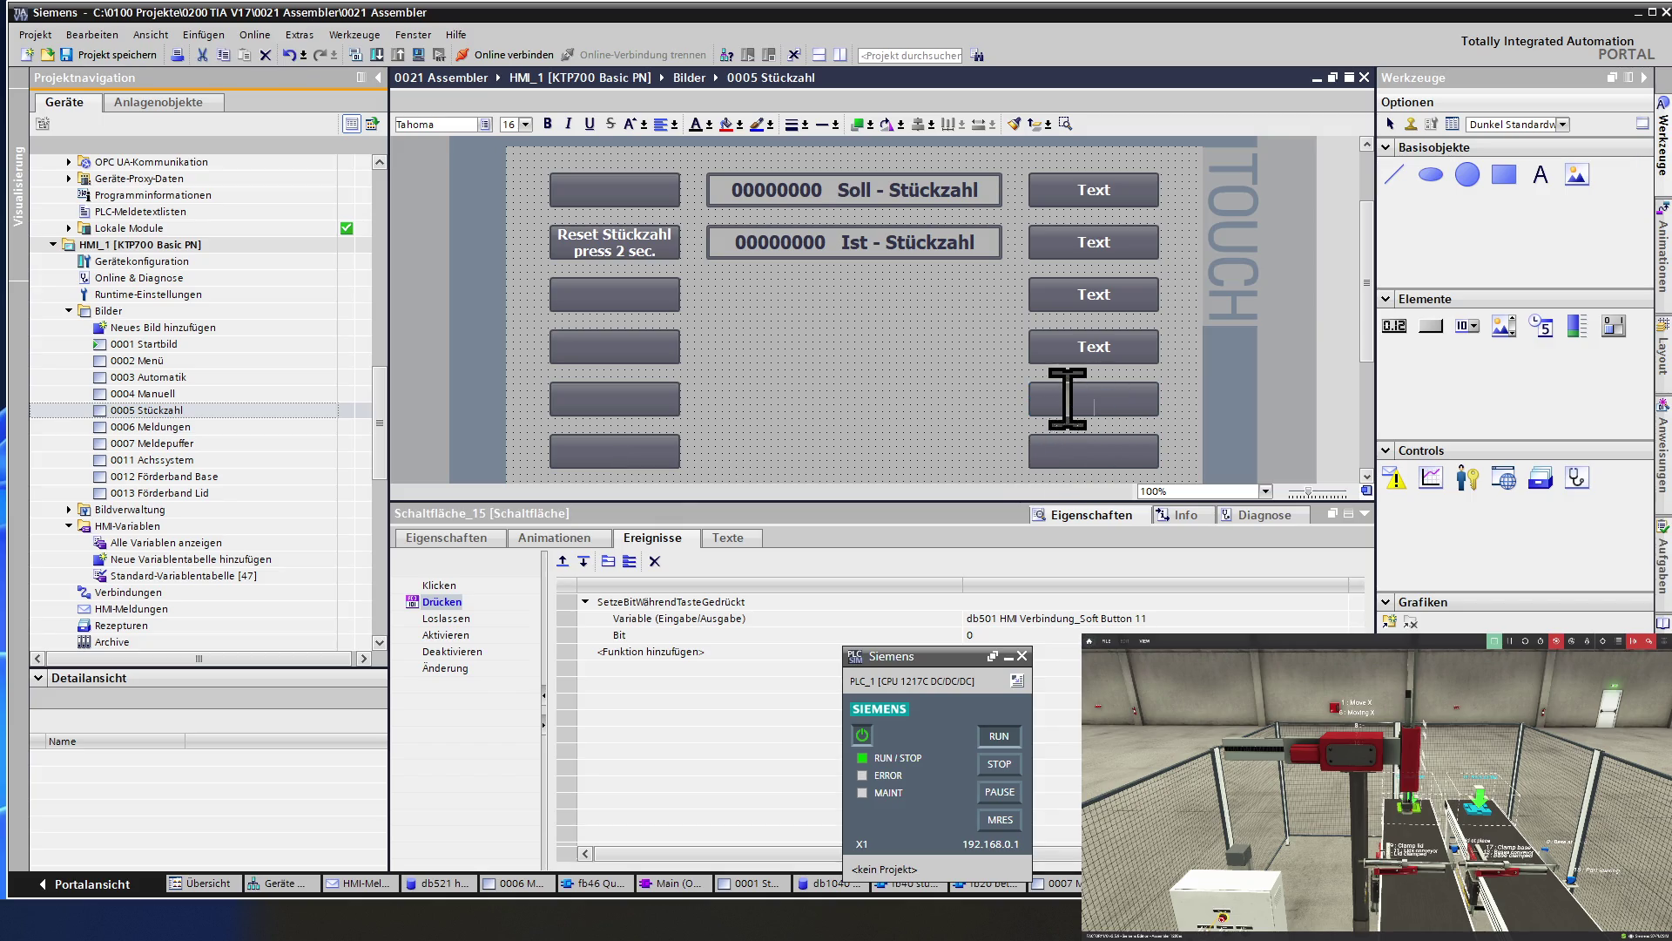
{"action": "double_click", "coordinate": [1094, 346]}
{"action": "key", "text": "Delete"}
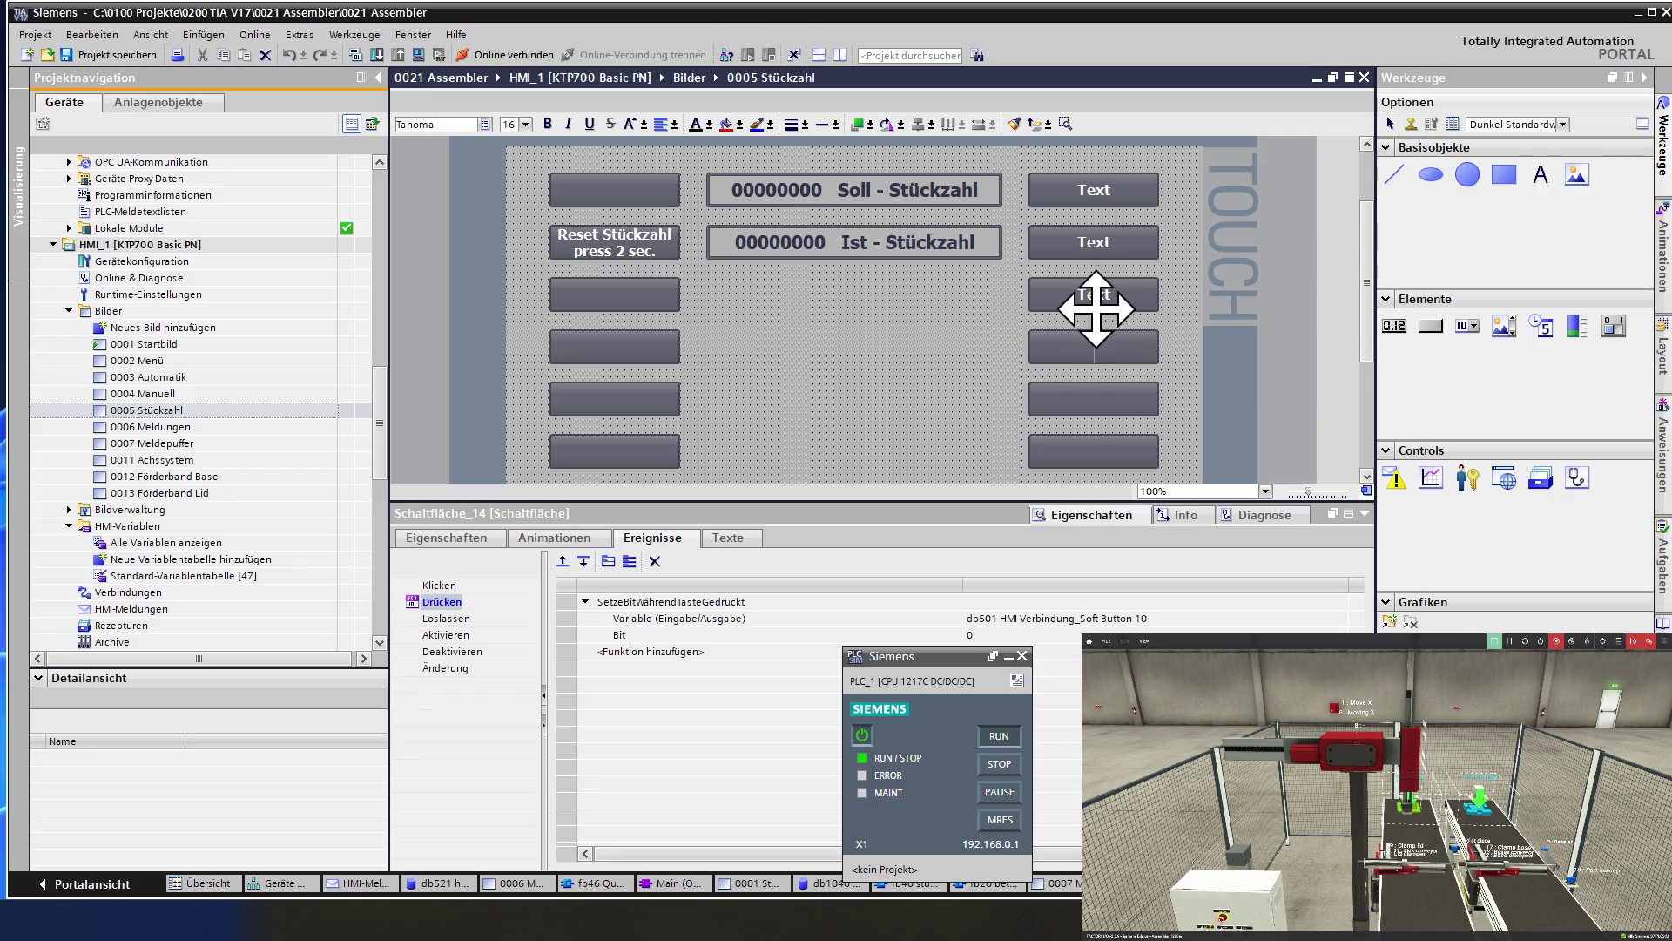
{"action": "left_click", "coordinate": [1094, 296]}
{"action": "double_click", "coordinate": [1094, 294]}
{"action": "key", "text": "Delete"}
{"action": "left_click", "coordinate": [1086, 242]}
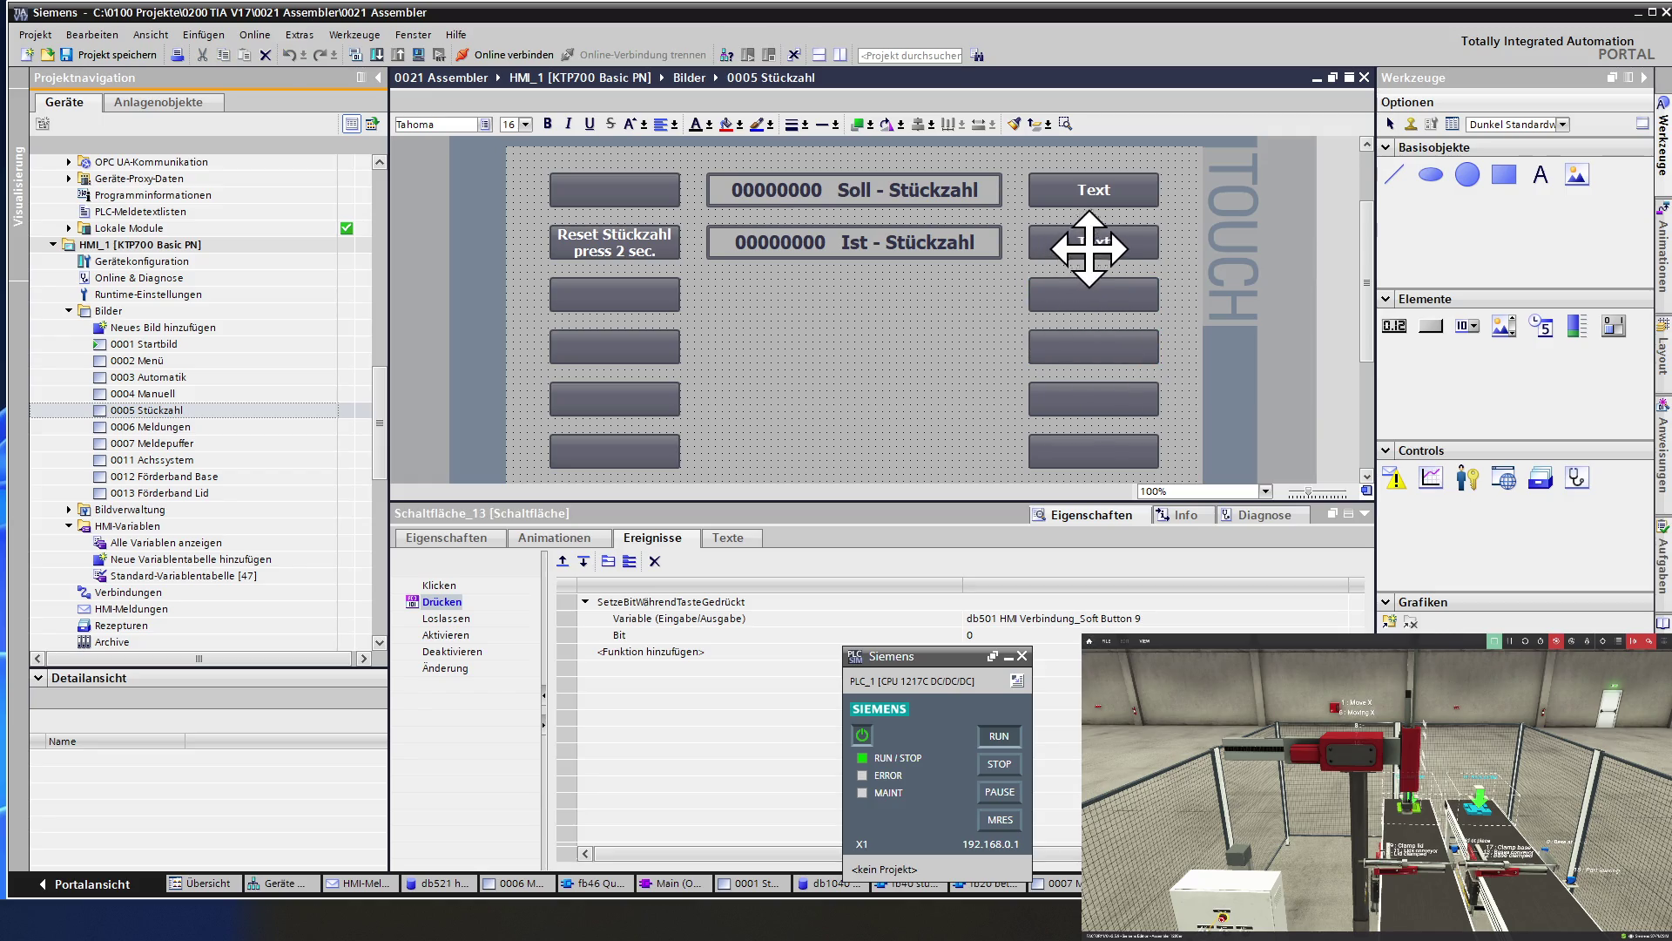
{"action": "double_click", "coordinate": [1086, 242]}
{"action": "key", "text": "Delete"}
Finish label editing and open the 0006 Meldungen screen.
{"action": "left_click", "coordinate": [871, 298]}
{"action": "scroll", "coordinate": [784, 348], "scroll_direction": "down", "scroll_amount": 3}
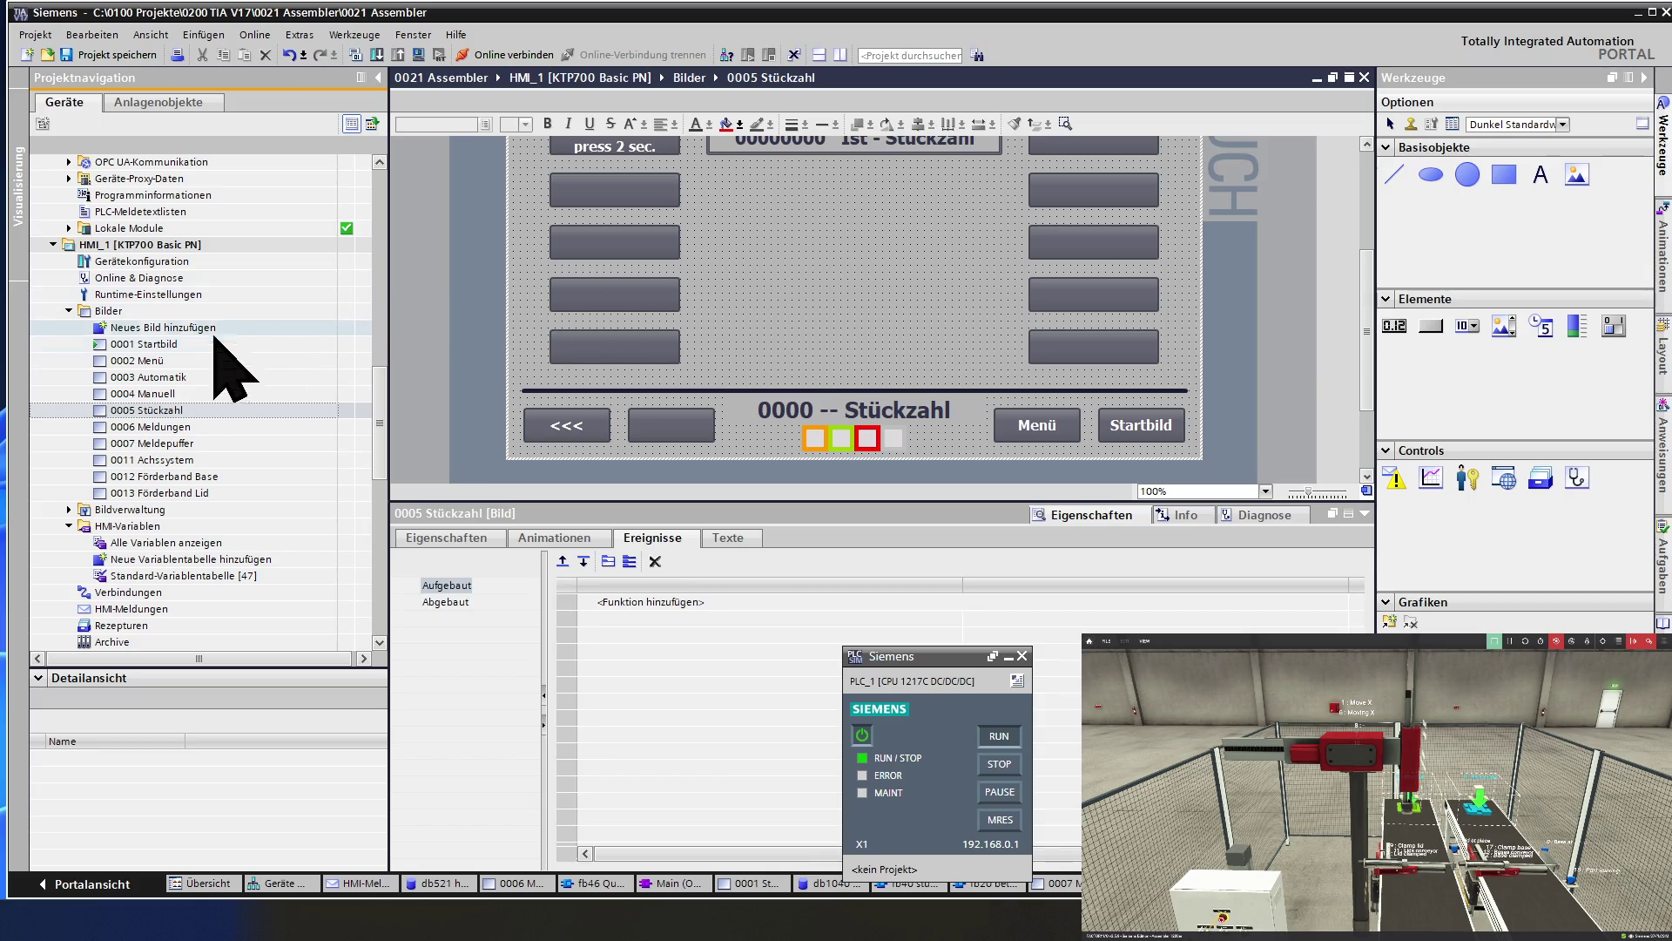
{"action": "double_click", "coordinate": [185, 427]}
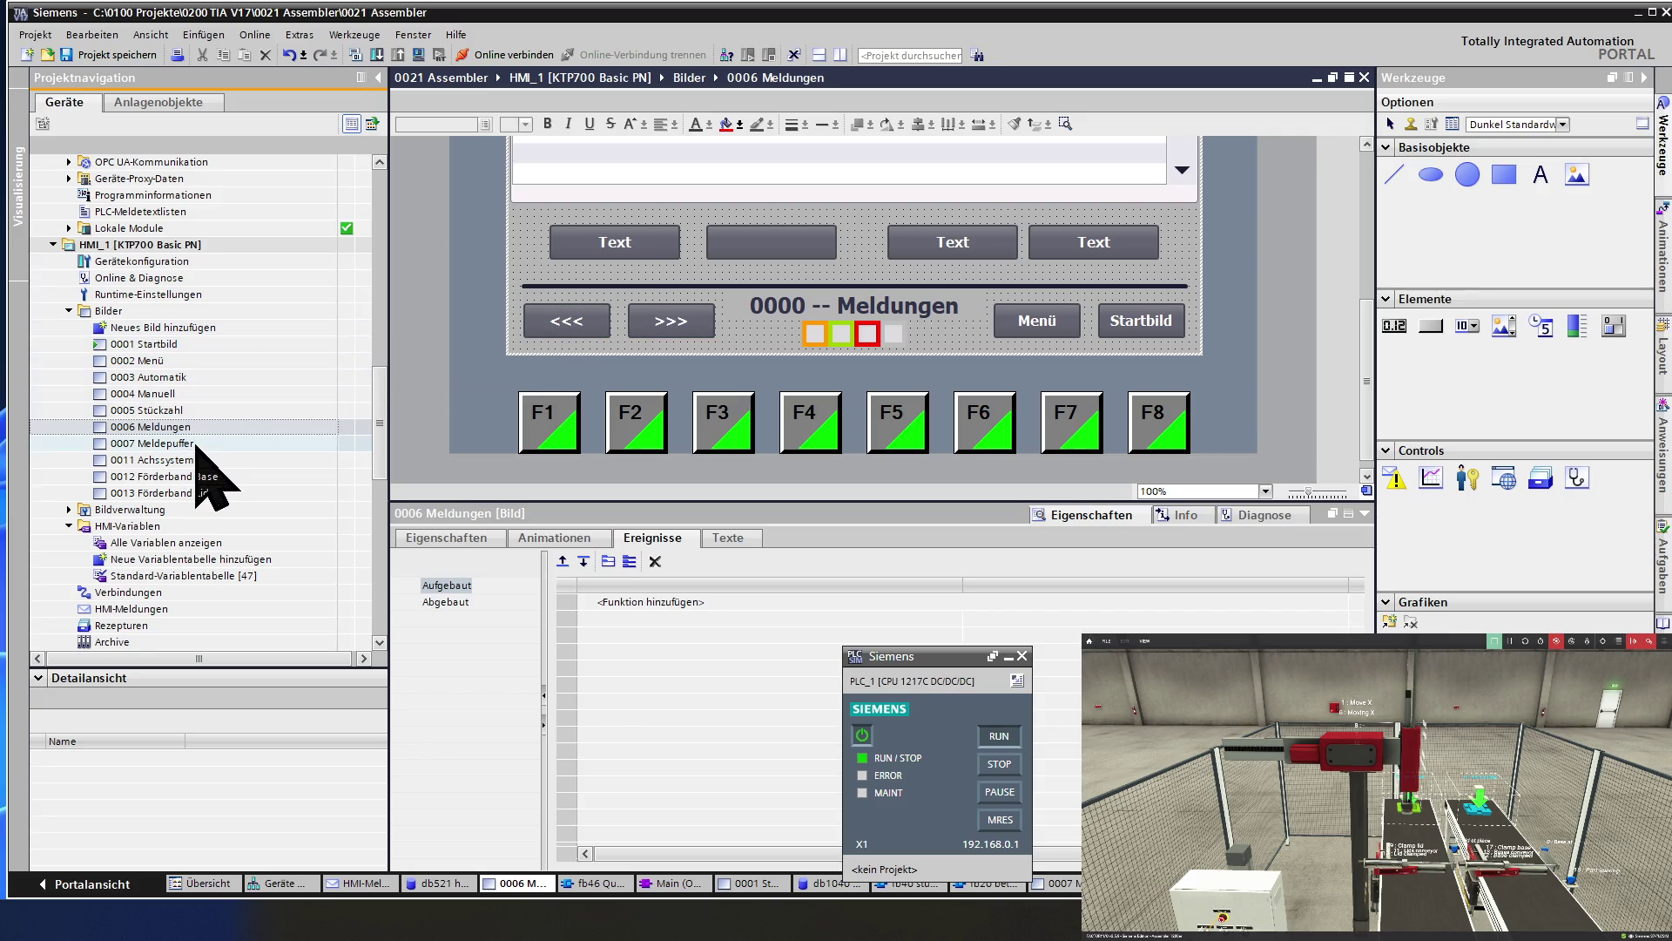
Review the 0007 Meldepuffer screen, then open 0004 Manuell.
{"action": "double_click", "coordinate": [197, 444]}
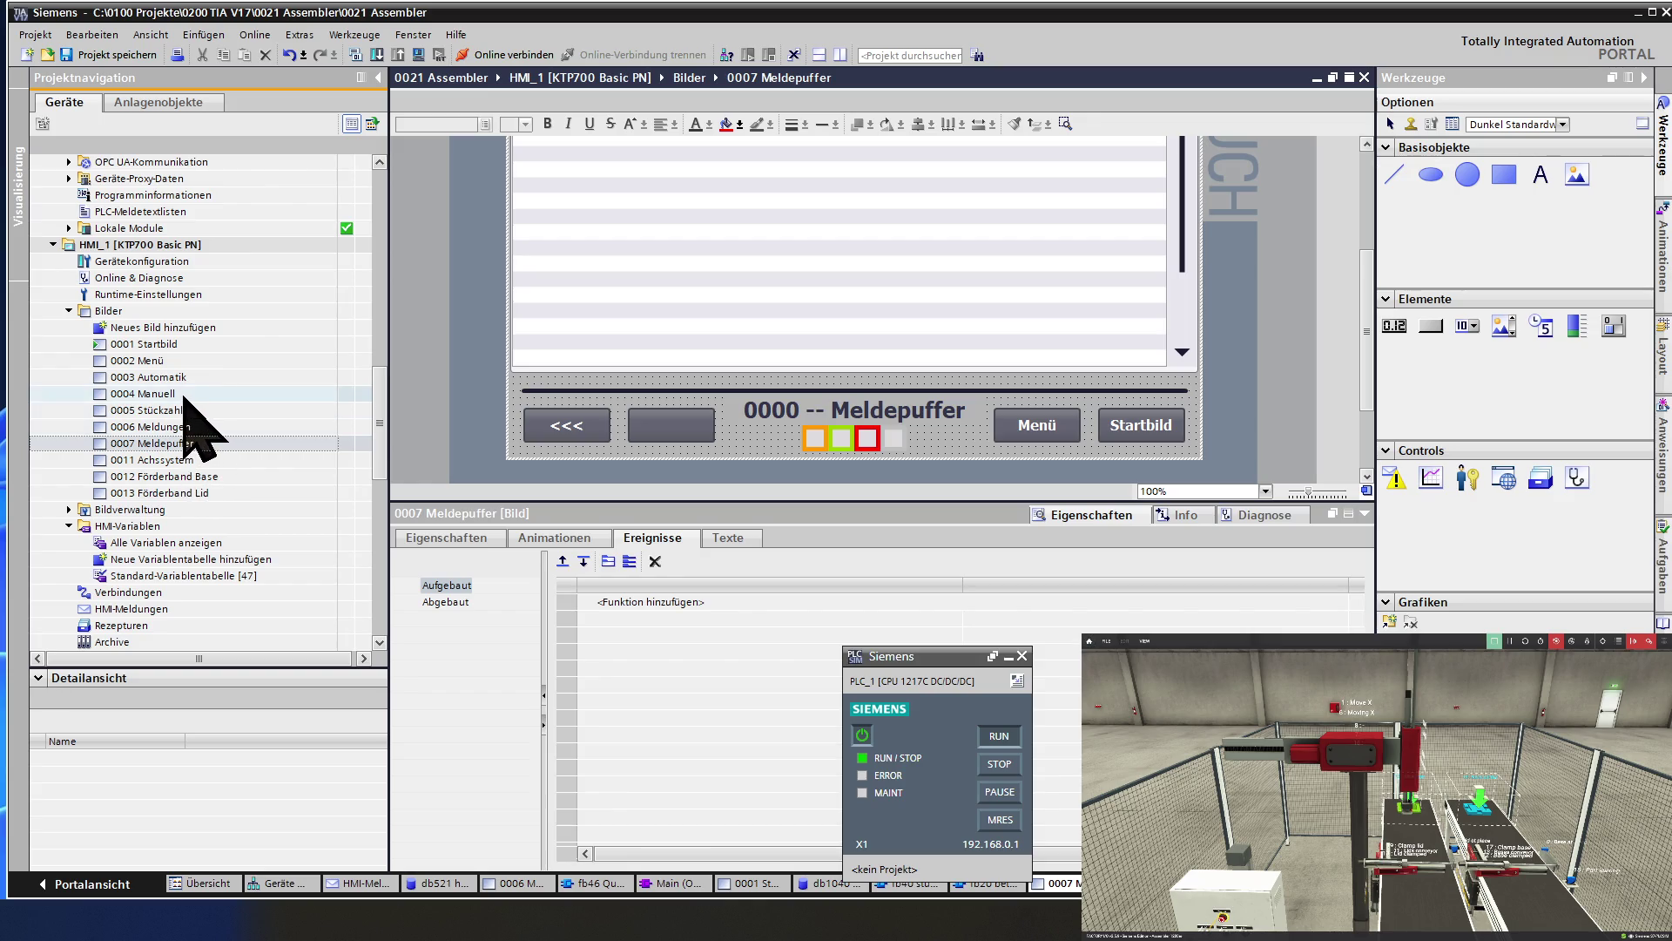
{"action": "double_click", "coordinate": [184, 394]}
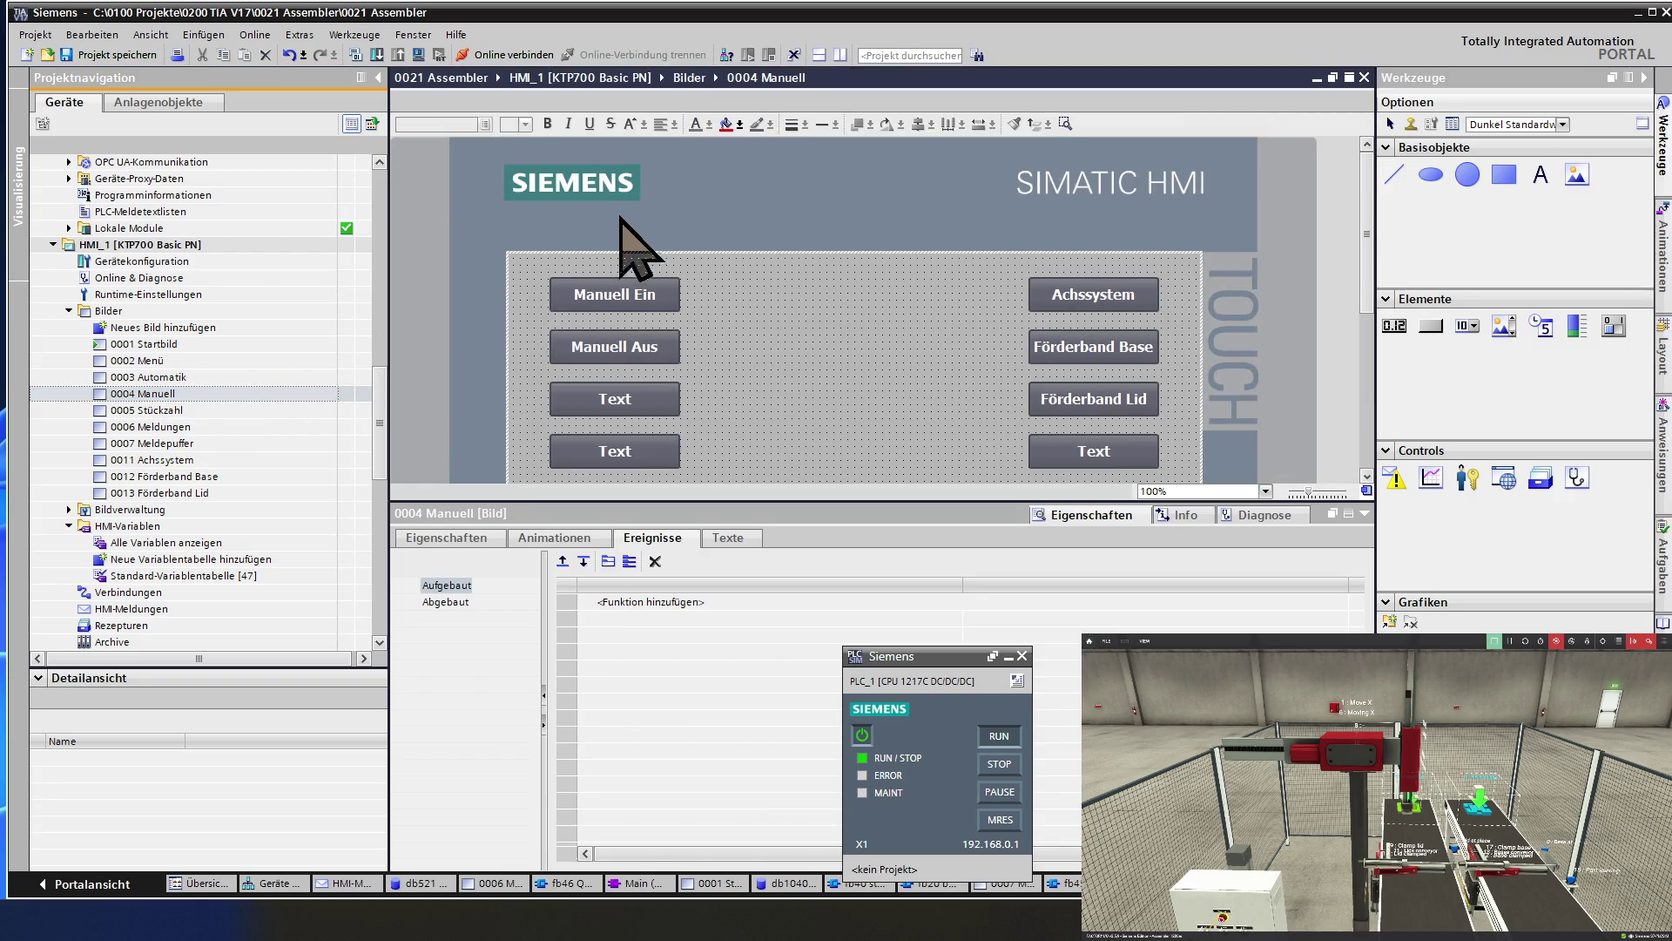
Delete the Text labels from the fourth-, fifth-row and bottom-left spare buttons on 0004 Manuell.
{"action": "scroll", "coordinate": [745, 369], "scroll_direction": "down", "scroll_amount": 3}
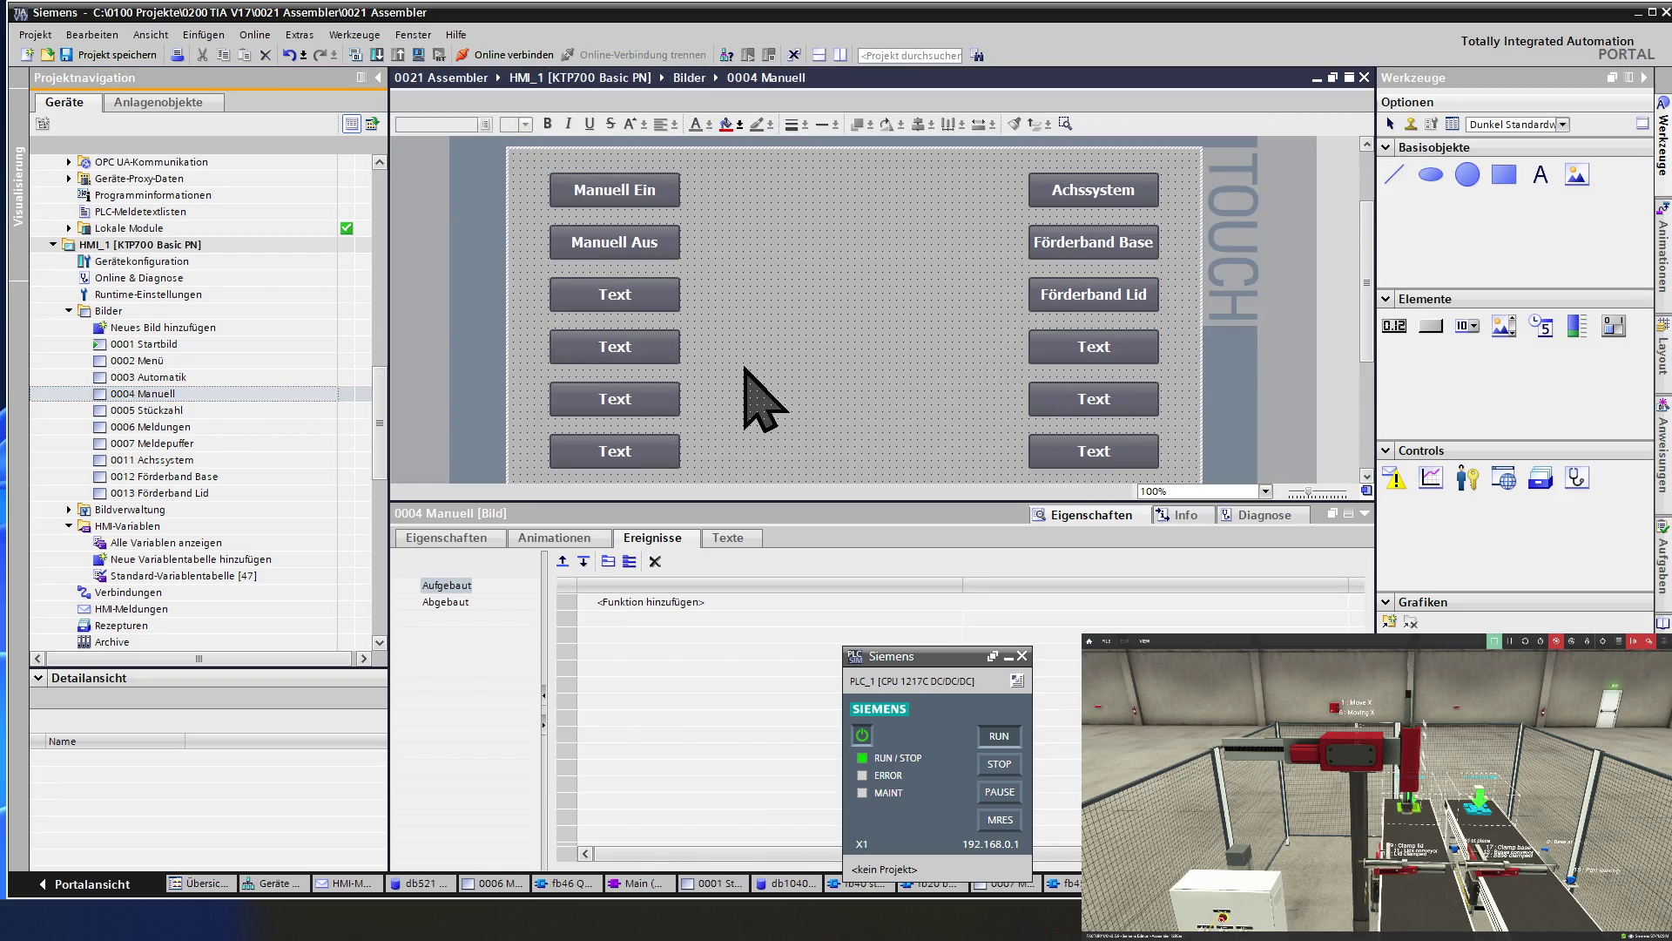
{"action": "left_click", "coordinate": [616, 297]}
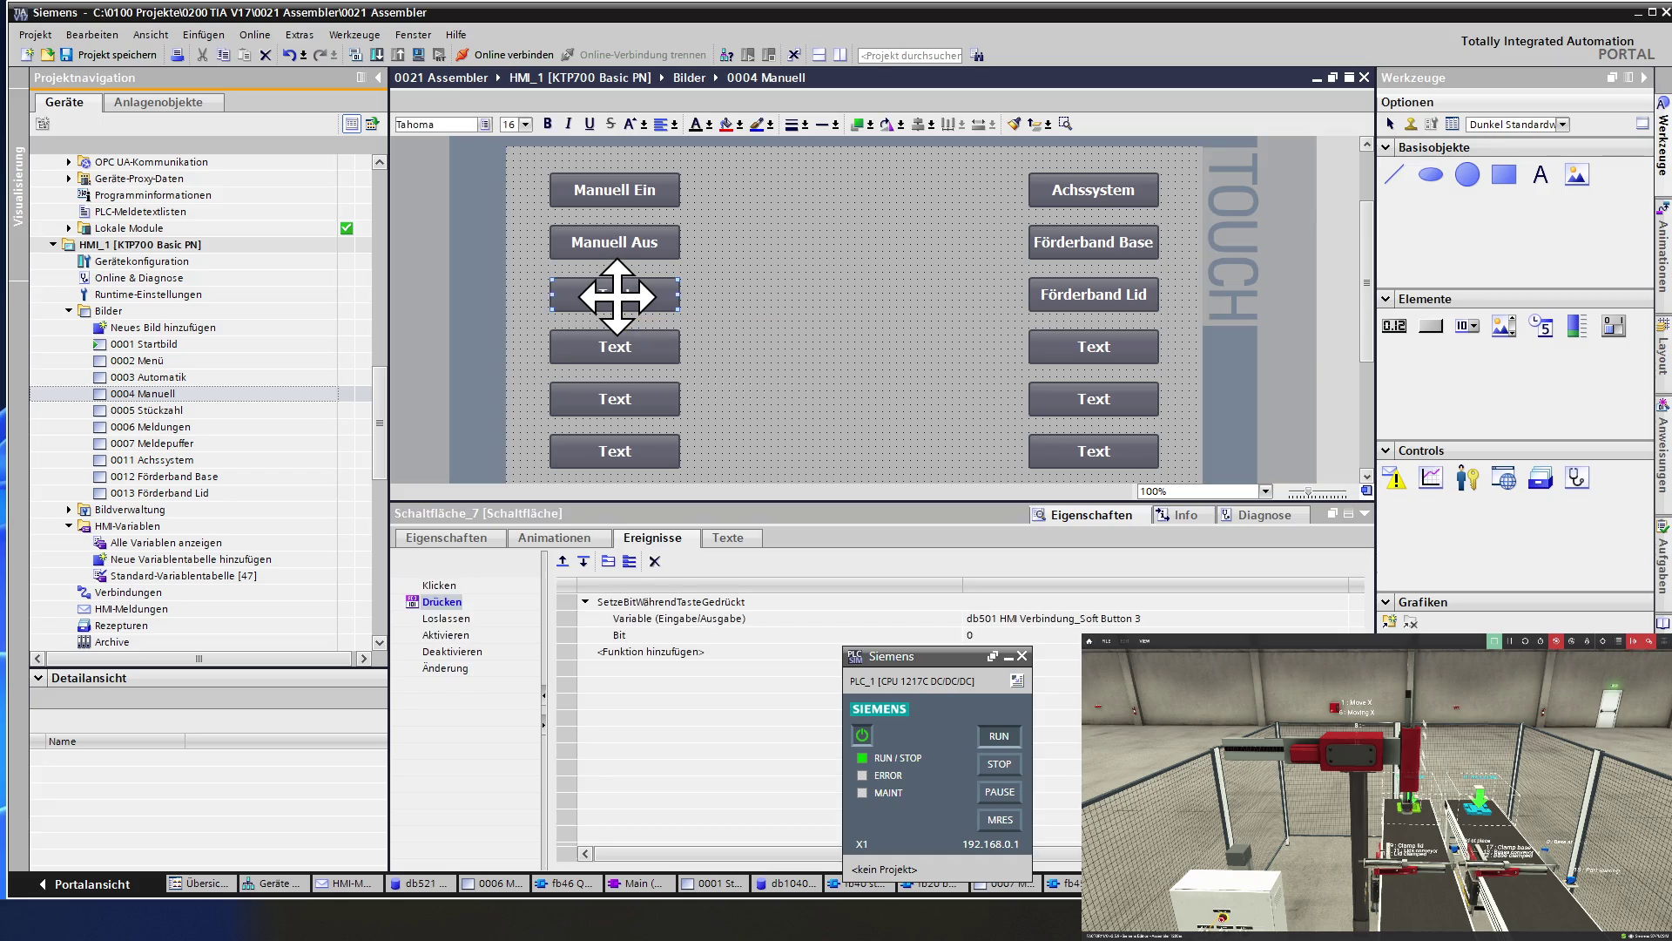
{"action": "double_click", "coordinate": [624, 345]}
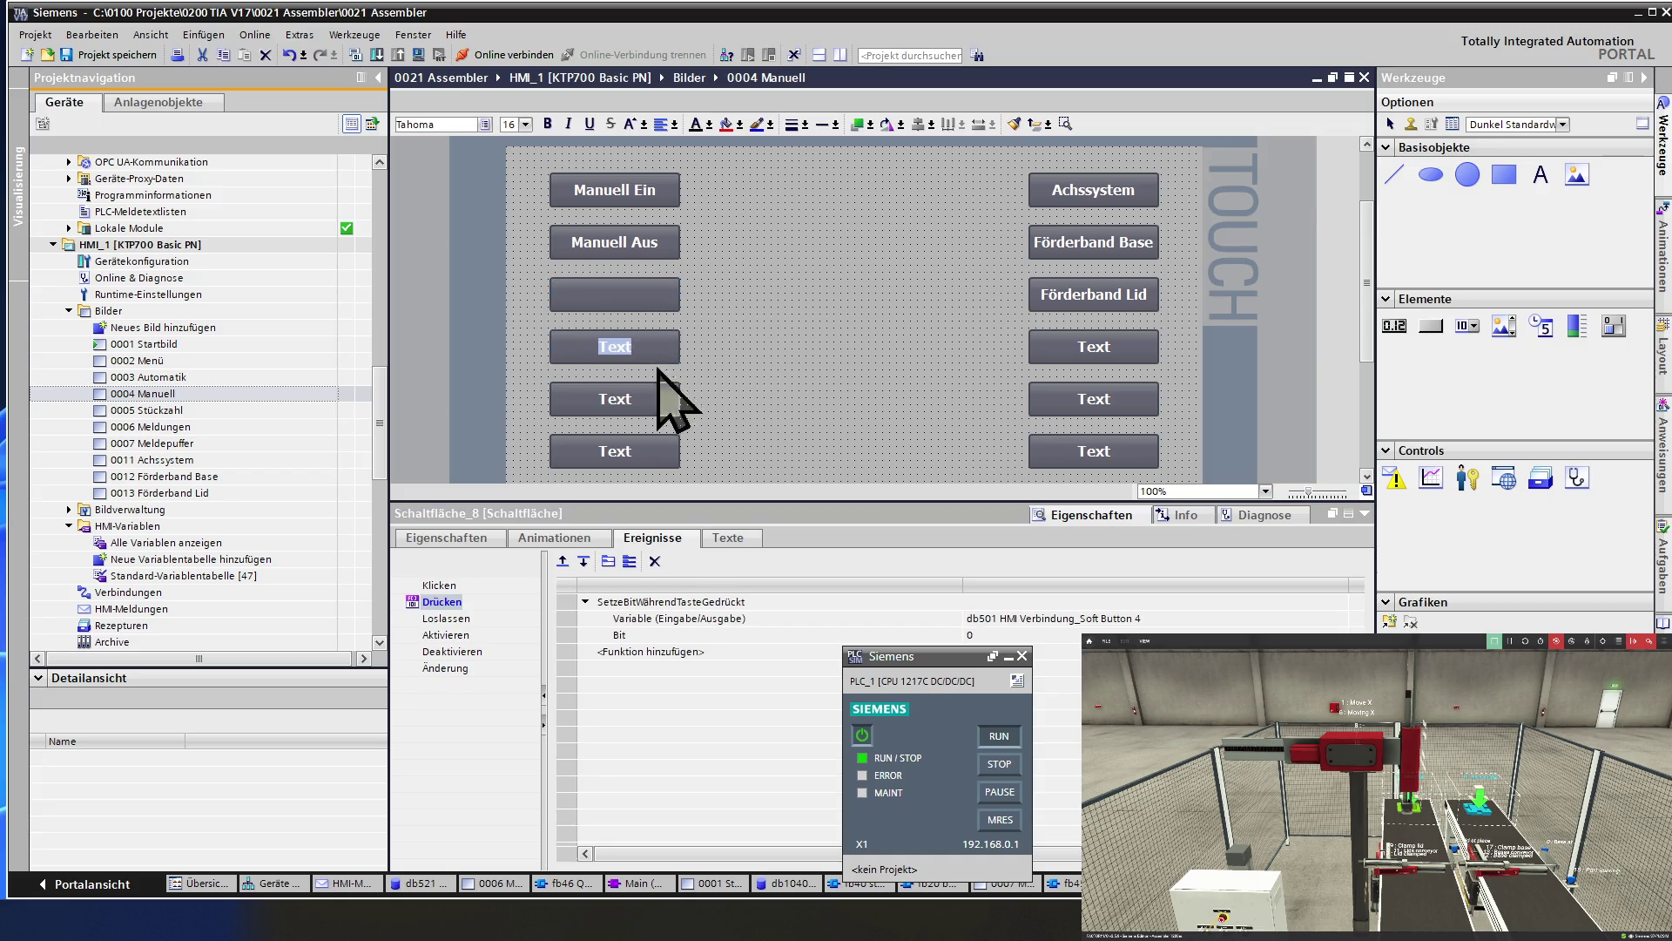
{"action": "key", "text": "Delete"}
{"action": "double_click", "coordinate": [616, 397]}
{"action": "key", "text": "Delete"}
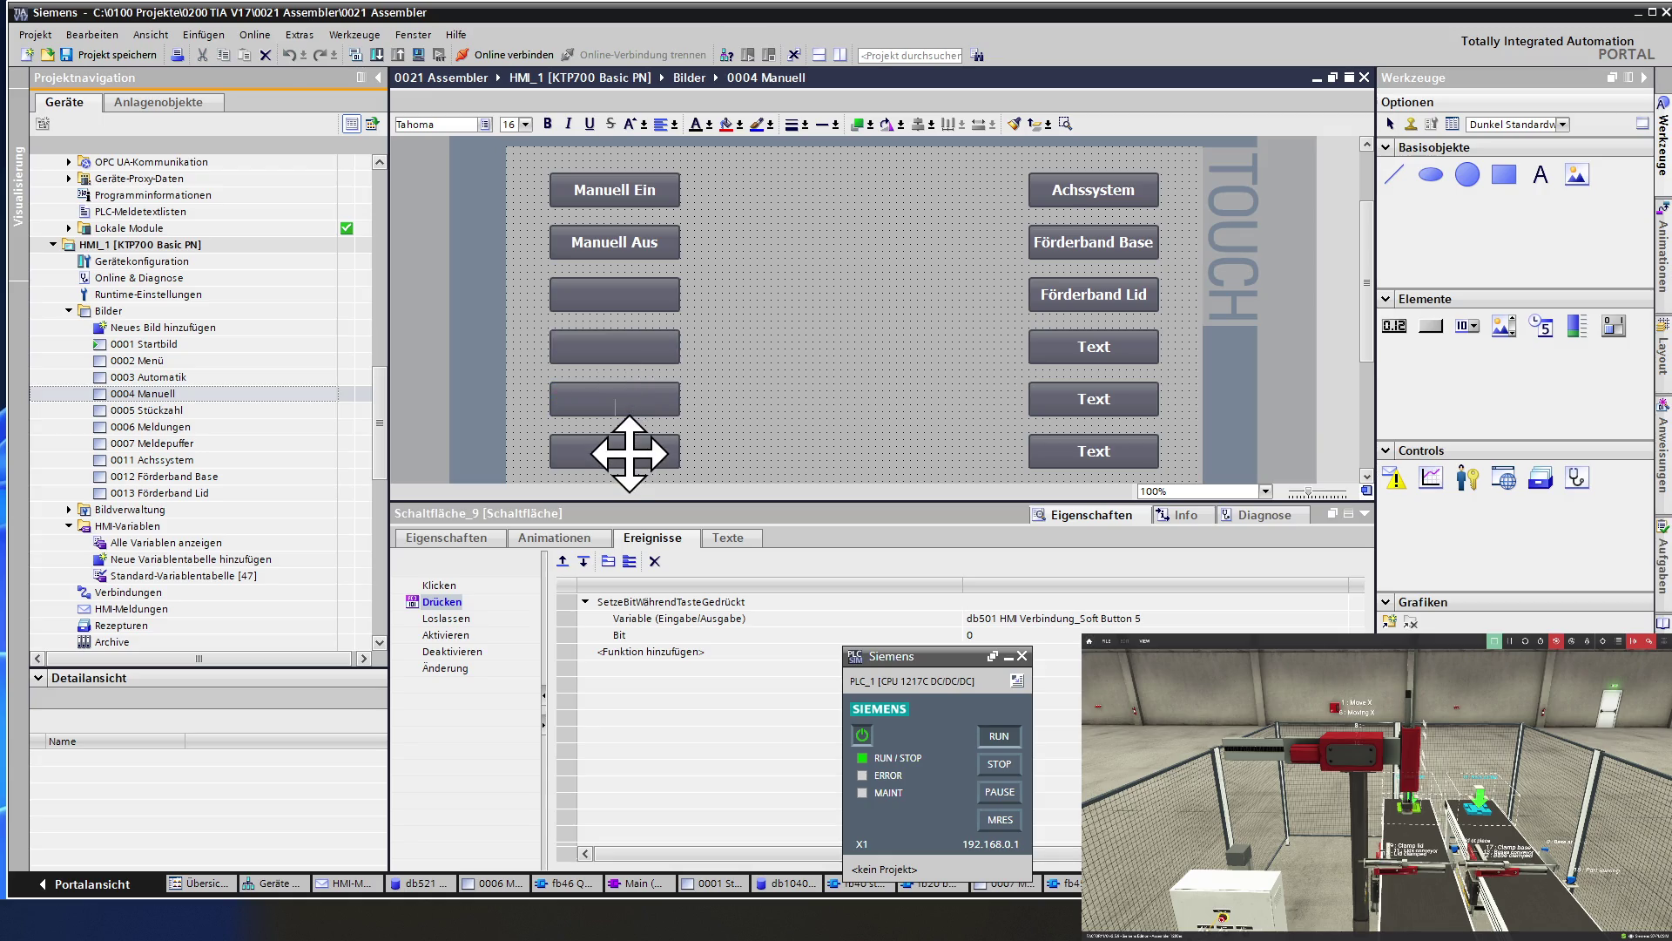
{"action": "double_click", "coordinate": [629, 453]}
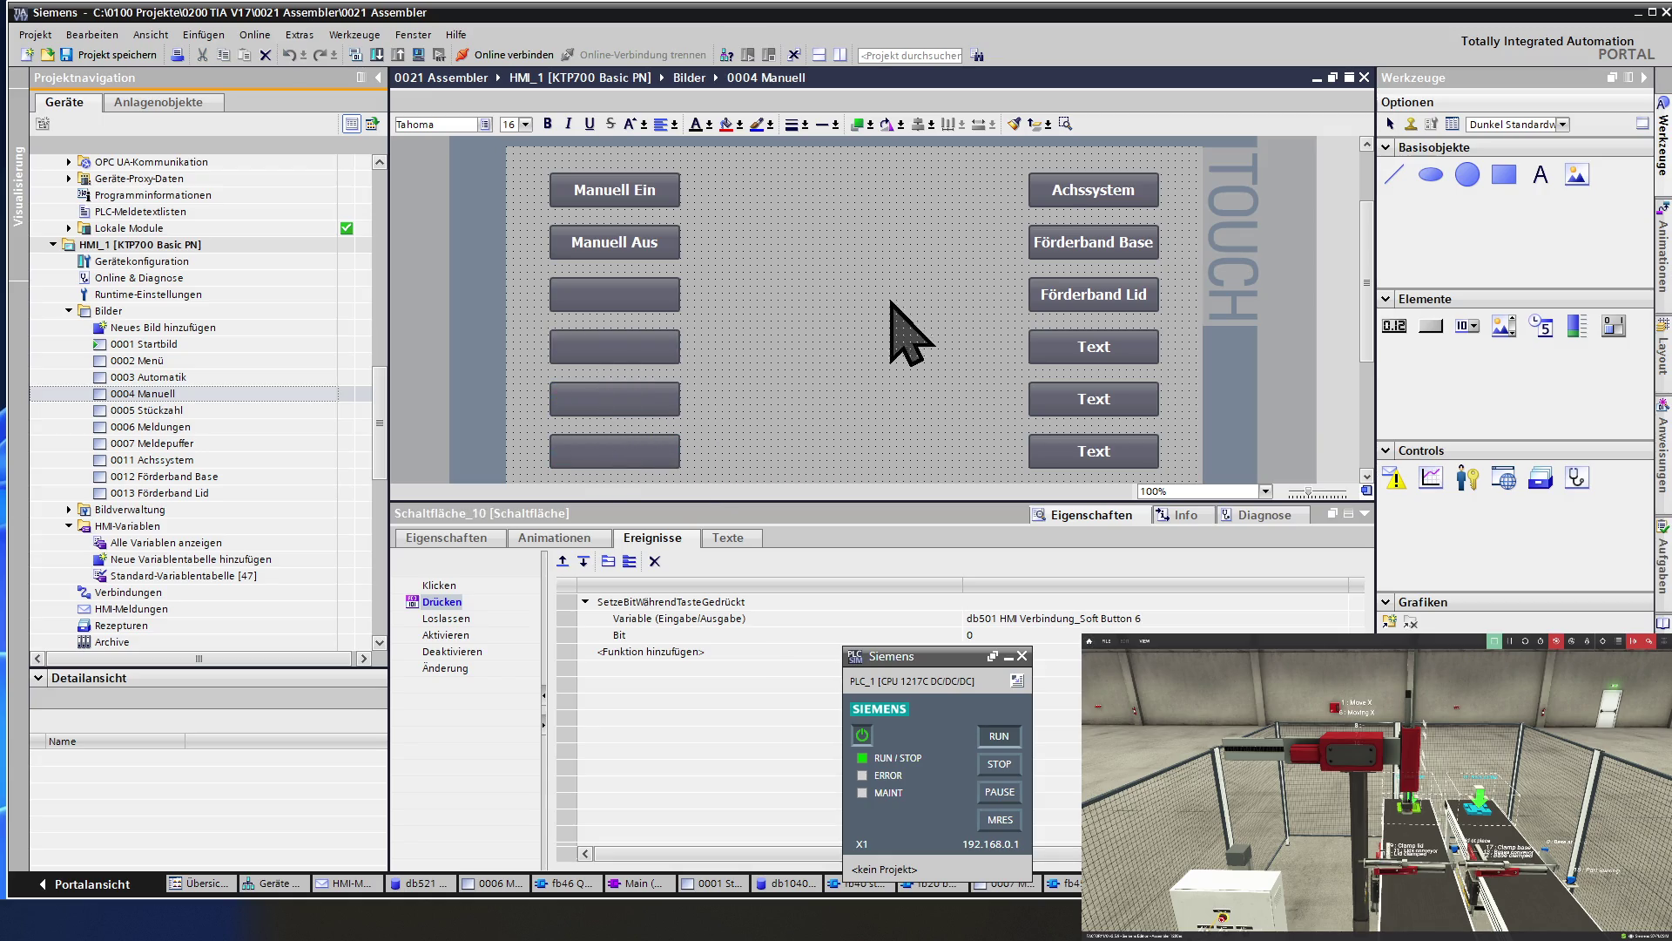
Delete the Text labels from the fourth-row, fifth-row and bottom-right spare buttons.
{"action": "double_click", "coordinate": [1080, 336]}
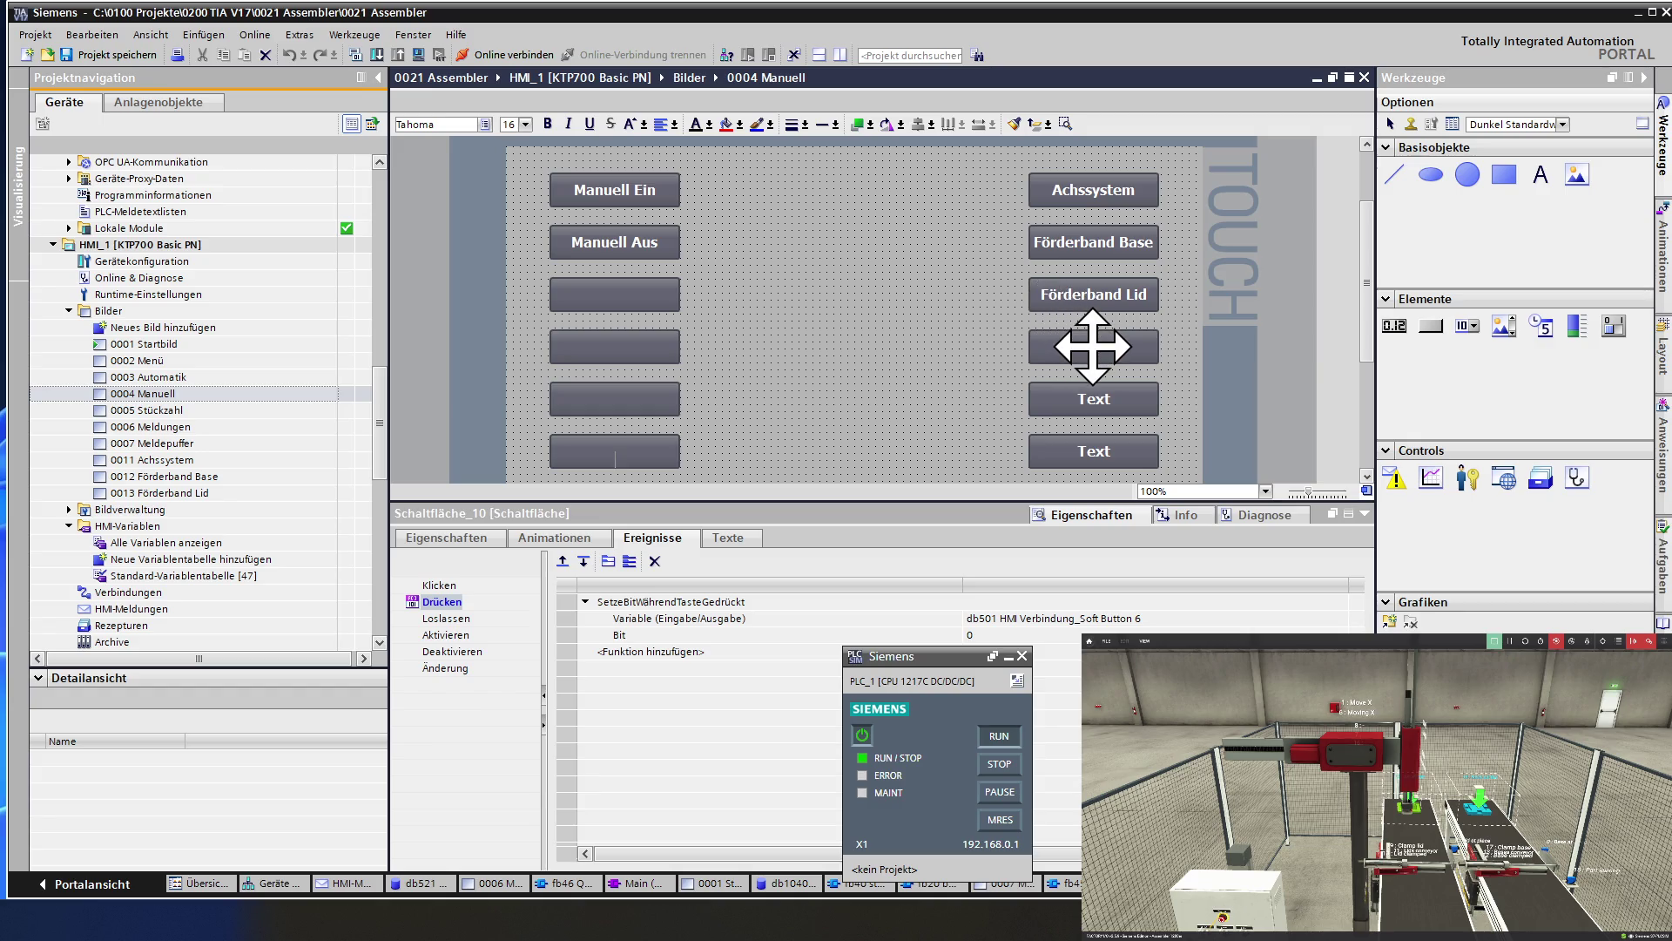
{"action": "key", "text": "Delete"}
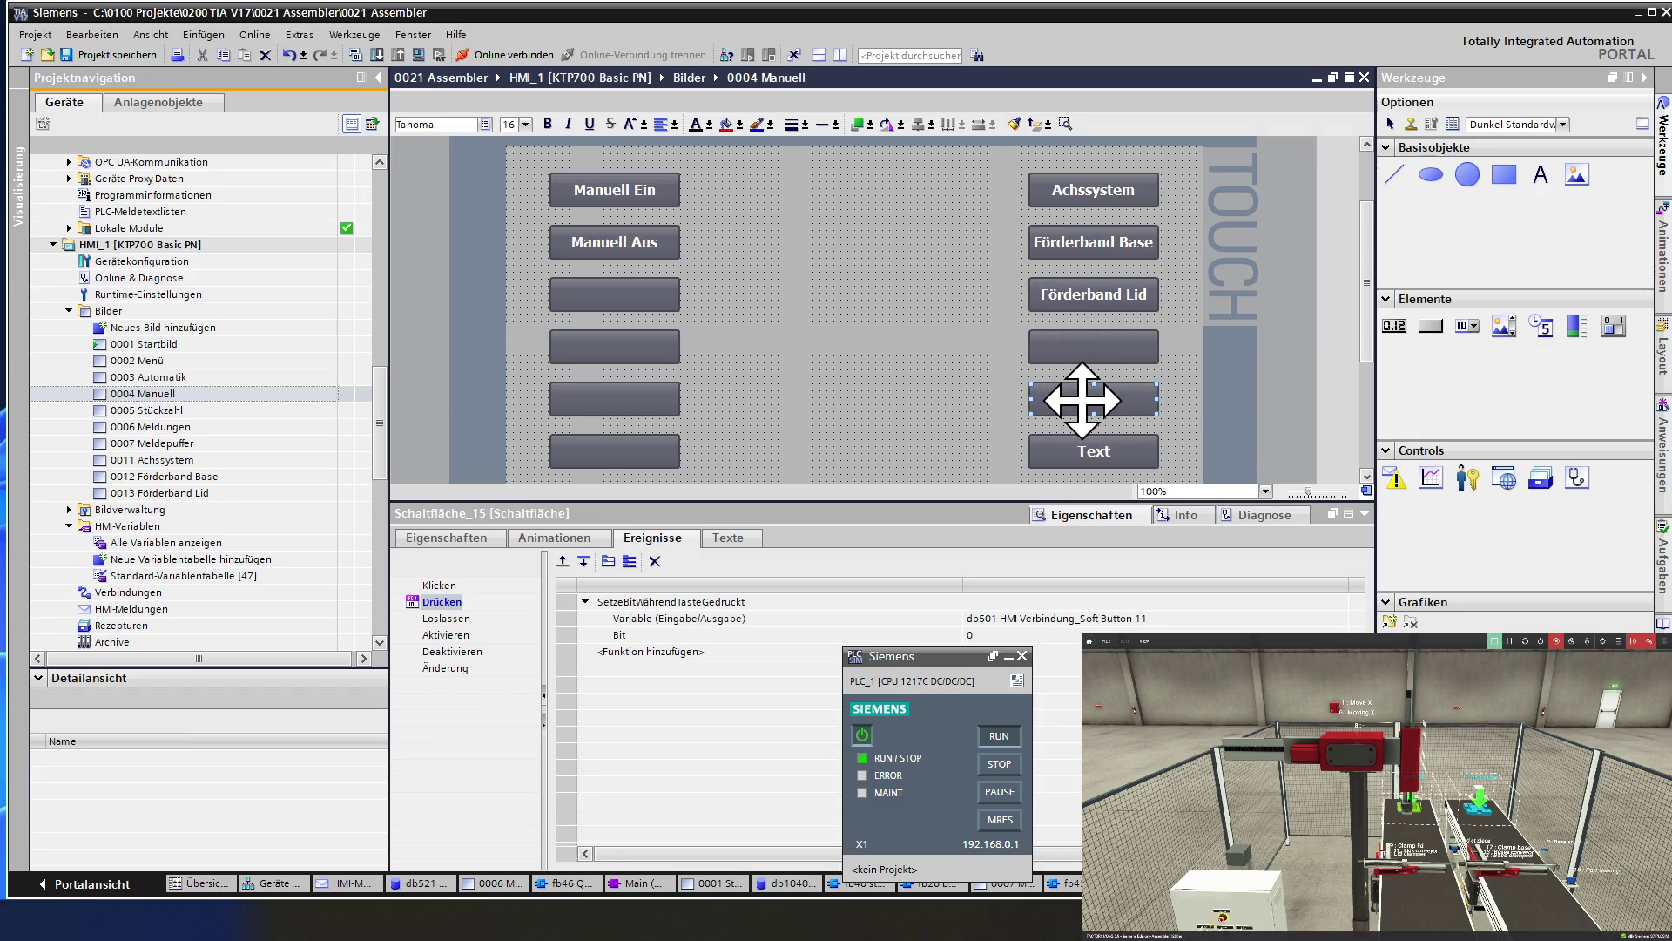
{"action": "double_click", "coordinate": [1079, 451]}
{"action": "key", "text": "Delete"}
{"action": "double_click", "coordinate": [1087, 452]}
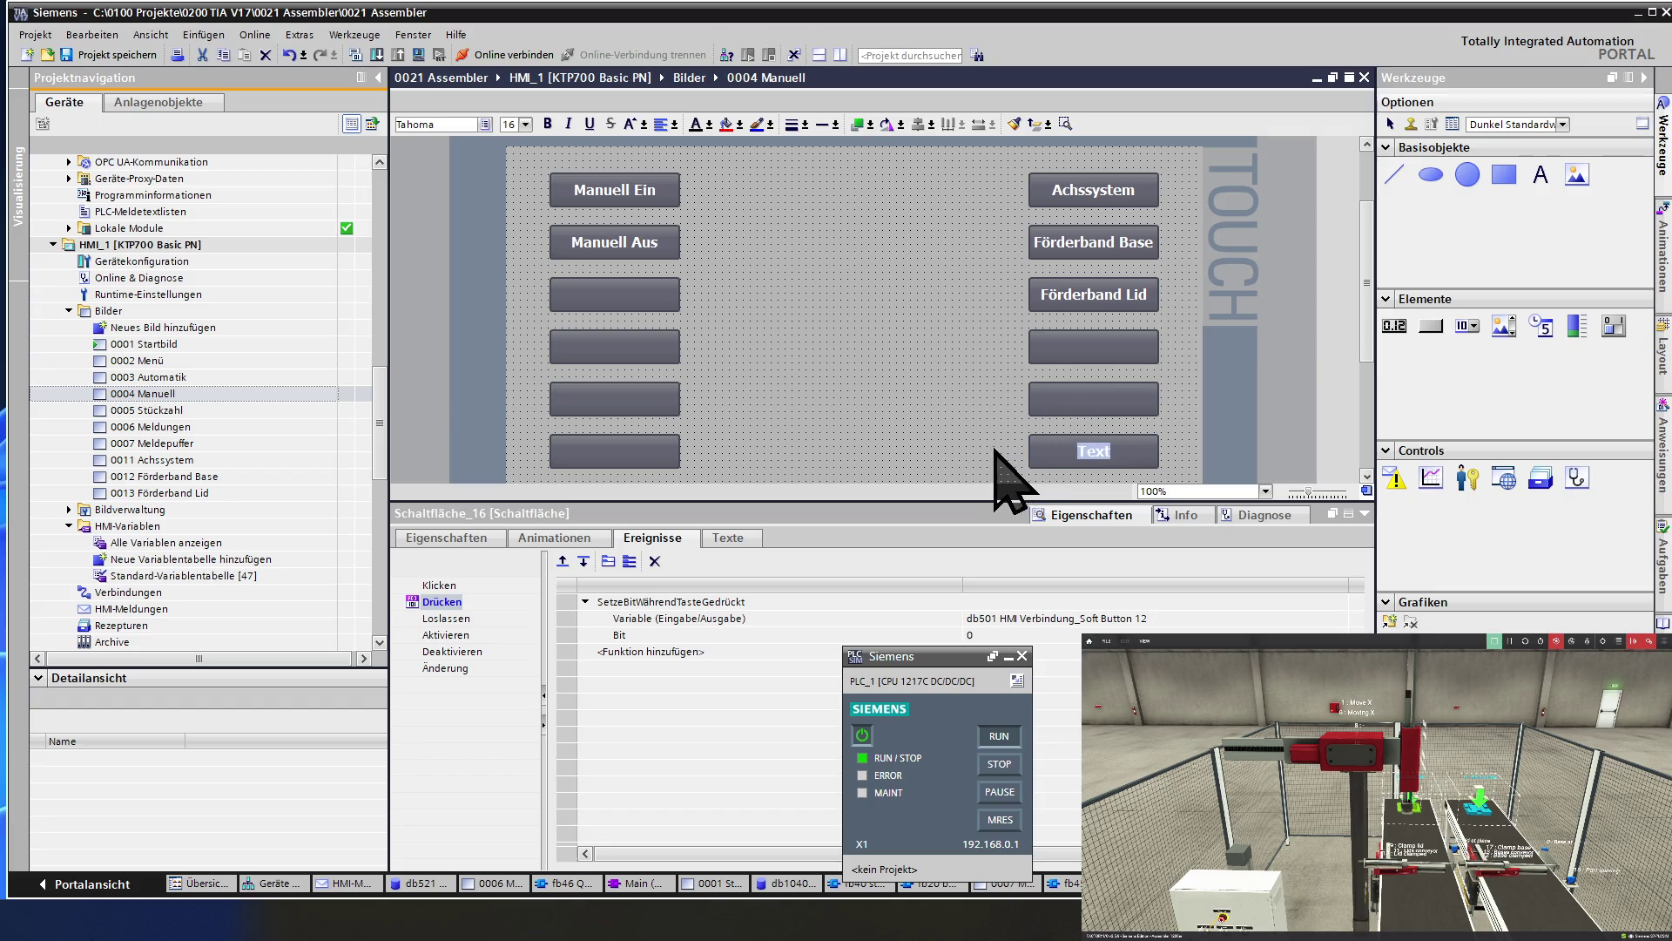
{"action": "left_click", "coordinate": [982, 431]}
{"action": "scroll", "coordinate": [976, 425], "scroll_direction": "down", "scroll_amount": 2}
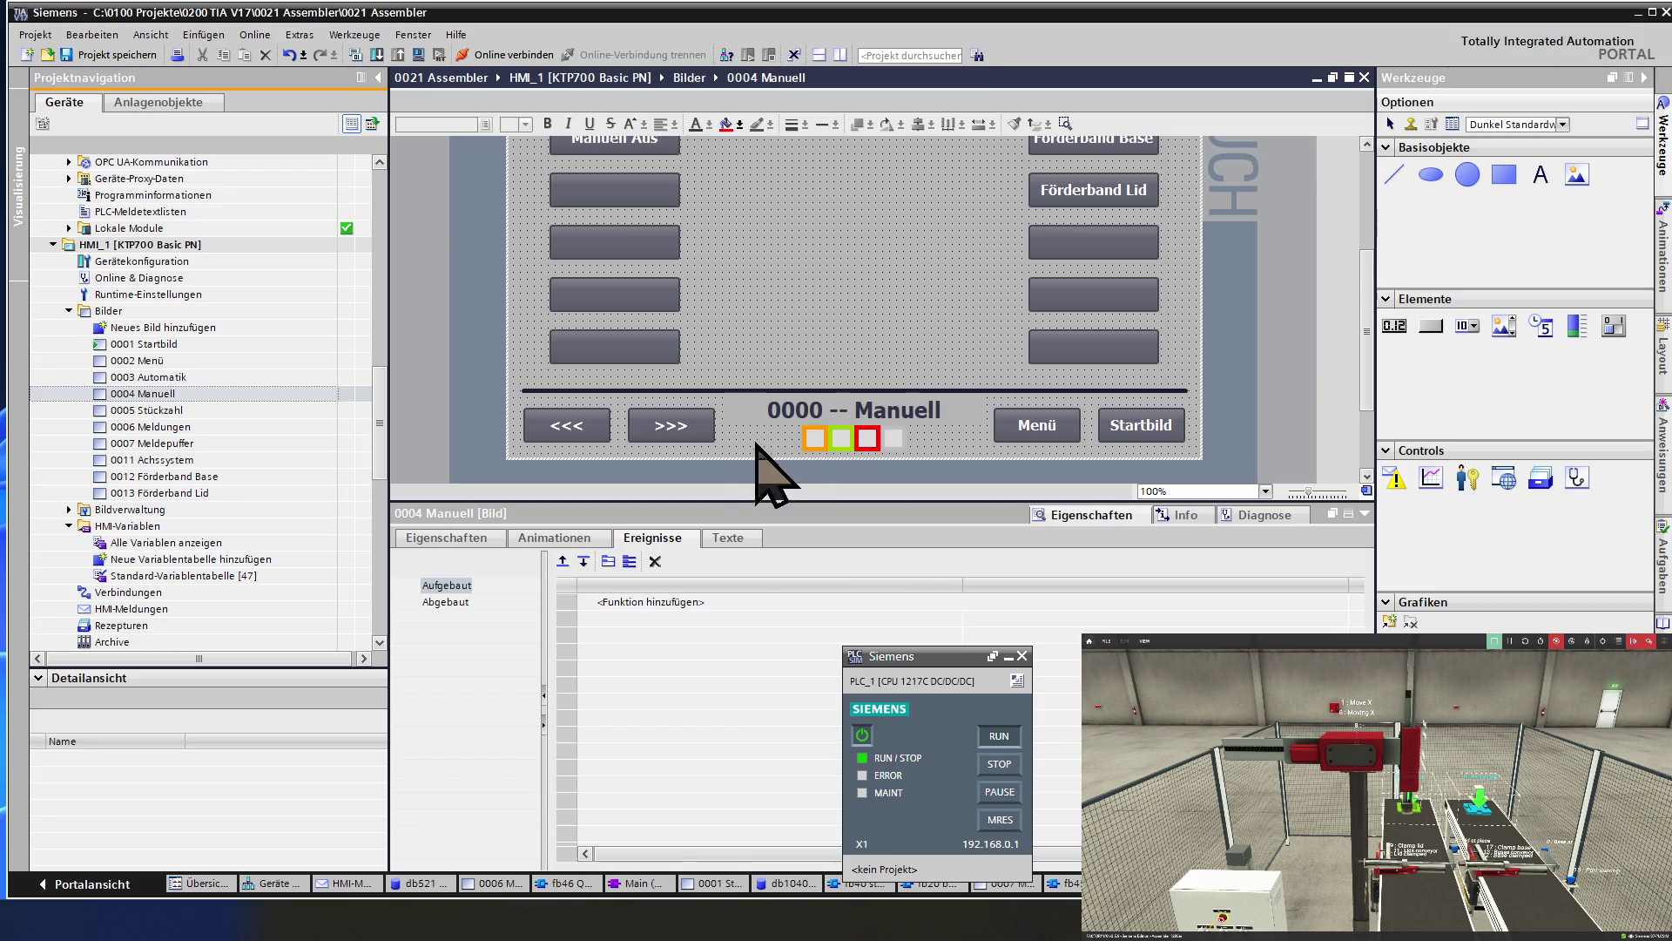
Inspect the <<< and >>> navigation buttons' events, then open 0003 Automatik.
{"action": "left_click", "coordinate": [686, 426]}
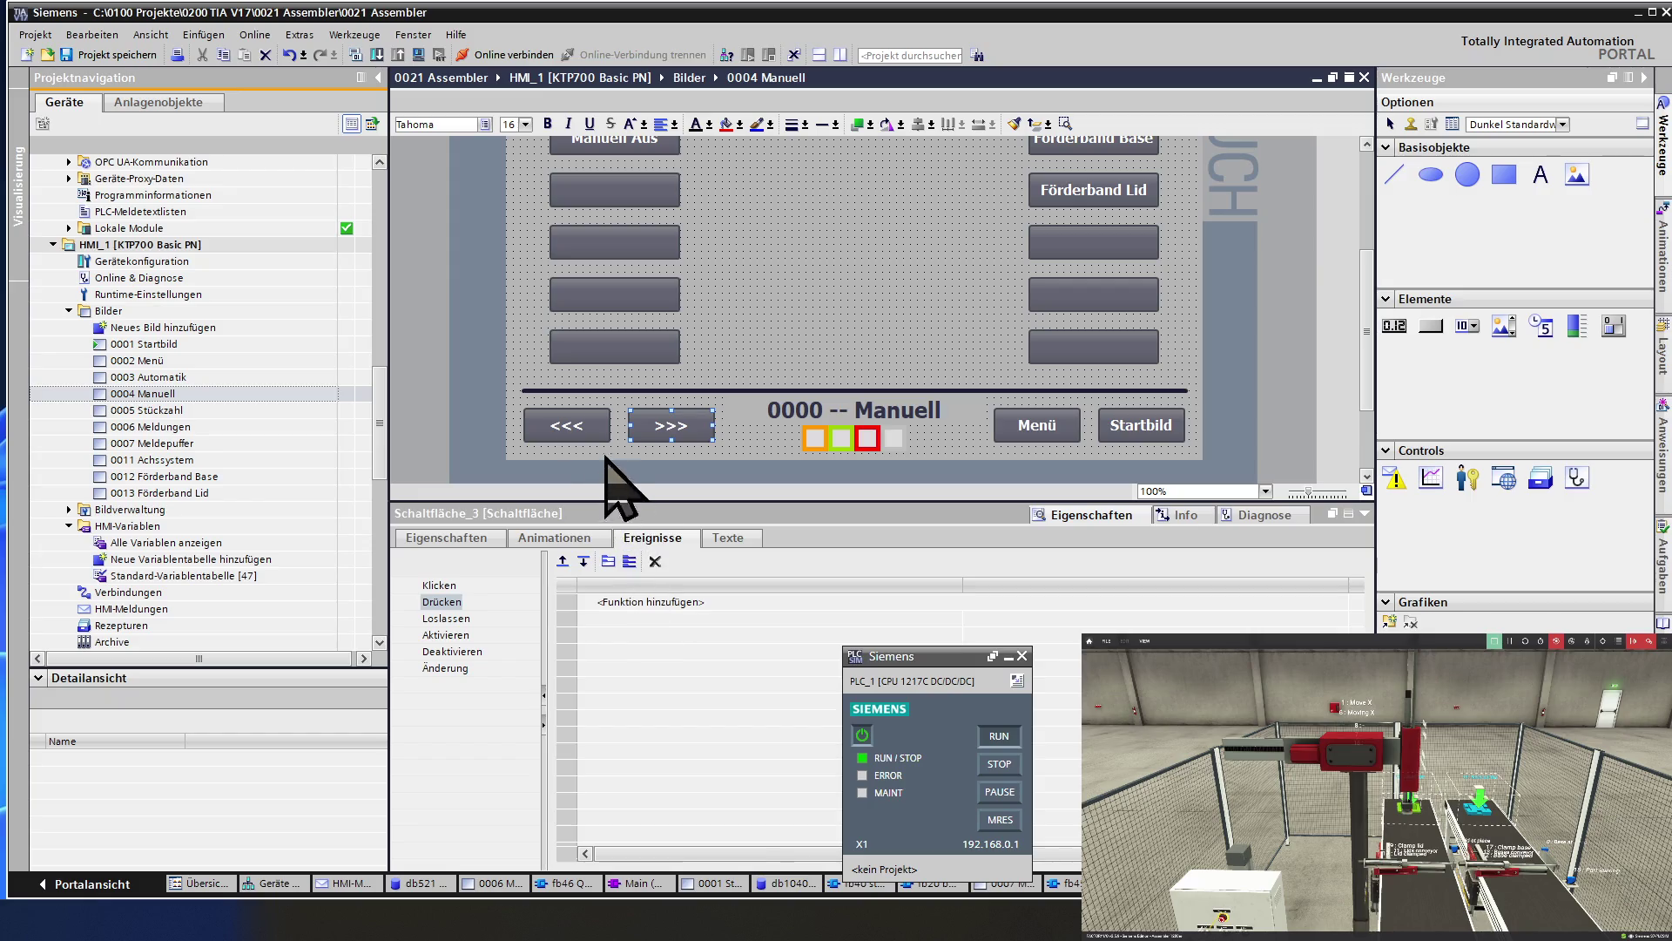
{"action": "left_click", "coordinate": [590, 426]}
{"action": "left_click", "coordinate": [620, 463]}
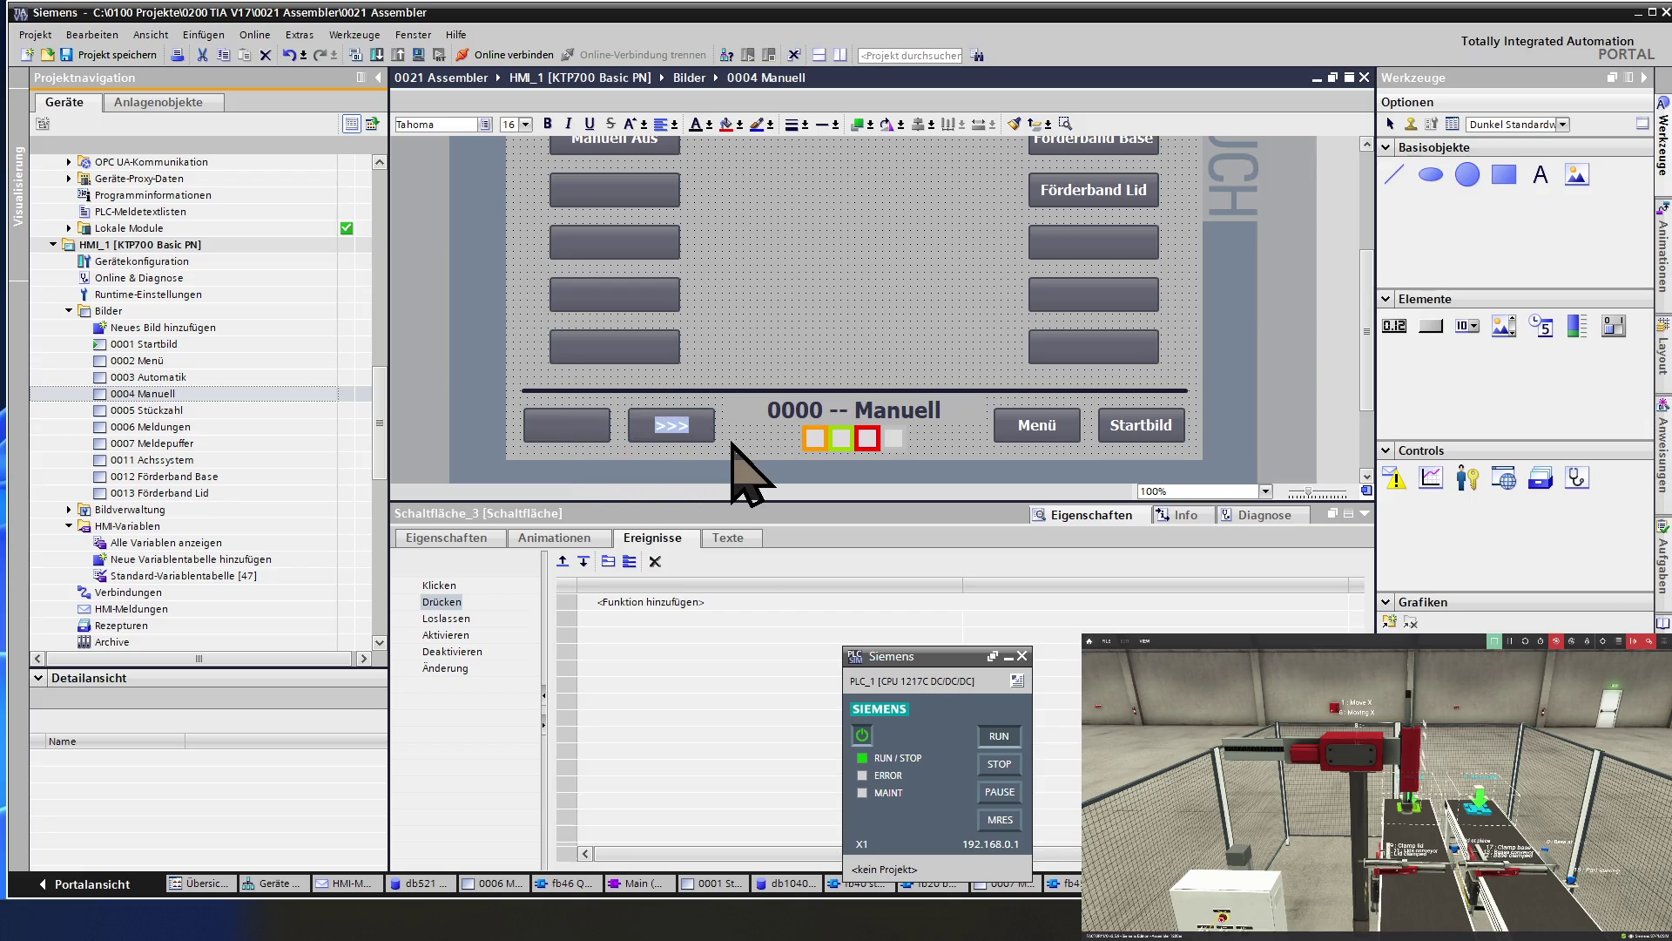
{"action": "left_click", "coordinate": [731, 366]}
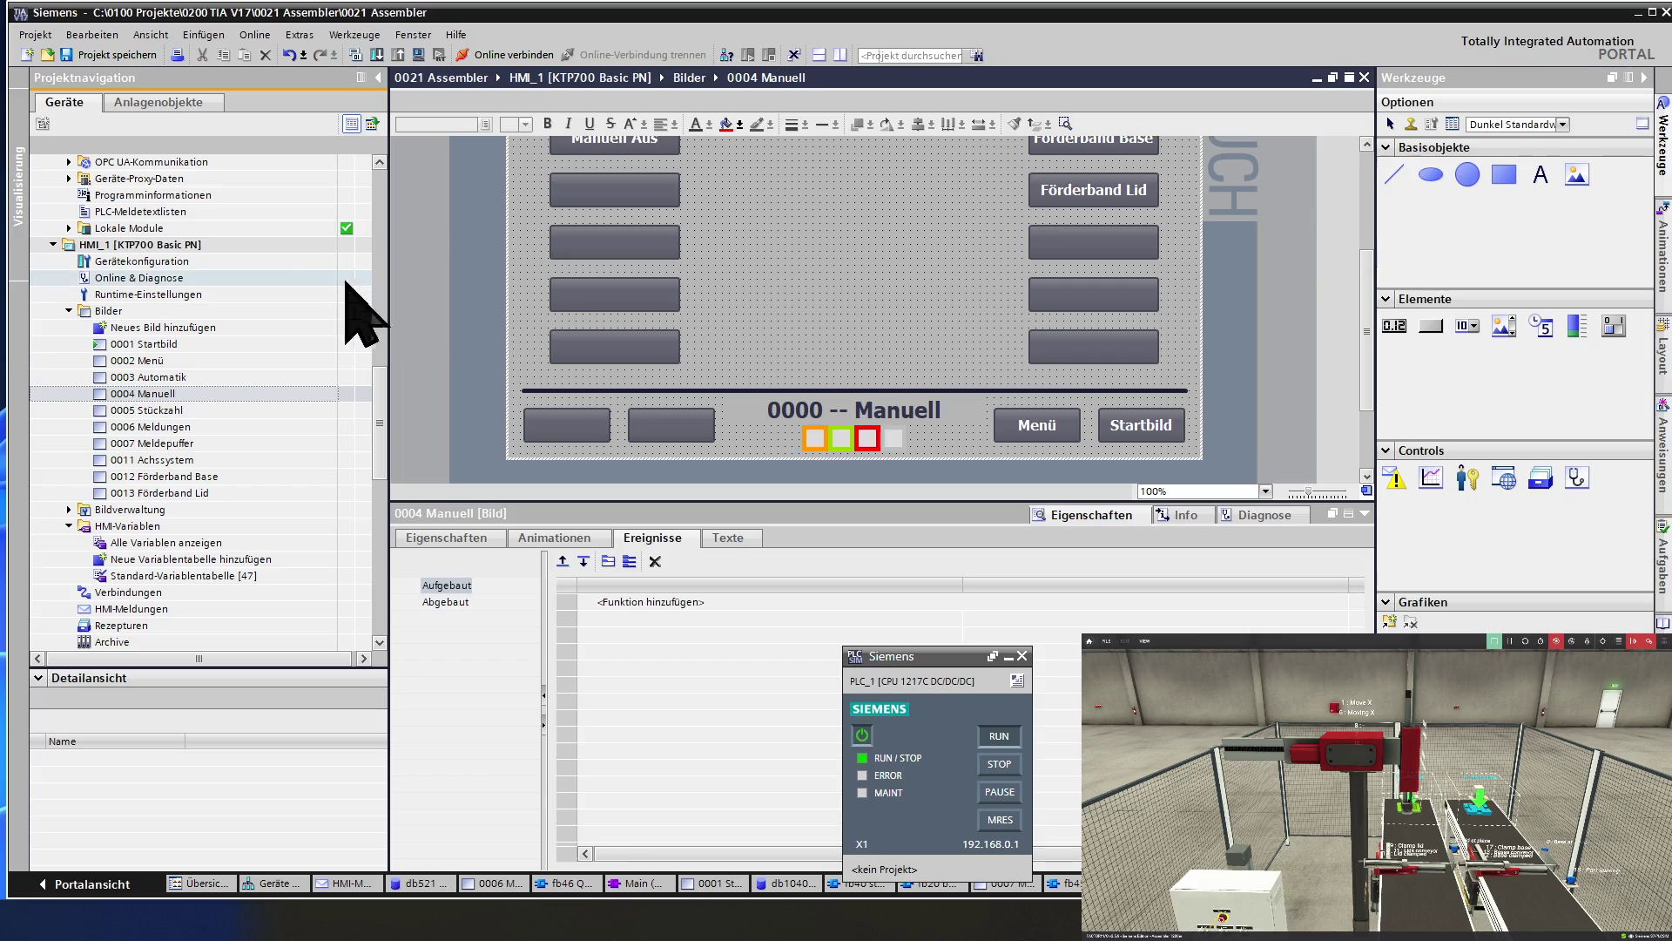
{"action": "double_click", "coordinate": [187, 377]}
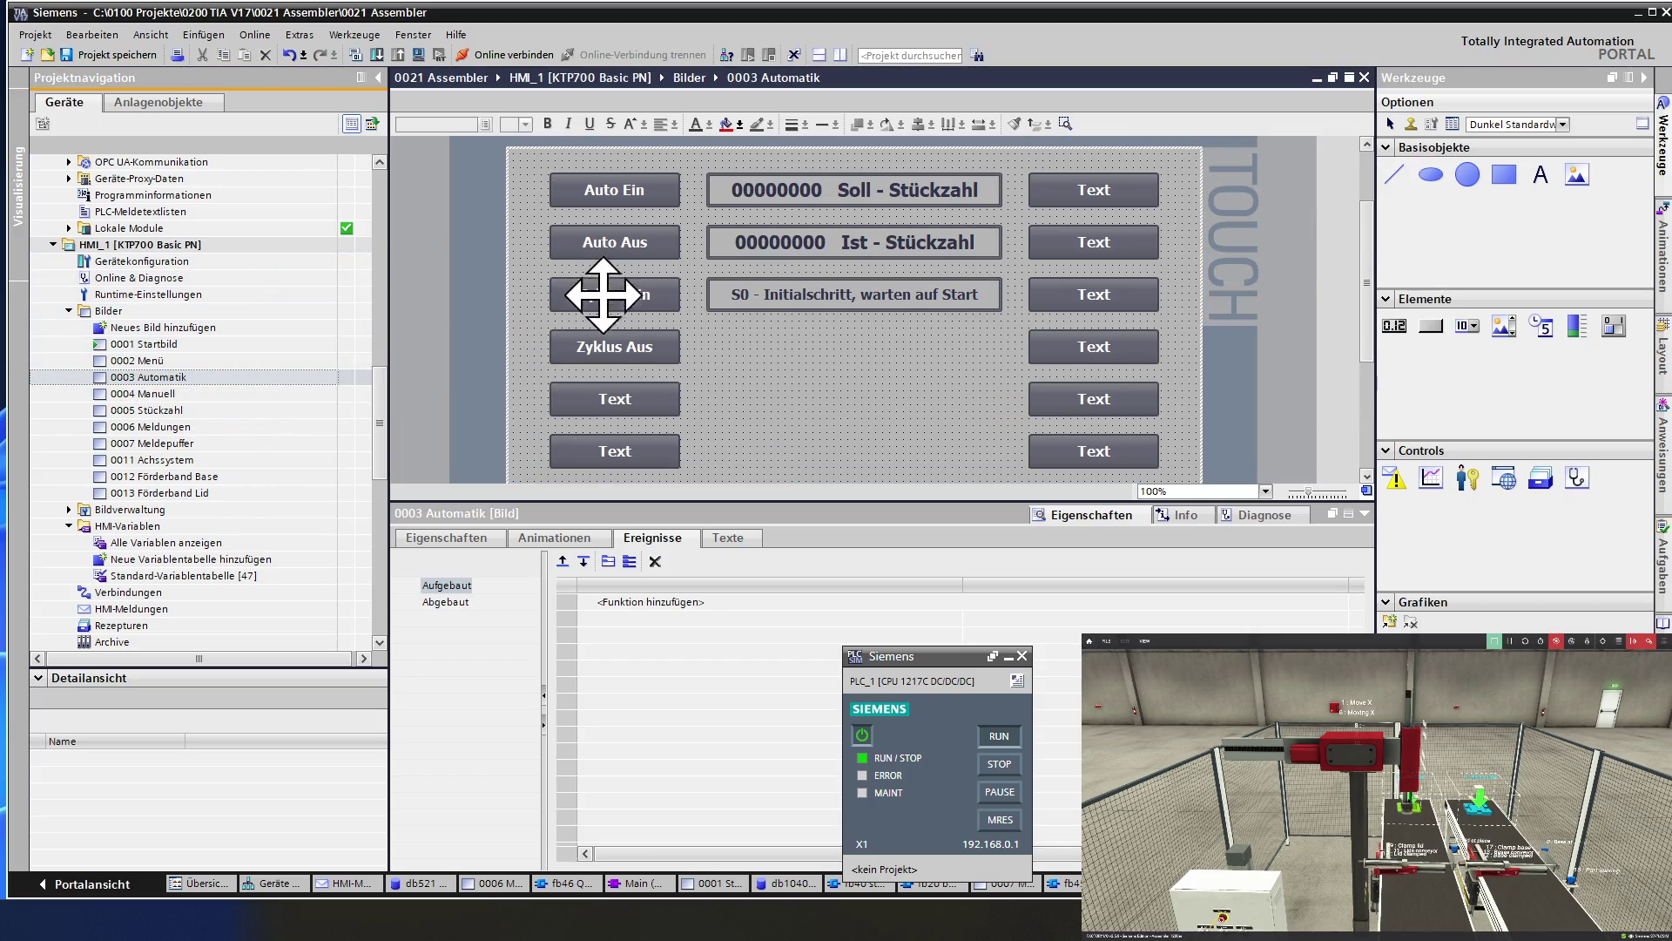
Erase the Text labels from the bottom-left and the right-column spare buttons on 0003 Automatik.
{"action": "left_click", "coordinate": [623, 398]}
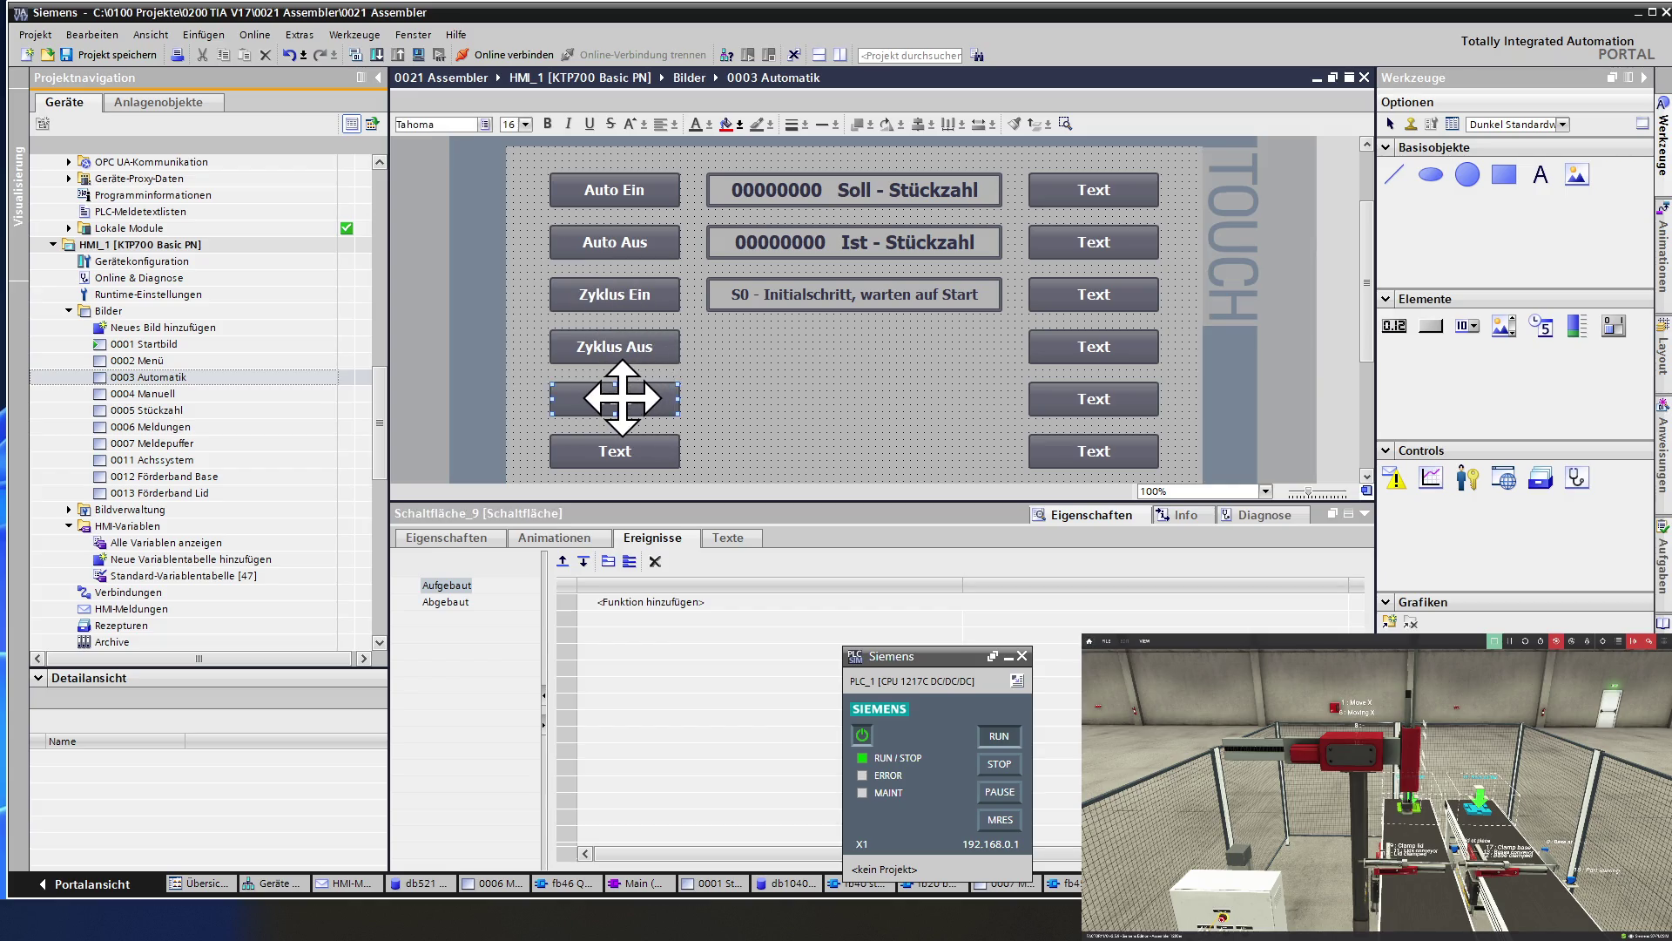
{"action": "double_click", "coordinate": [619, 451]}
{"action": "key", "text": "BackSpace"}
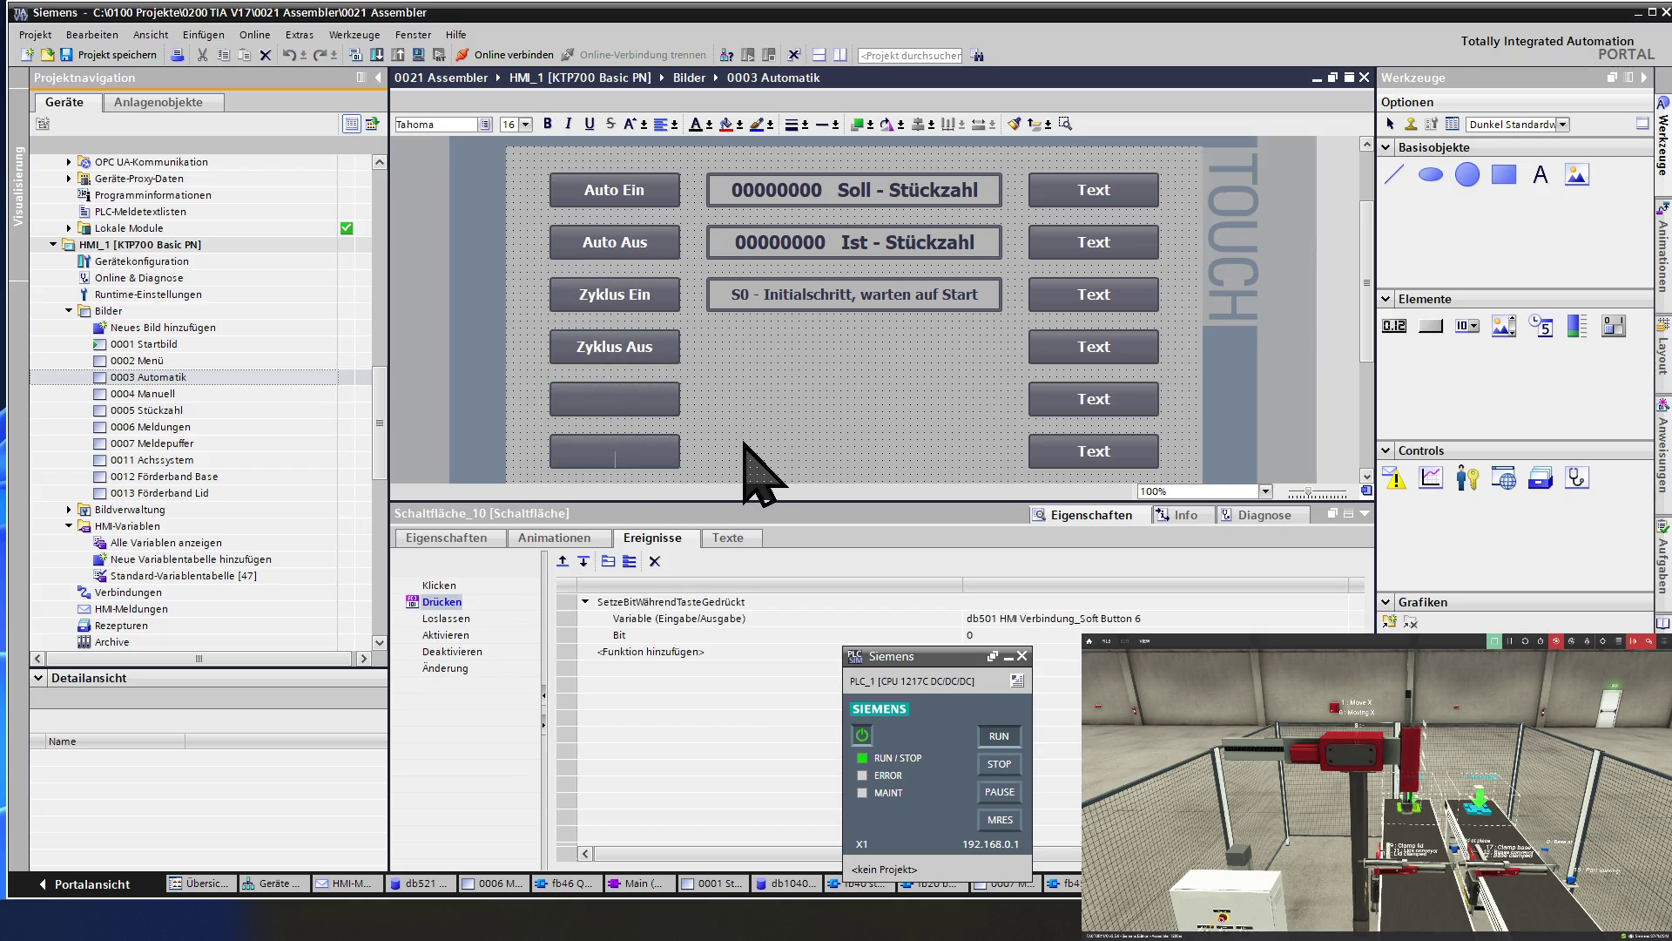
{"action": "double_click", "coordinate": [1100, 185]}
{"action": "key", "text": "BackSpace"}
{"action": "double_click", "coordinate": [1094, 242]}
{"action": "key", "text": "BackSpace"}
{"action": "double_click", "coordinate": [1089, 294]}
{"action": "key", "text": "BackSpace"}
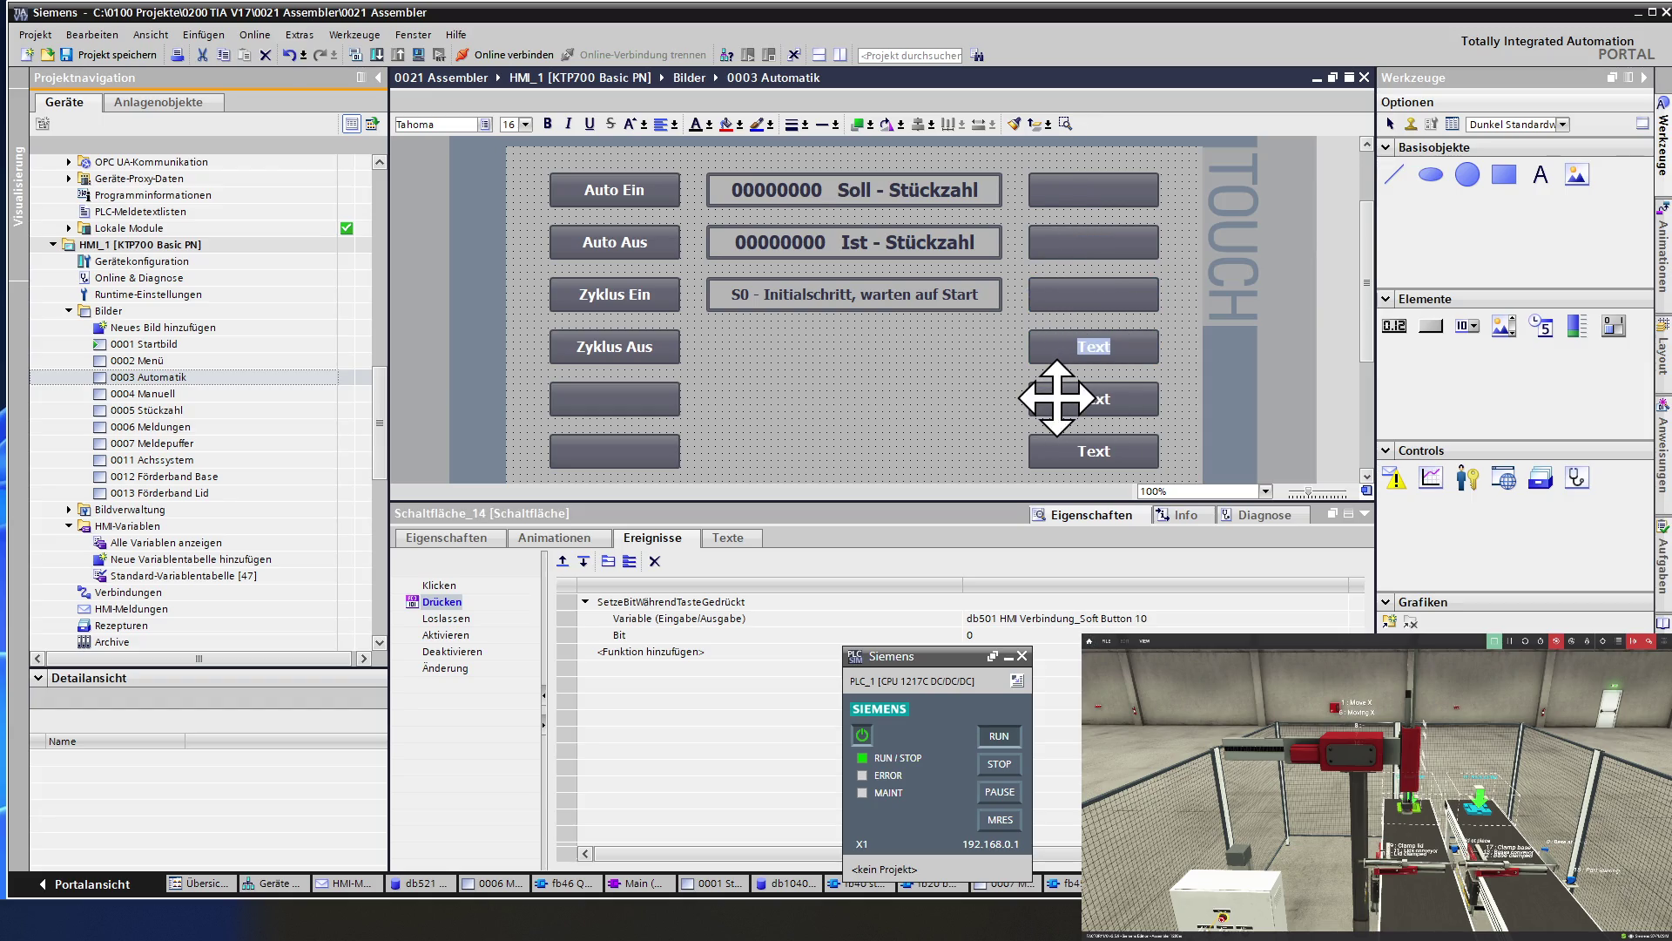
{"action": "double_click", "coordinate": [1089, 399]}
{"action": "key", "text": "BackSpace"}
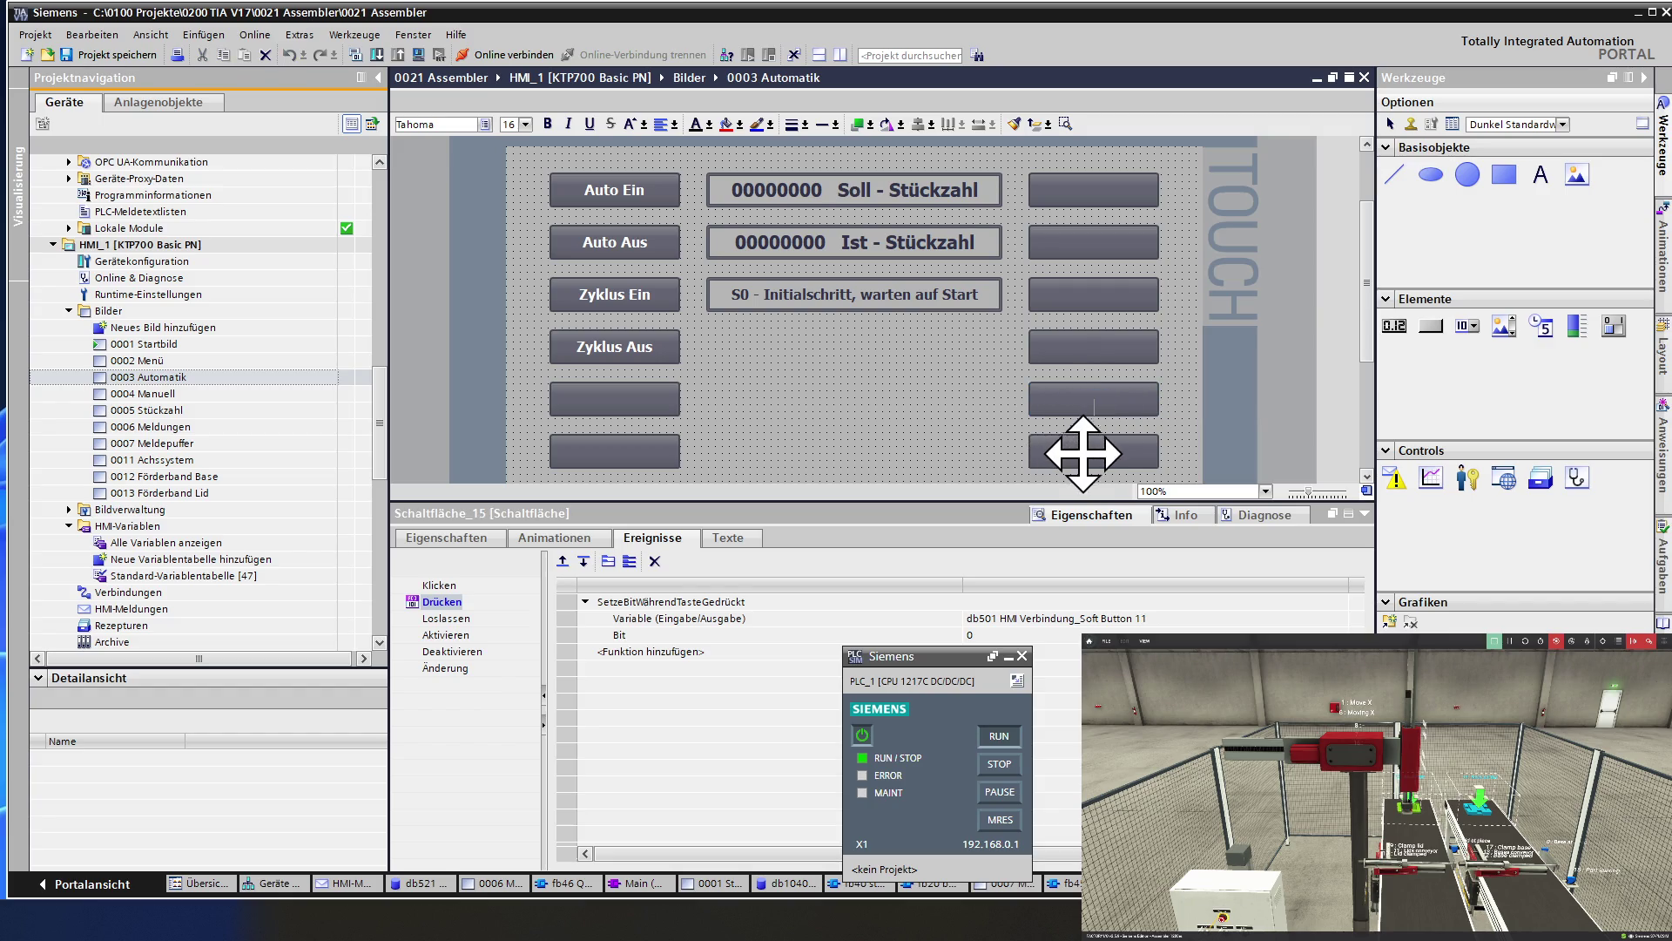
{"action": "double_click", "coordinate": [1083, 451]}
Erase the >>> and <<< labels from the two Automatik navigation buttons.
{"action": "left_click", "coordinate": [971, 422]}
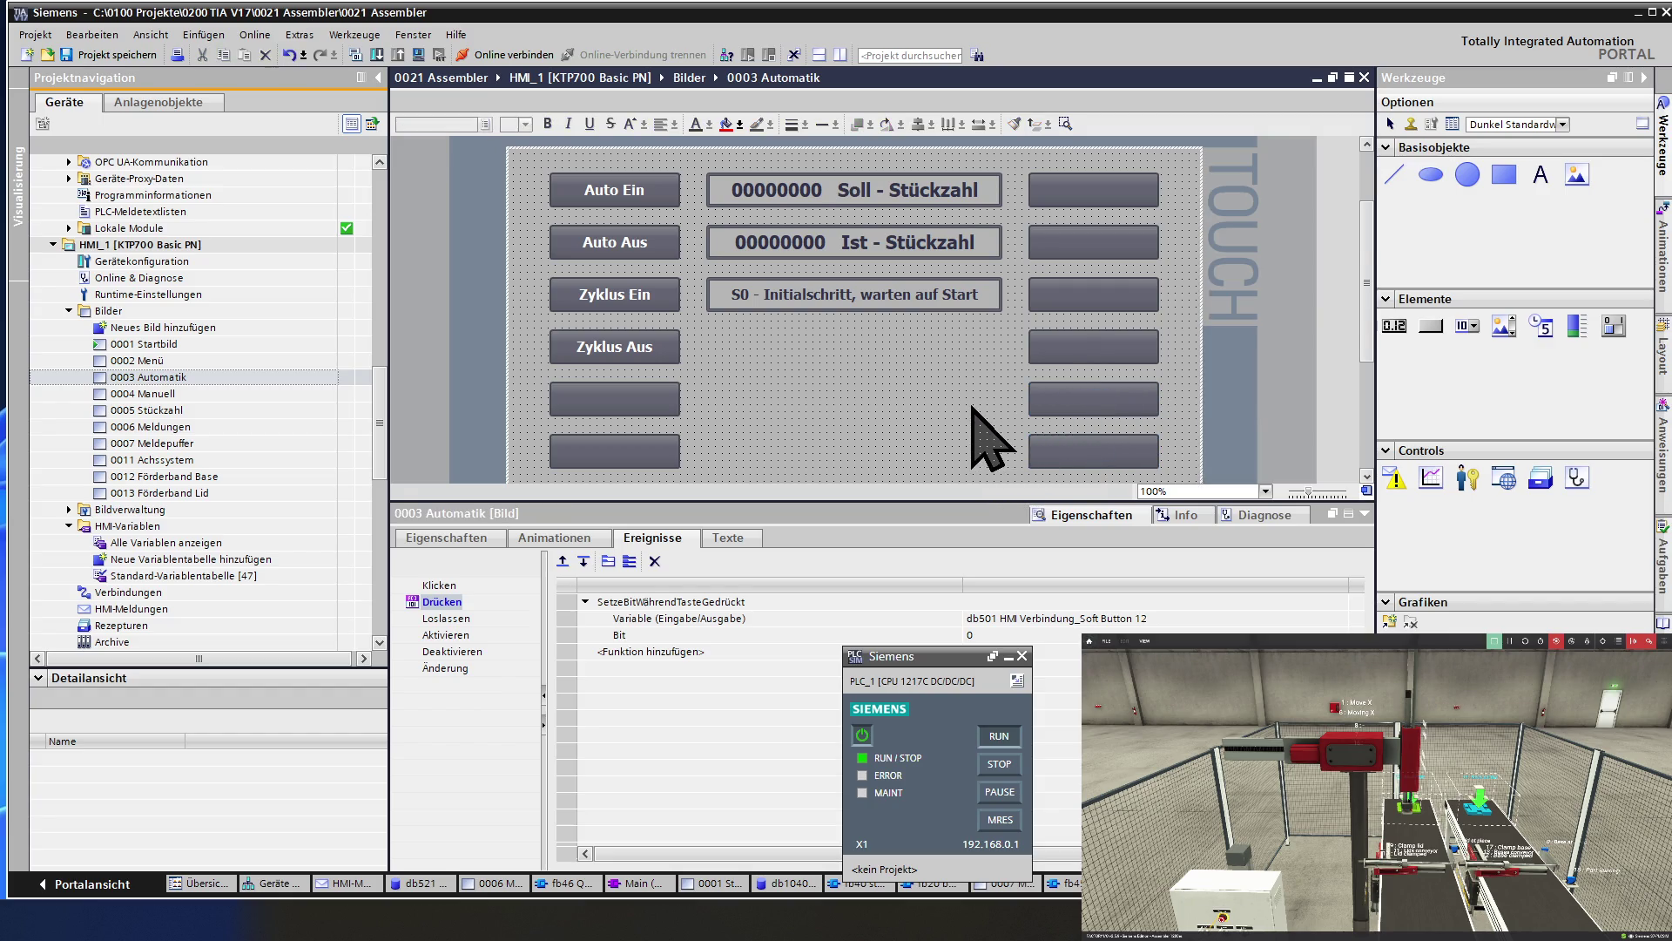
{"action": "scroll", "coordinate": [971, 405], "scroll_direction": "down", "scroll_amount": 2}
{"action": "left_click", "coordinate": [681, 426]}
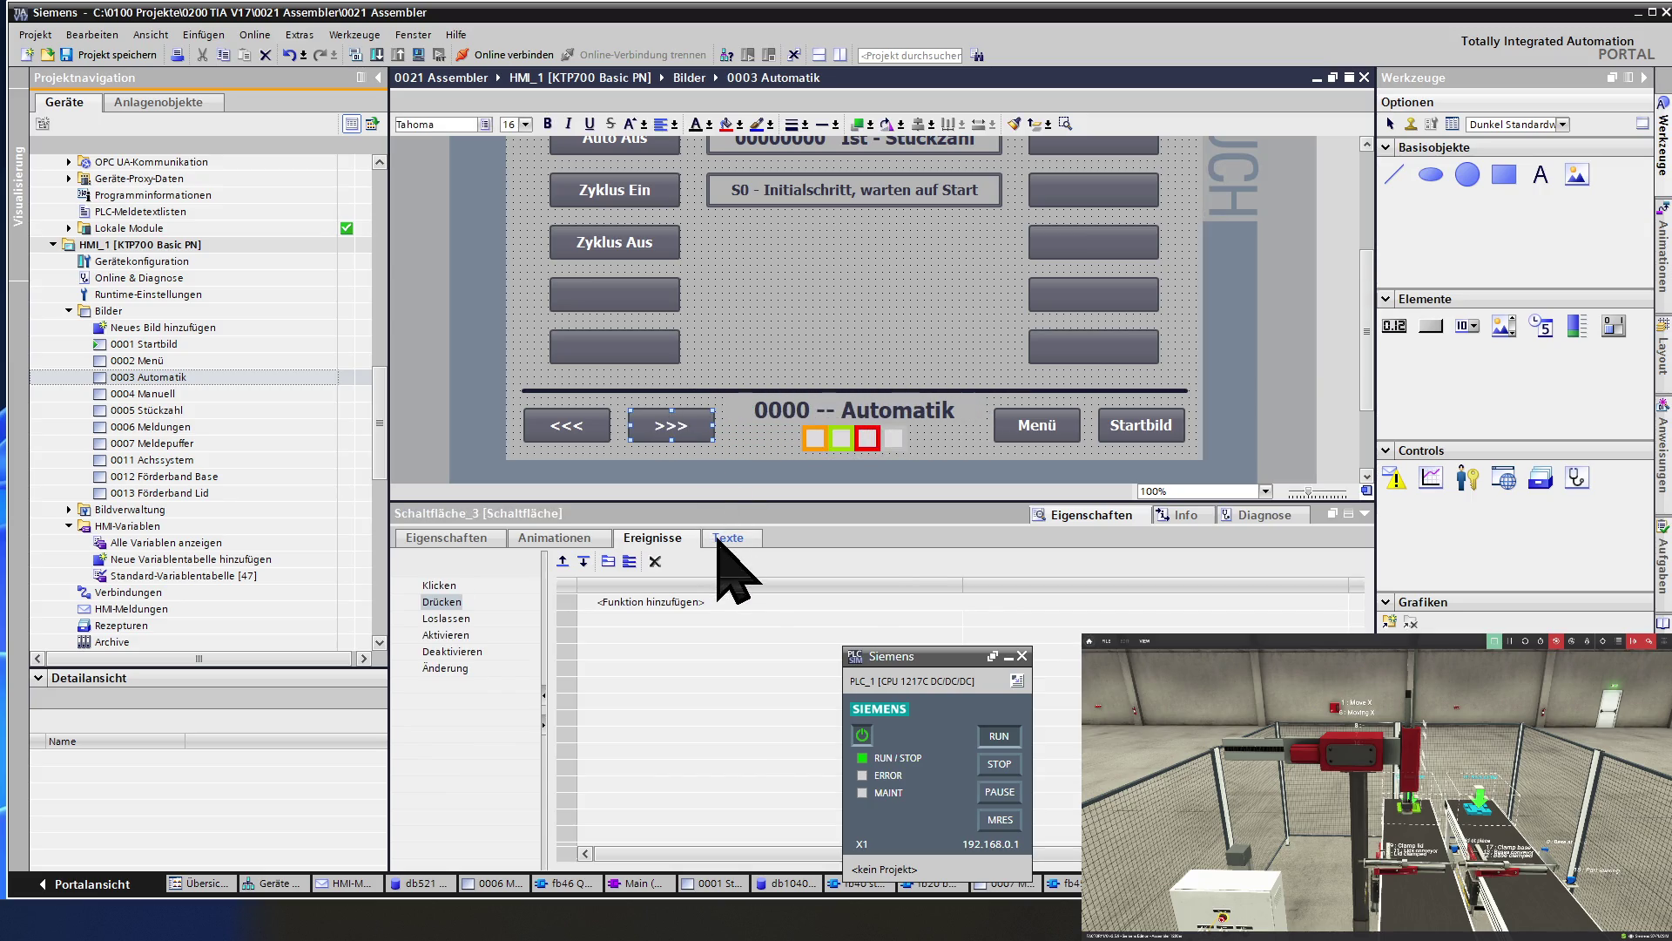
{"action": "double_click", "coordinate": [668, 429]}
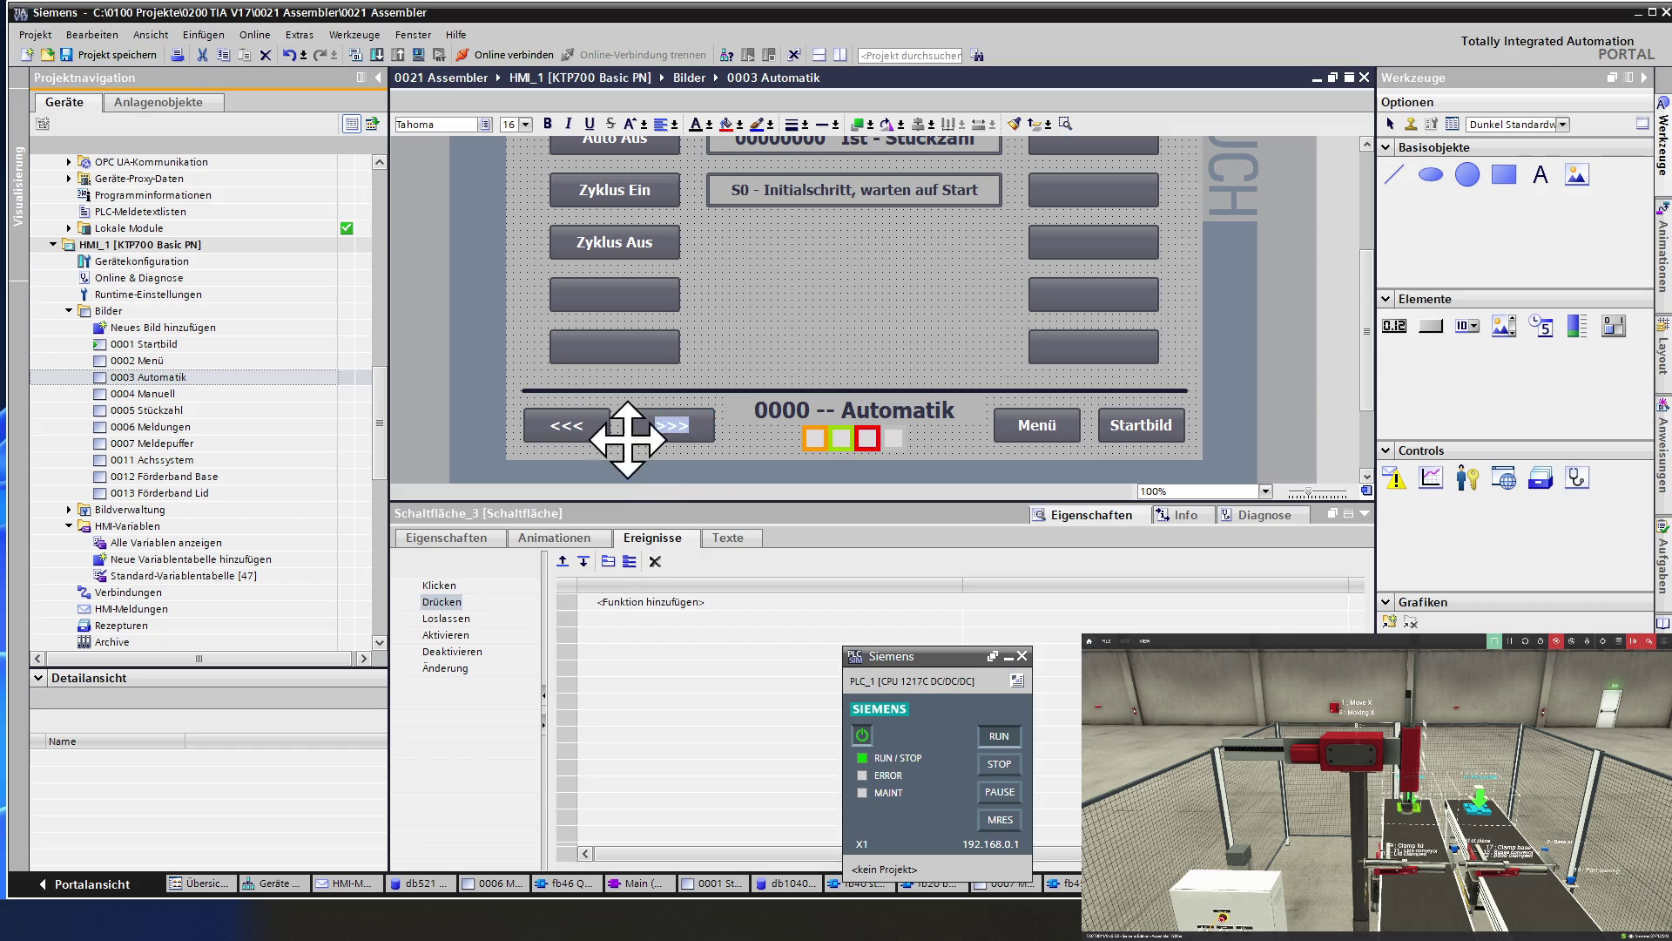
{"action": "key", "text": "Delete"}
{"action": "double_click", "coordinate": [566, 422]}
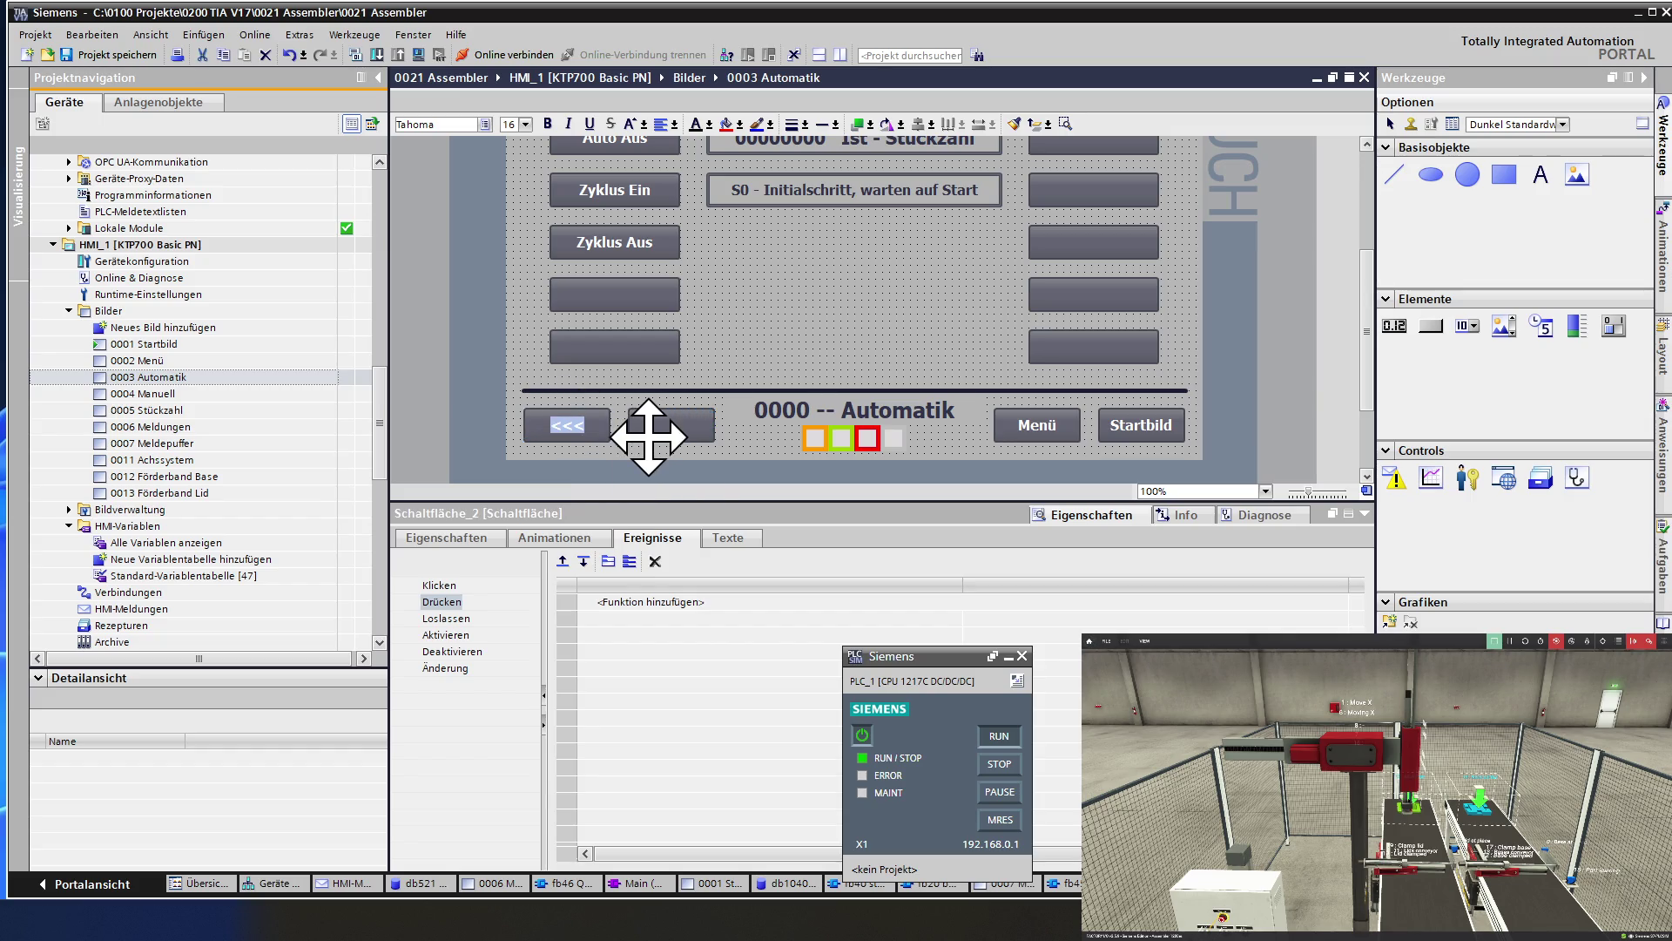
{"action": "key", "text": "Delete"}
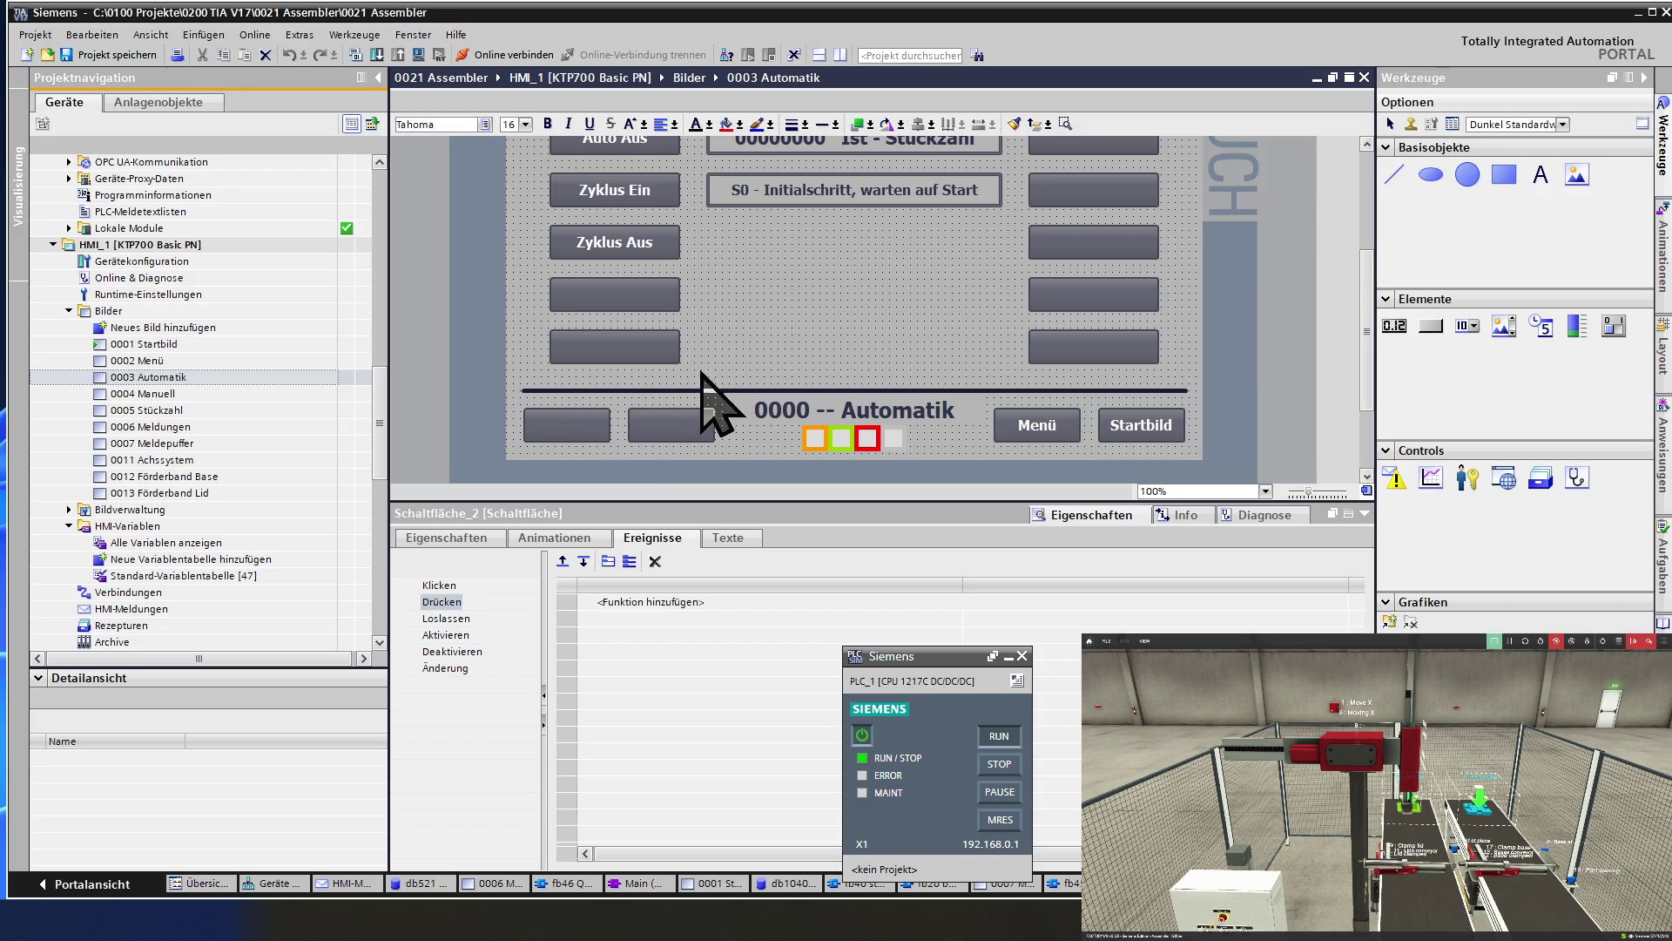
{"action": "left_click", "coordinate": [707, 376]}
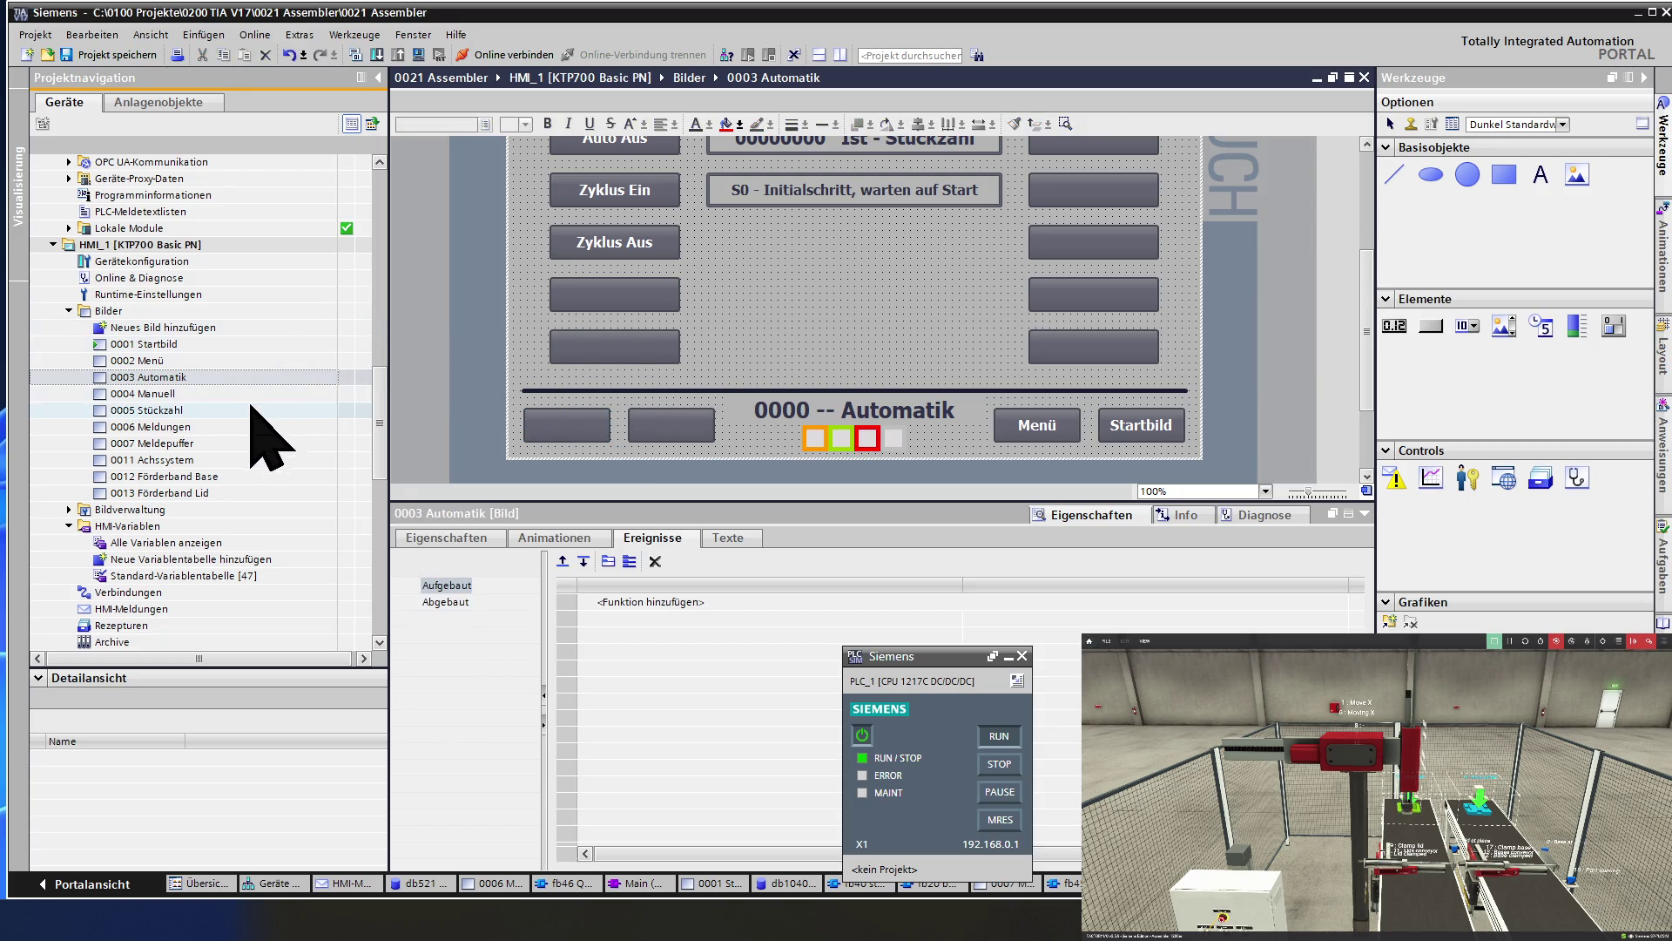
{"action": "left_click", "coordinate": [172, 359]}
Open 0002 Menü and erase the Text labels from two left-column placeholder buttons.
{"action": "double_click", "coordinate": [175, 359]}
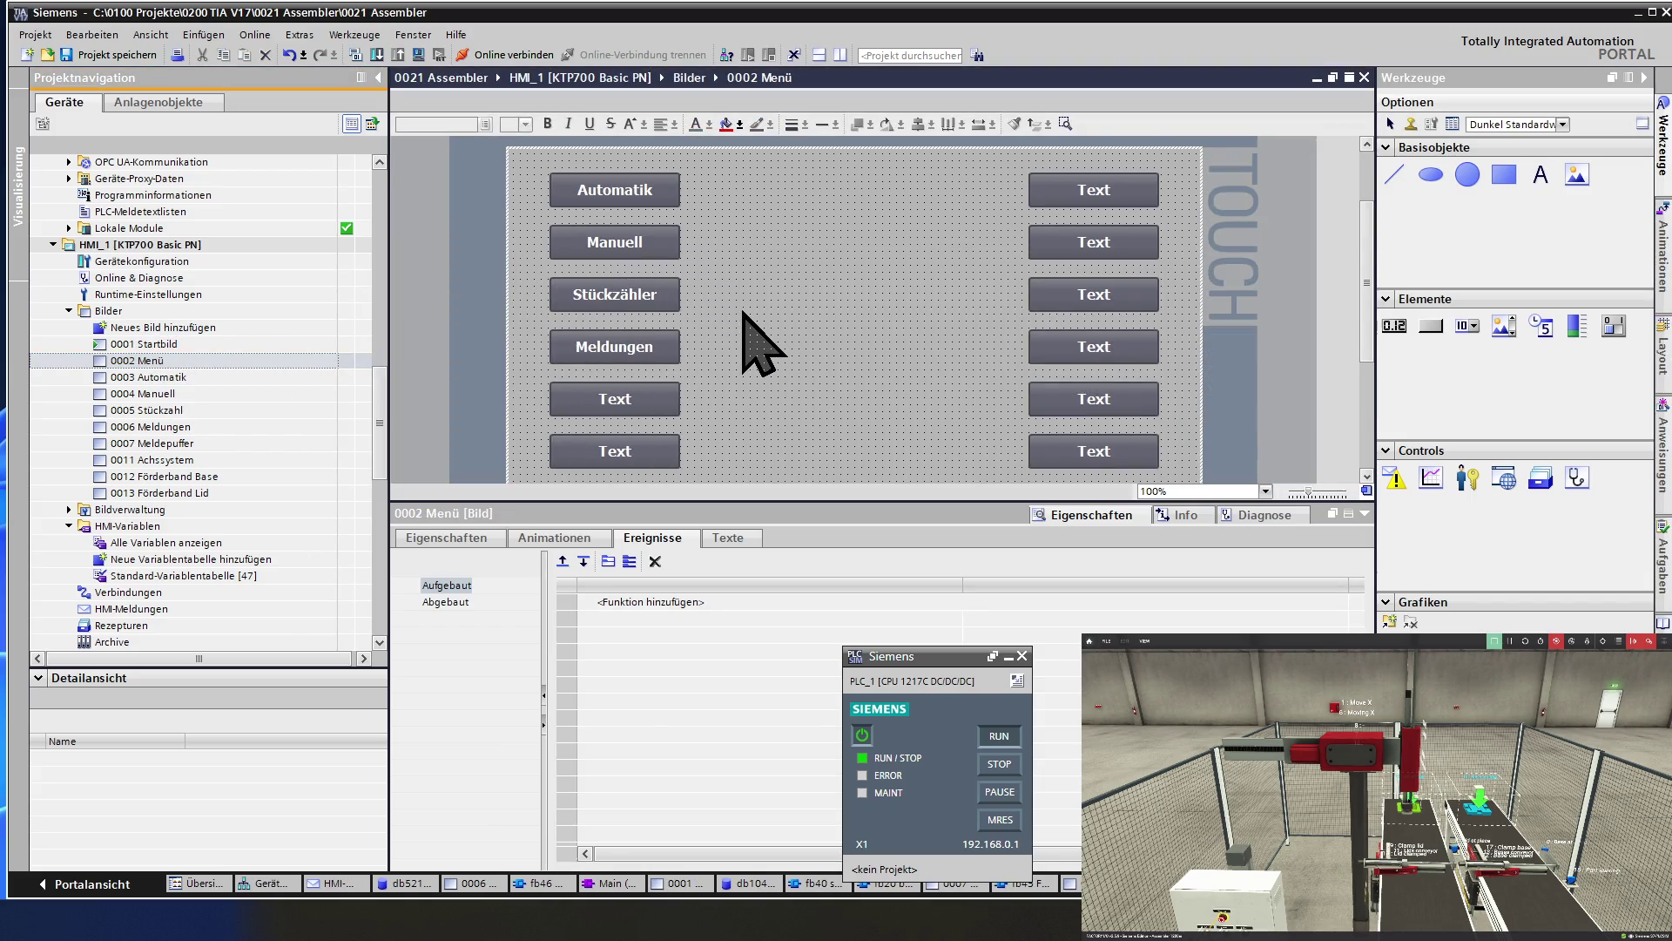
{"action": "scroll", "coordinate": [762, 344], "scroll_direction": "down", "scroll_amount": 2}
{"action": "double_click", "coordinate": [610, 294]}
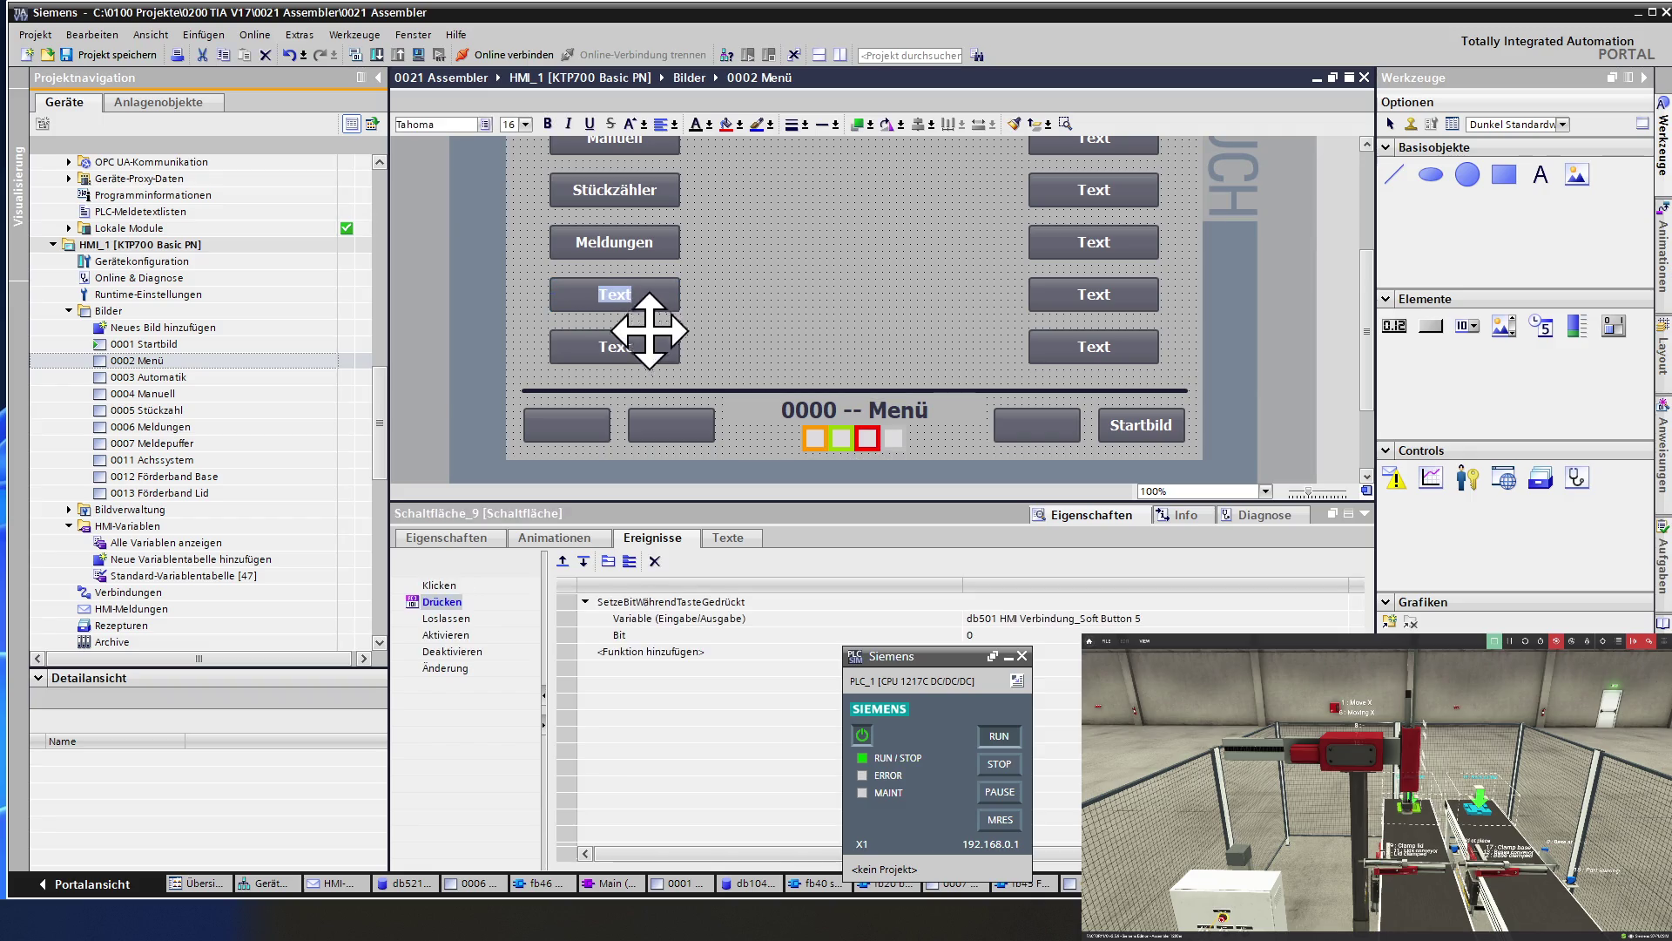
{"action": "key", "text": "BackSpace"}
{"action": "double_click", "coordinate": [614, 347]}
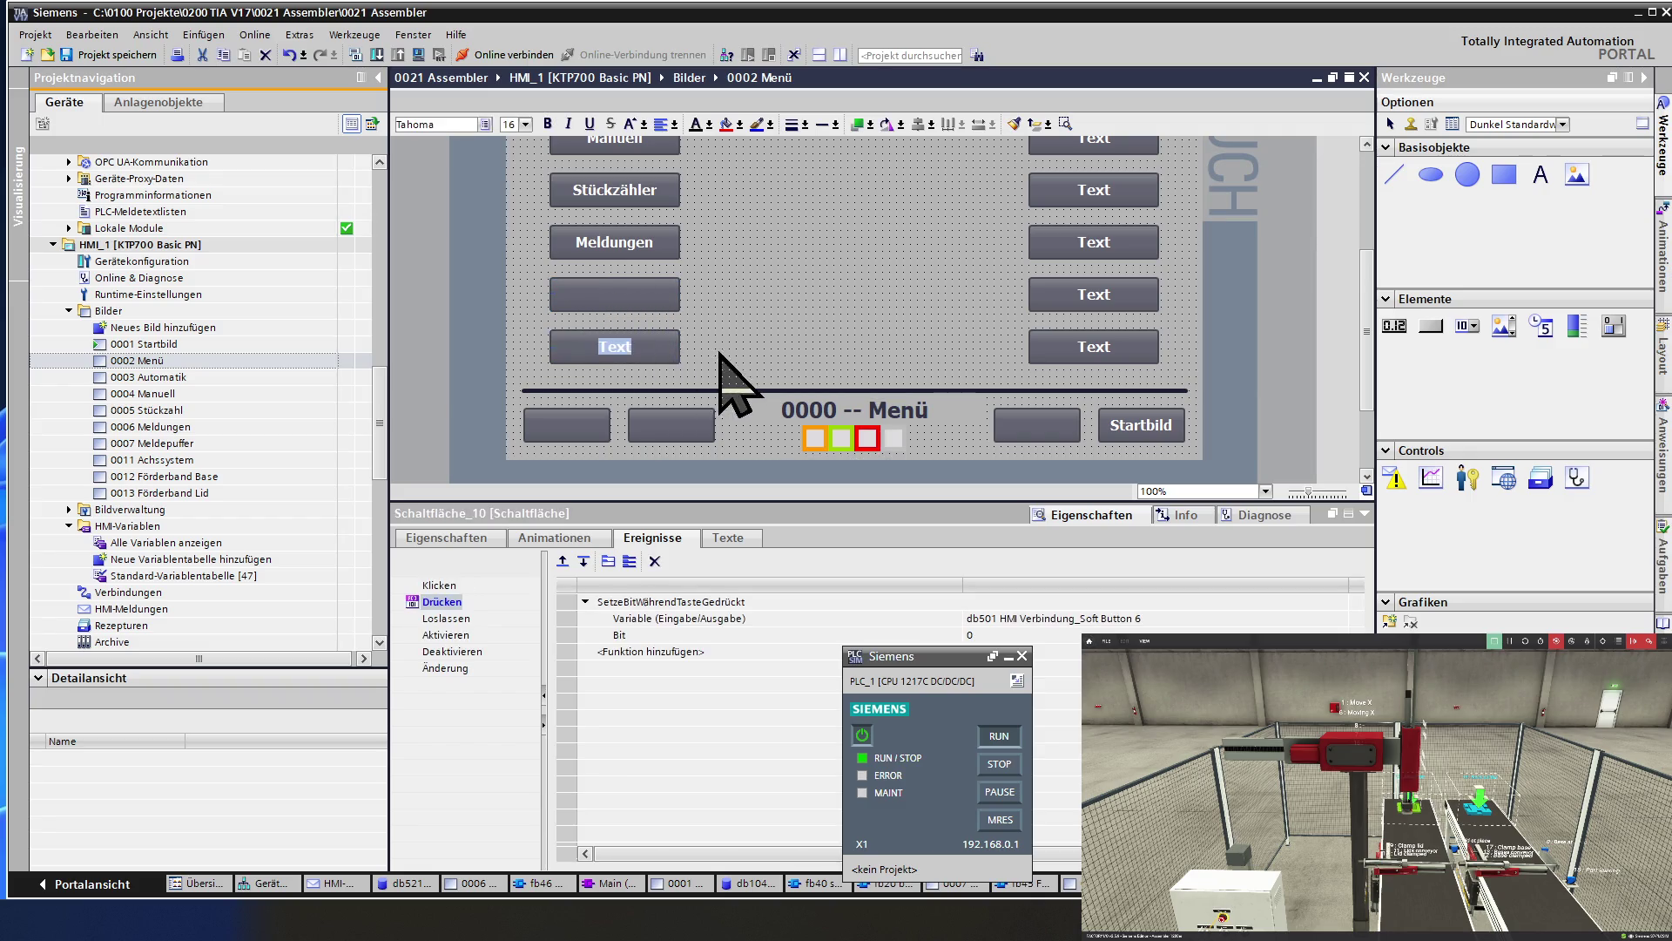
{"action": "key", "text": "BackSpace"}
Erase the Text labels from the right-column placeholder buttons, leaving them blank.
{"action": "left_click", "coordinate": [1085, 347]}
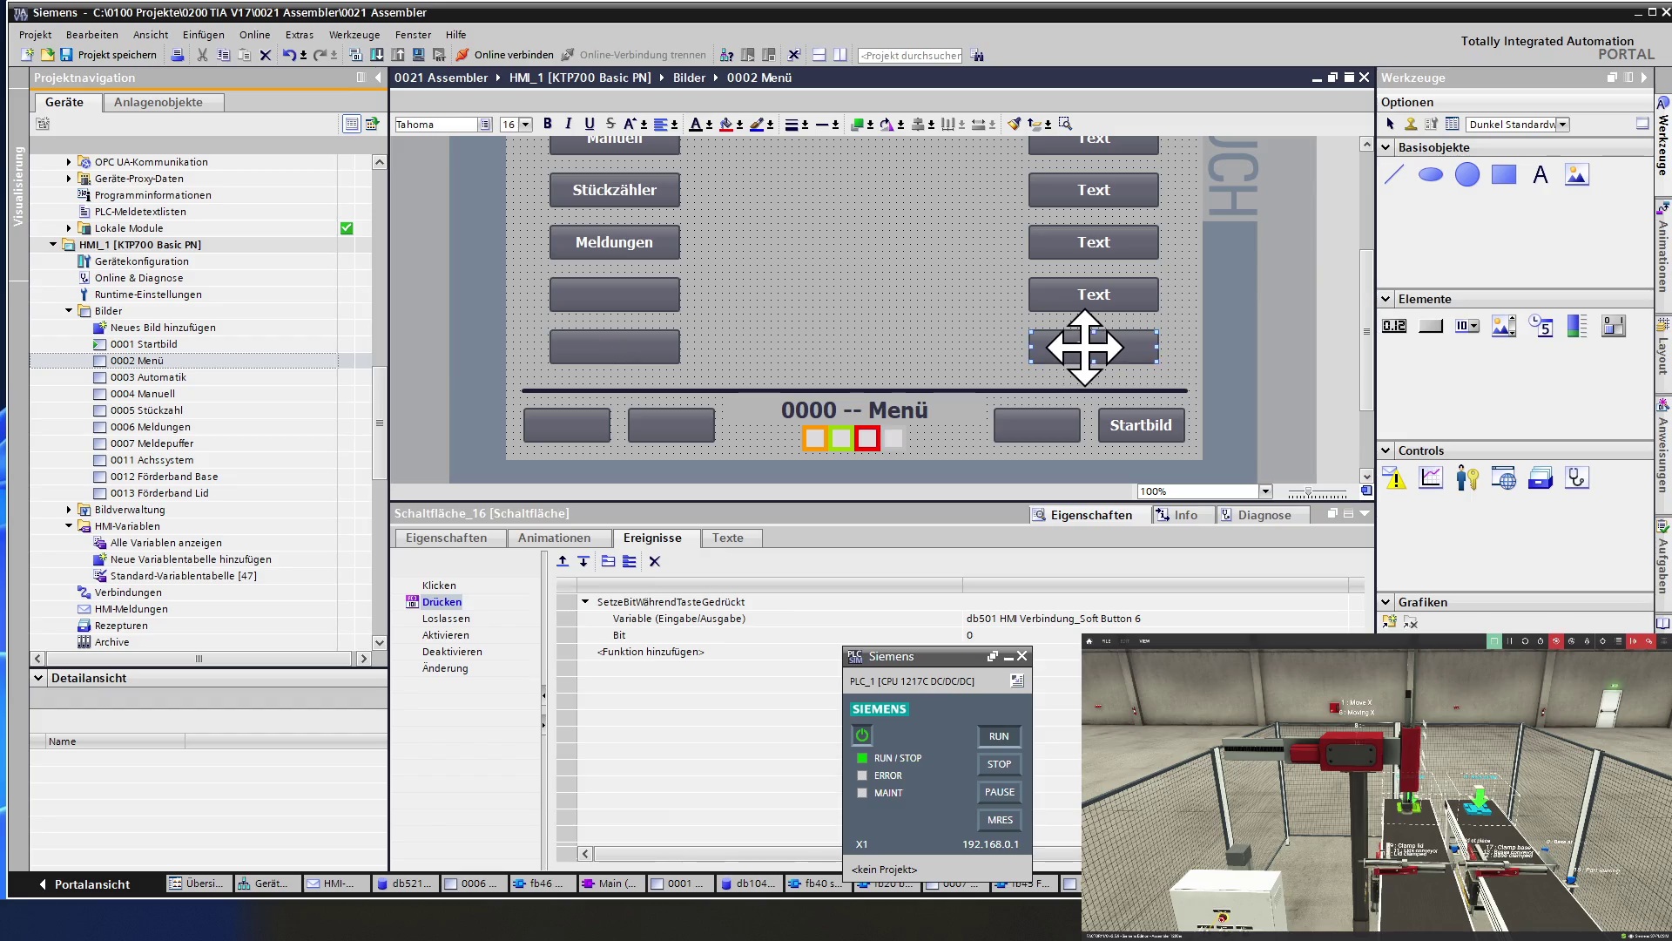
{"action": "double_click", "coordinate": [1058, 296]}
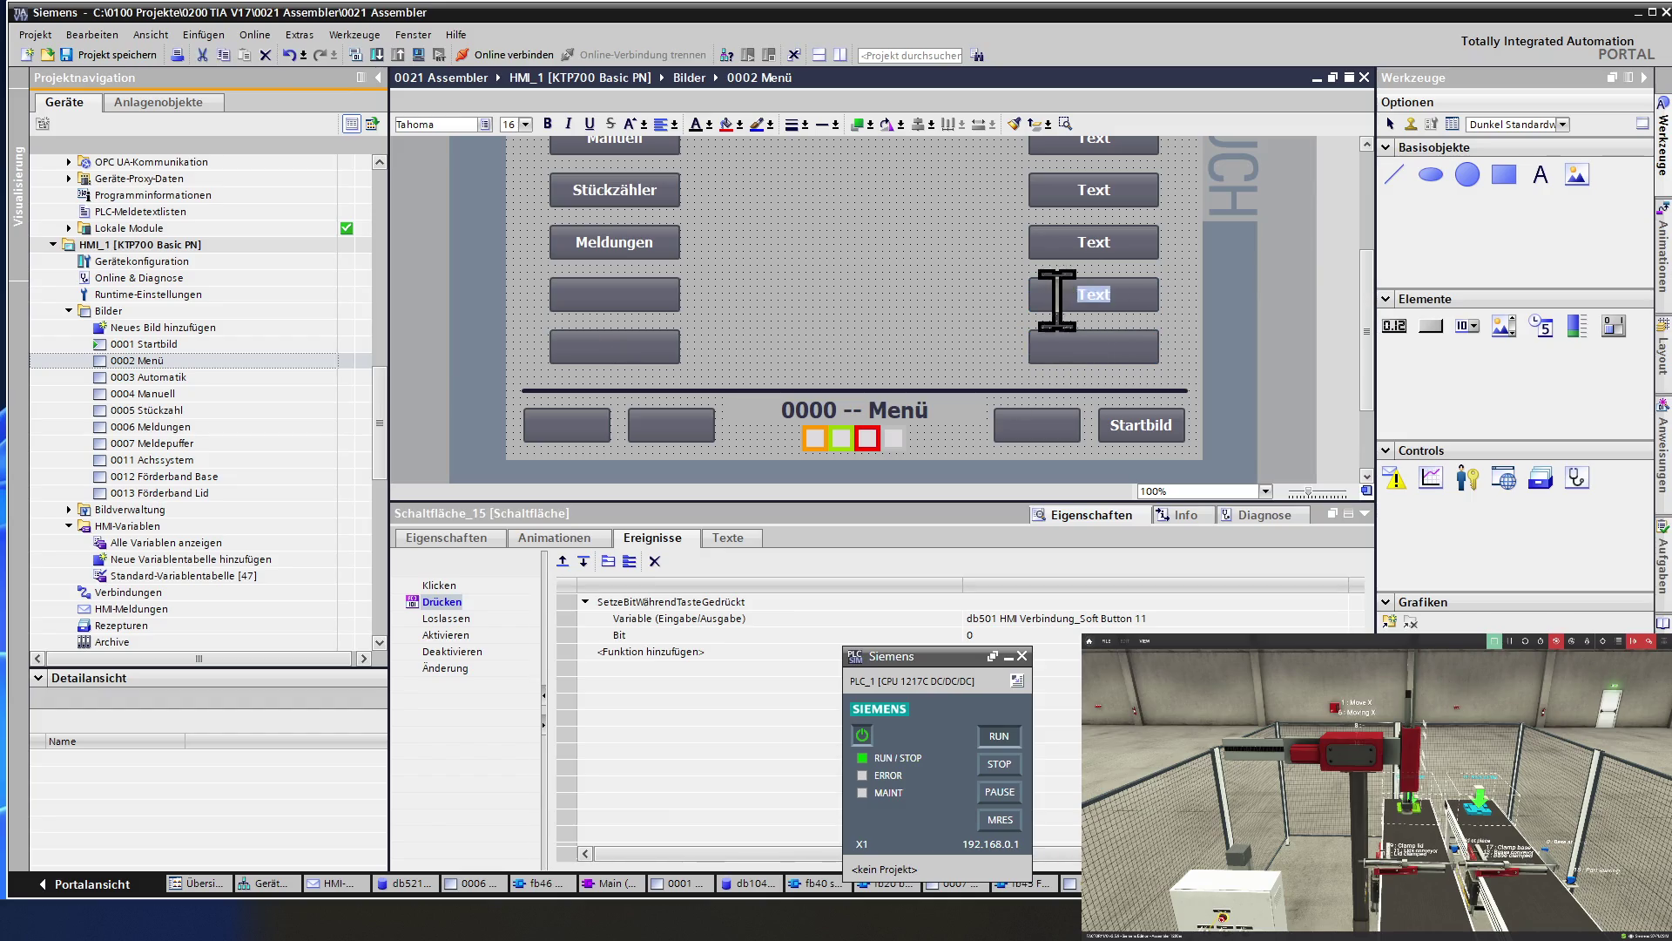
{"action": "key", "text": "BackSpace"}
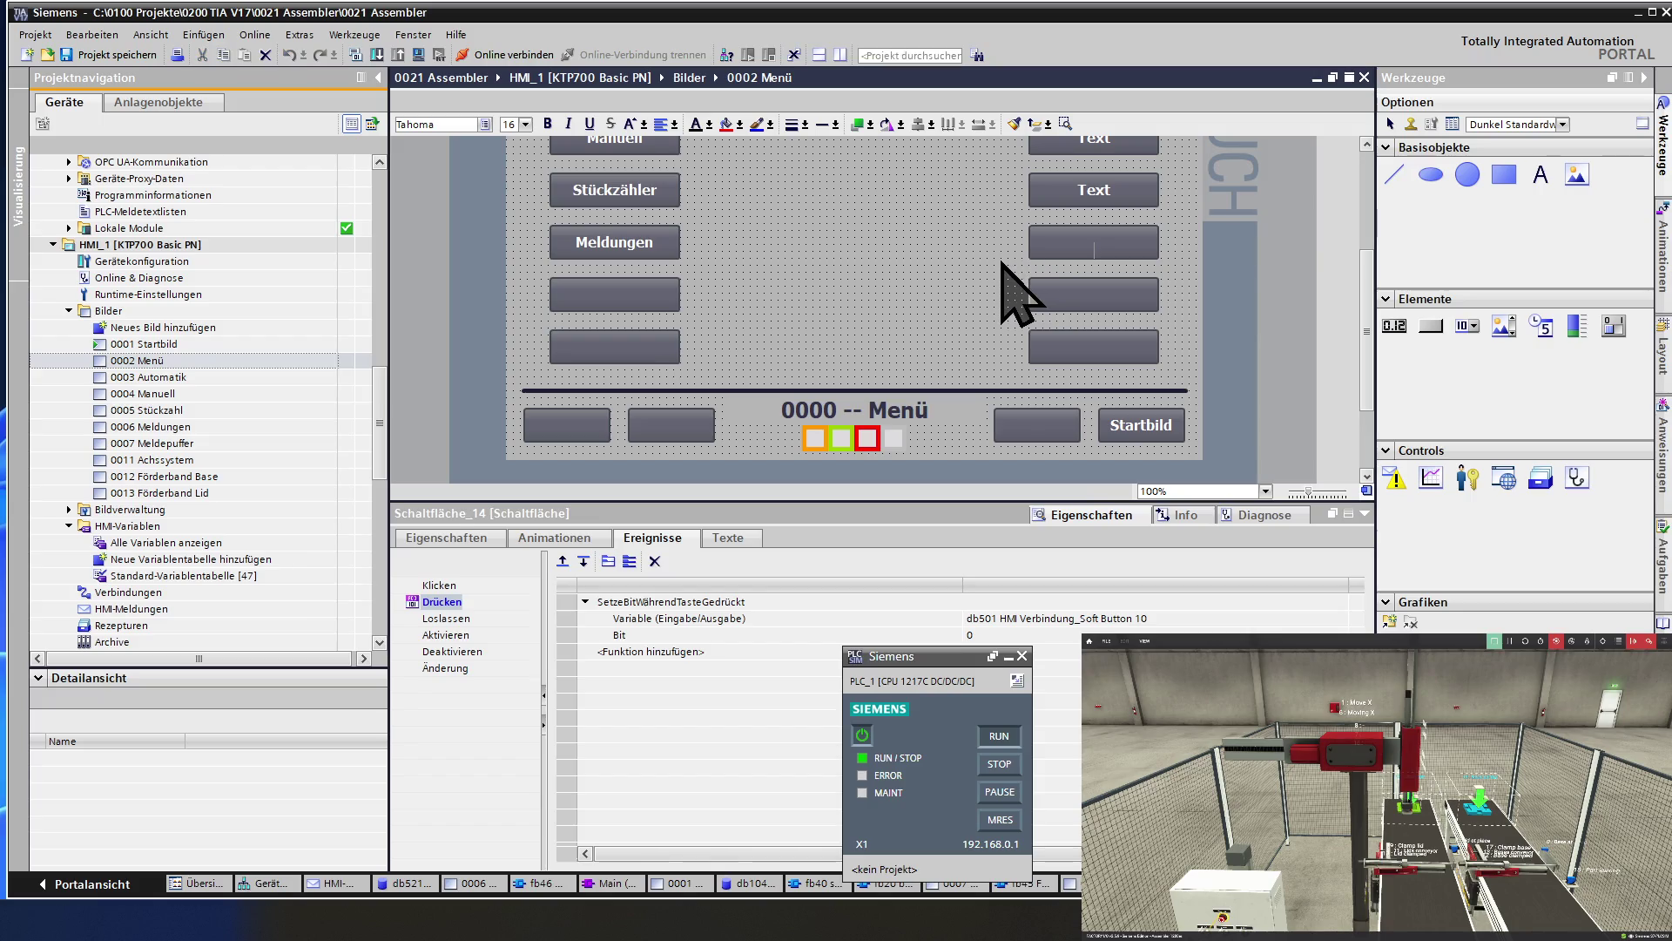
{"action": "scroll", "coordinate": [1001, 291], "scroll_direction": "up", "scroll_amount": 3}
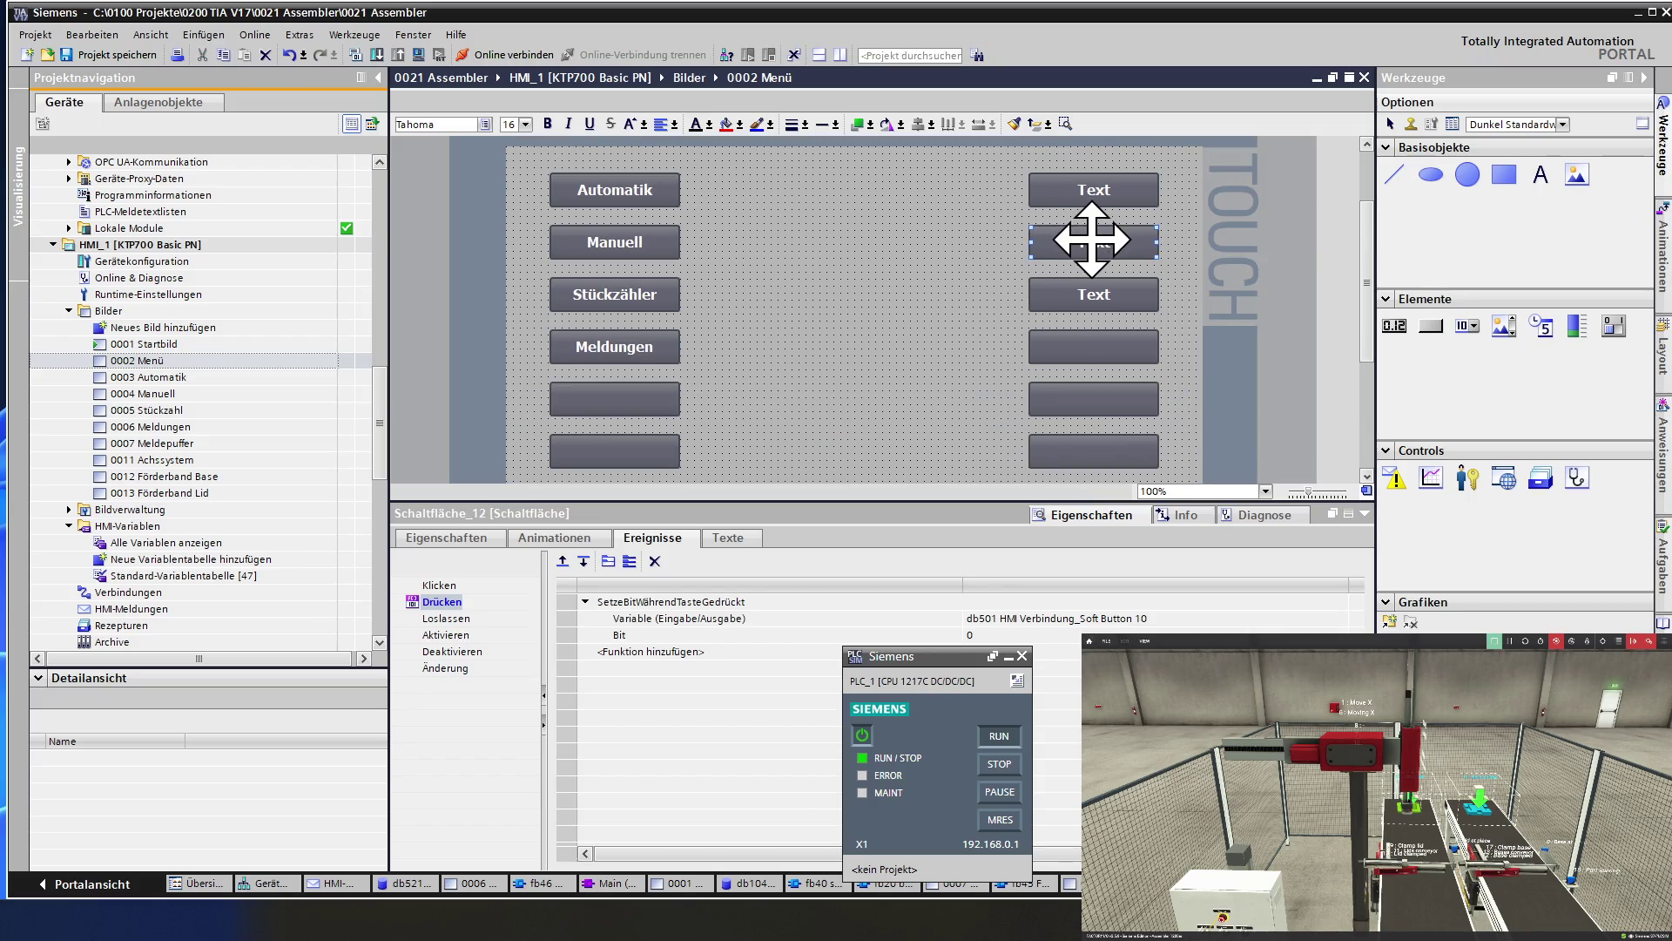
{"action": "left_click", "coordinate": [1100, 296]}
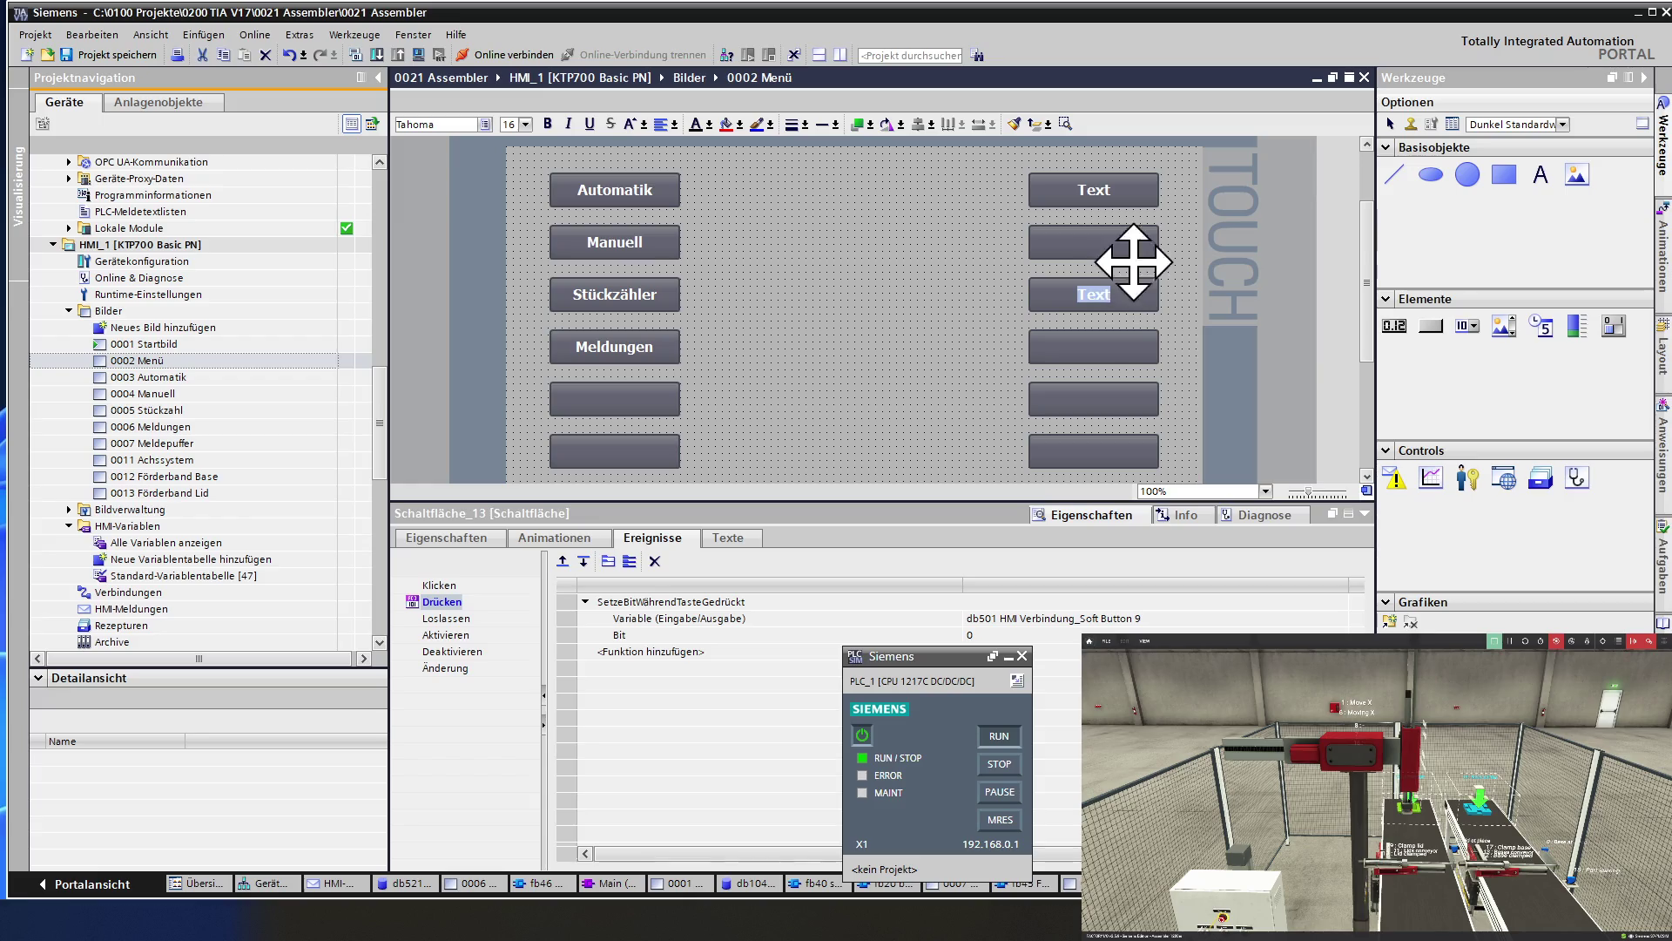
{"action": "double_click", "coordinate": [1086, 192]}
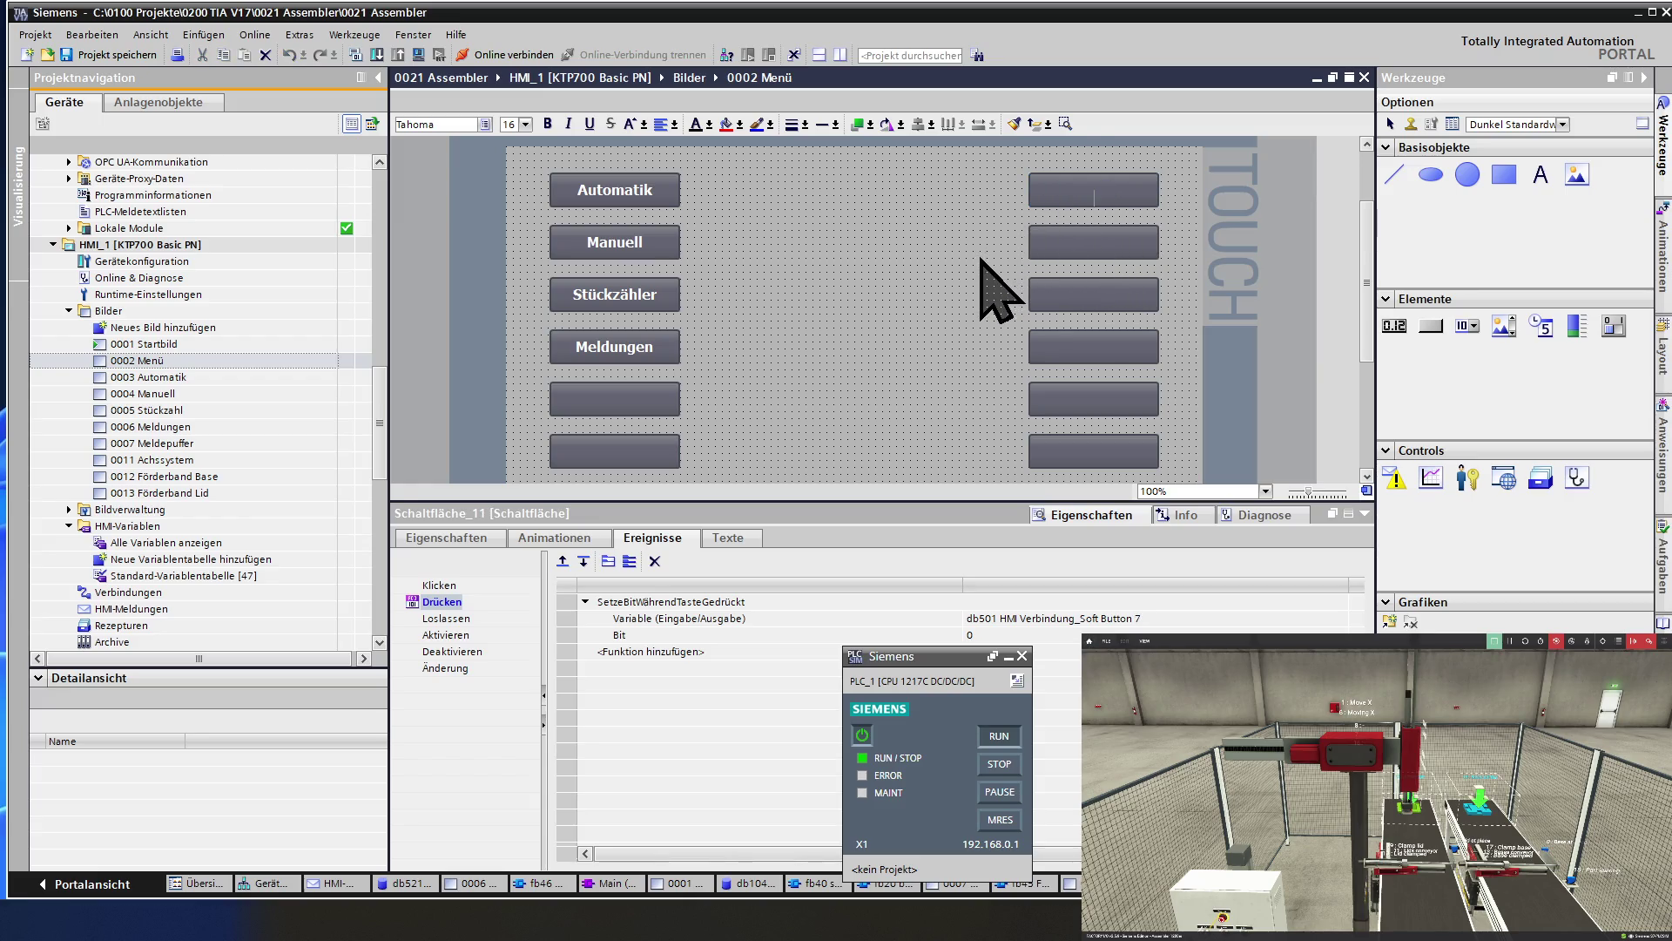
{"action": "left_click", "coordinate": [1006, 239]}
{"action": "scroll", "coordinate": [980, 258], "scroll_direction": "down", "scroll_amount": 6}
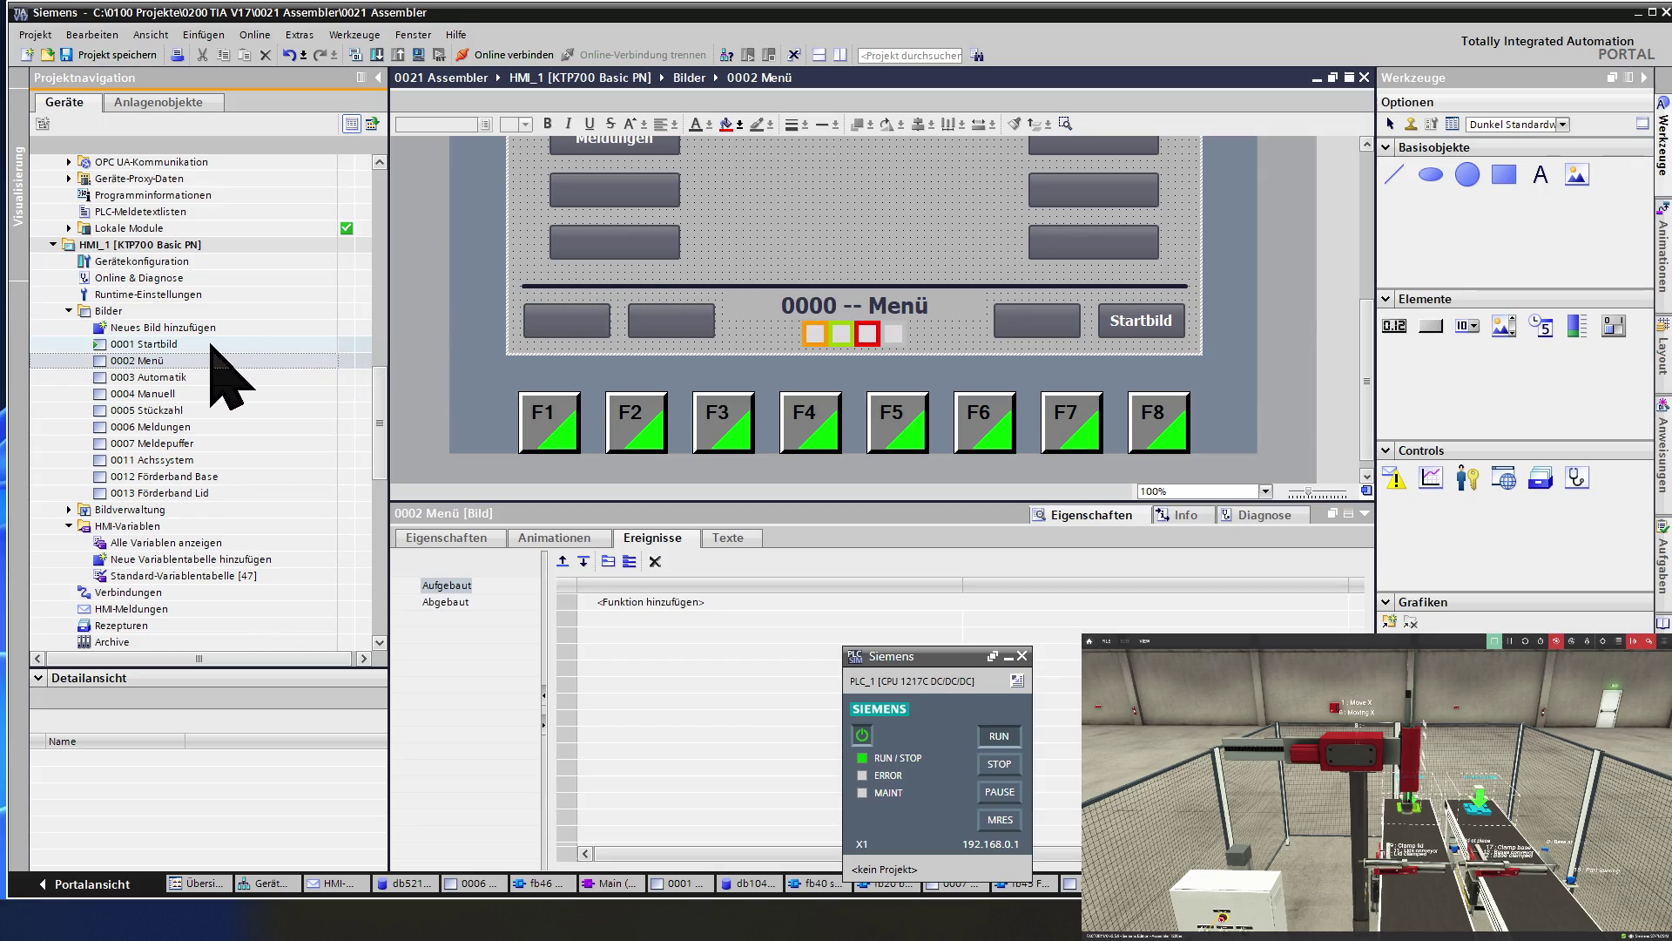
Open the 0006 Meldungen screen in the screen editor.
{"action": "double_click", "coordinate": [170, 343]}
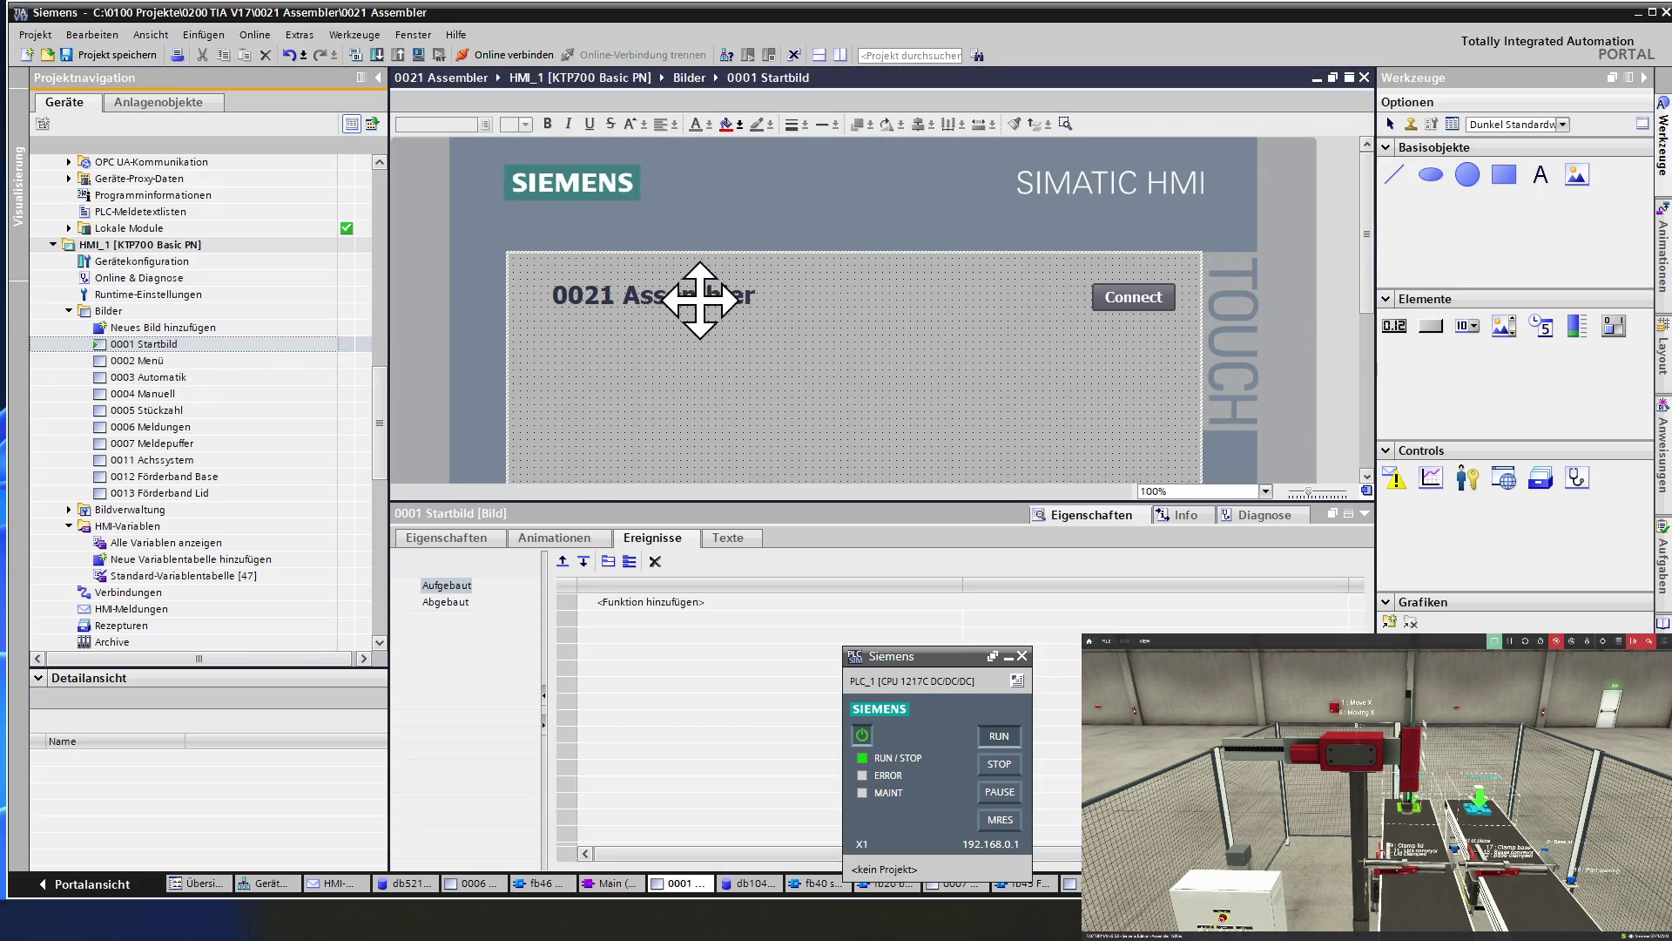
{"action": "scroll", "coordinate": [699, 299], "scroll_direction": "down", "scroll_amount": 6}
{"action": "scroll", "coordinate": [701, 305], "scroll_direction": "down", "scroll_amount": 3}
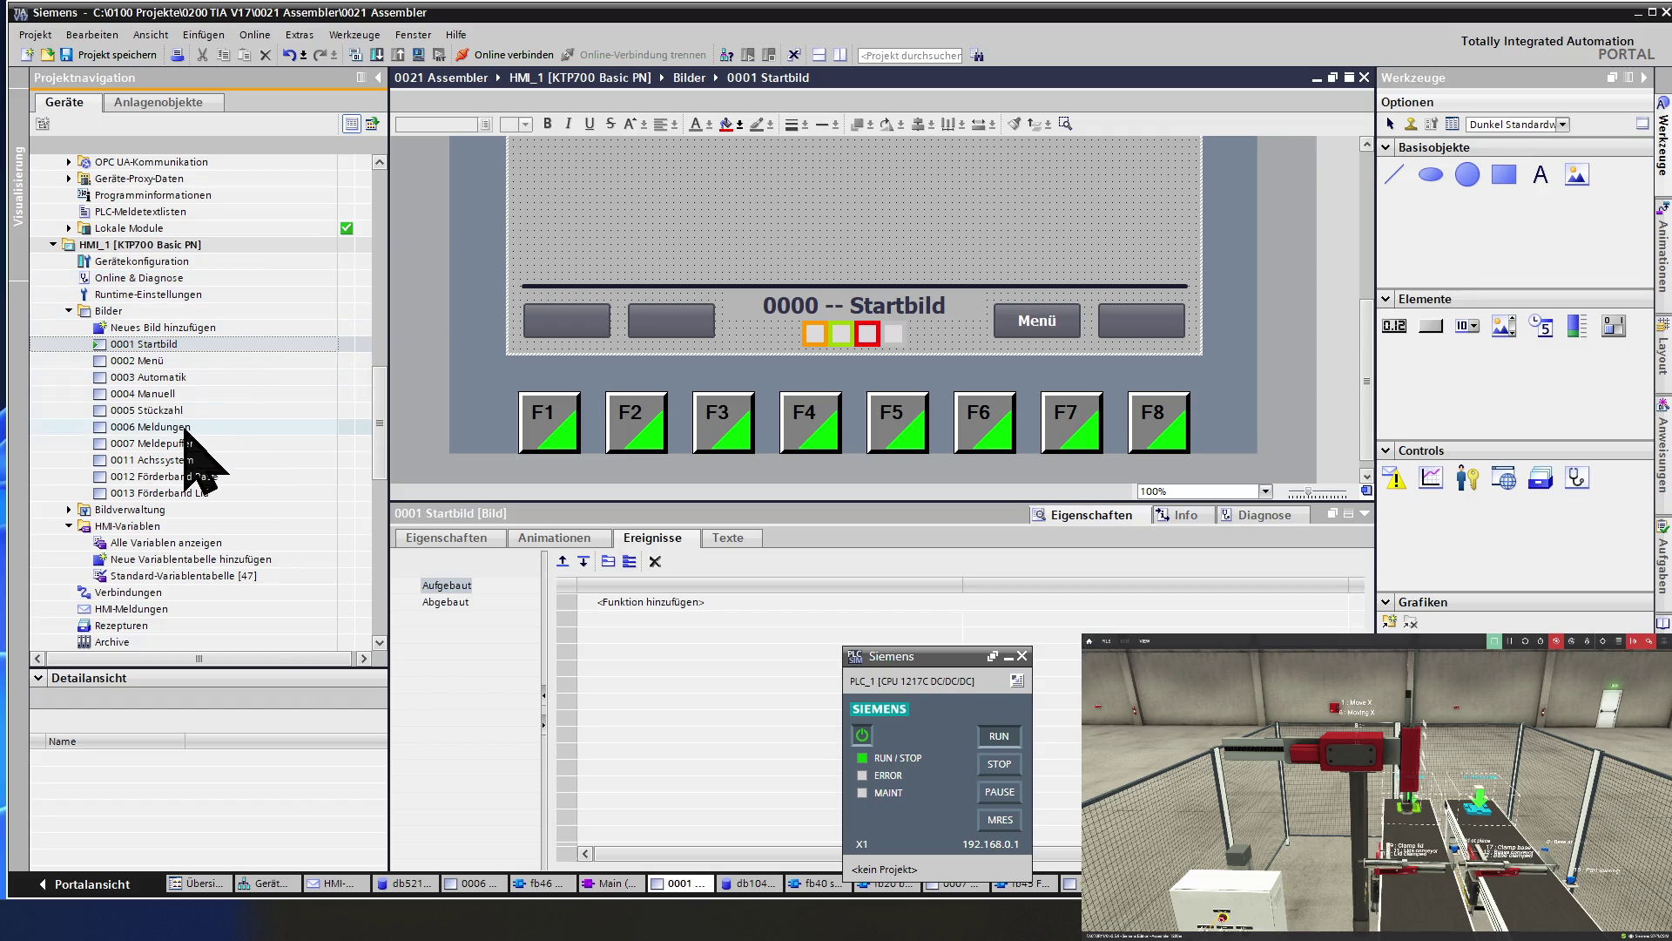
{"action": "double_click", "coordinate": [186, 427]}
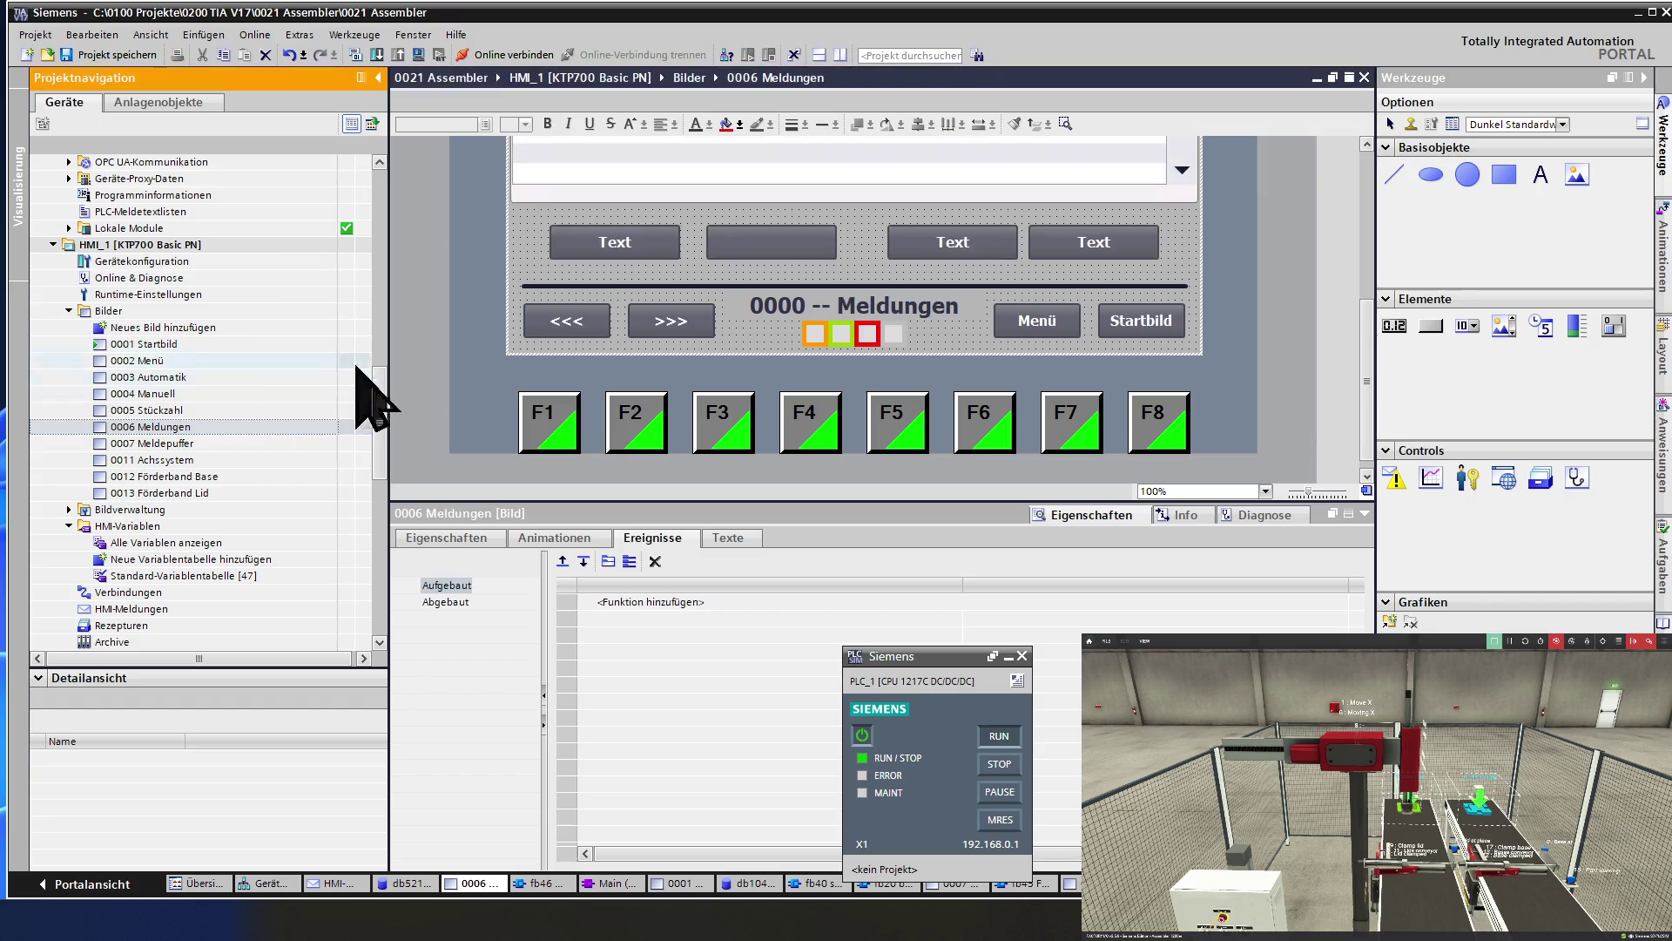
Move the placeholder Text soft button away and select the Meldeanzeige message display.
{"action": "mouse_move", "coordinate": [653, 254]}
{"action": "left_mouse_down"}
{"action": "mouse_move", "coordinate": [747, 232]}
{"action": "mouse_move", "coordinate": [868, 255]}
{"action": "mouse_move", "coordinate": [927, 243]}
{"action": "left_mouse_up"}
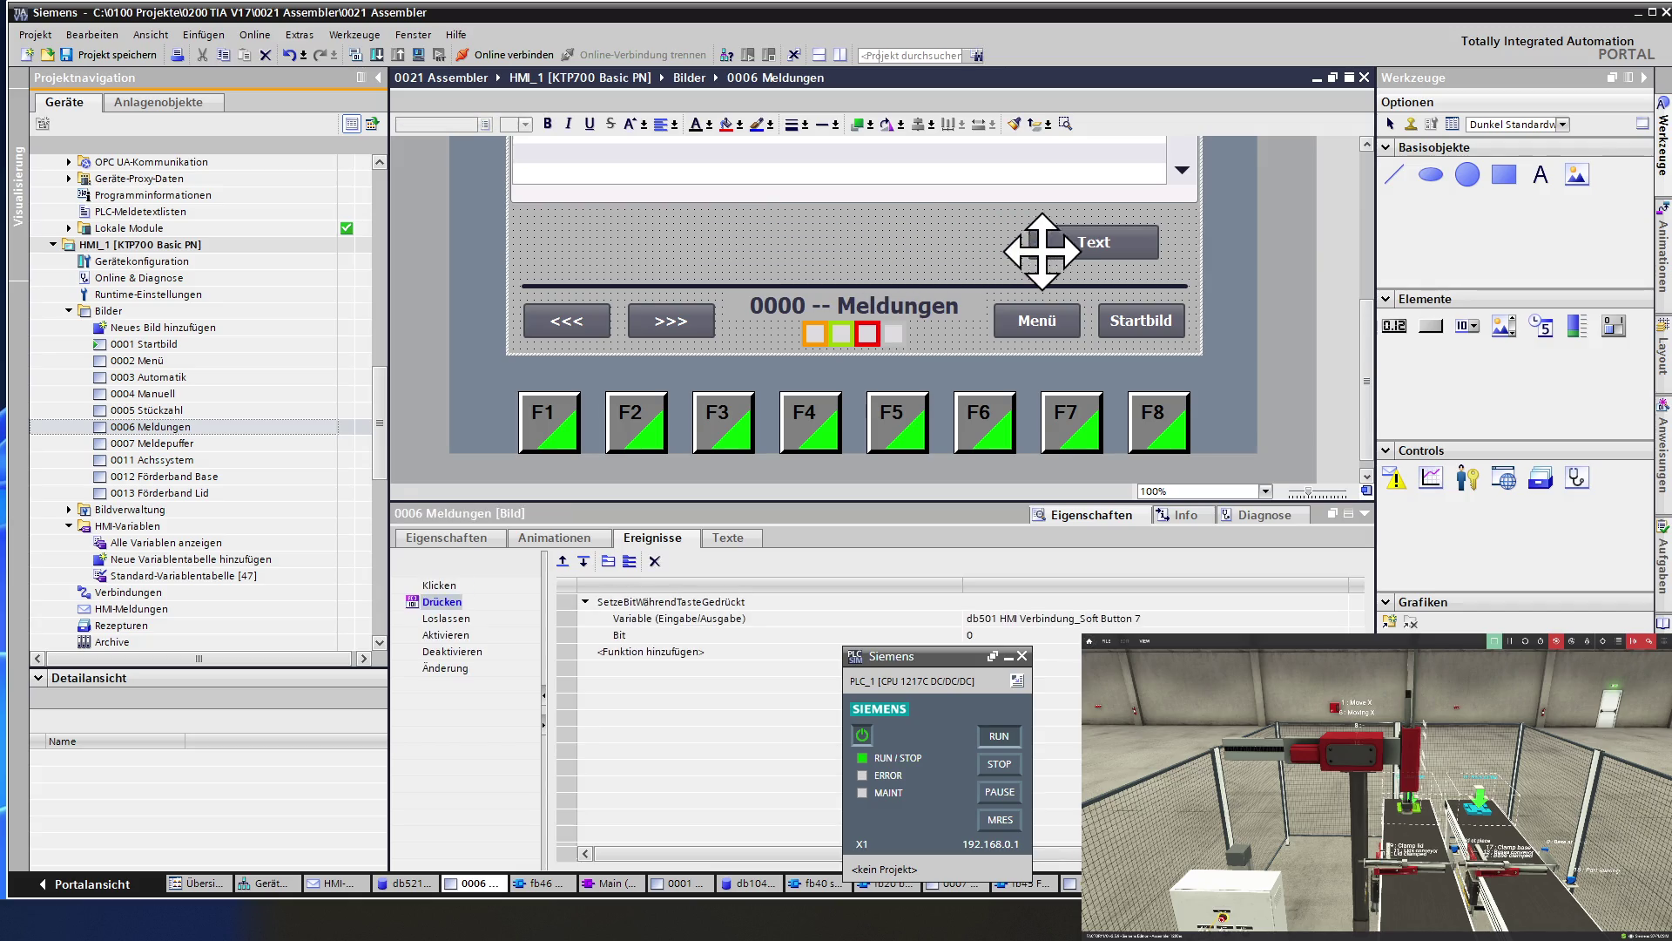
{"action": "left_click", "coordinate": [1045, 246]}
{"action": "left_click", "coordinate": [936, 190]}
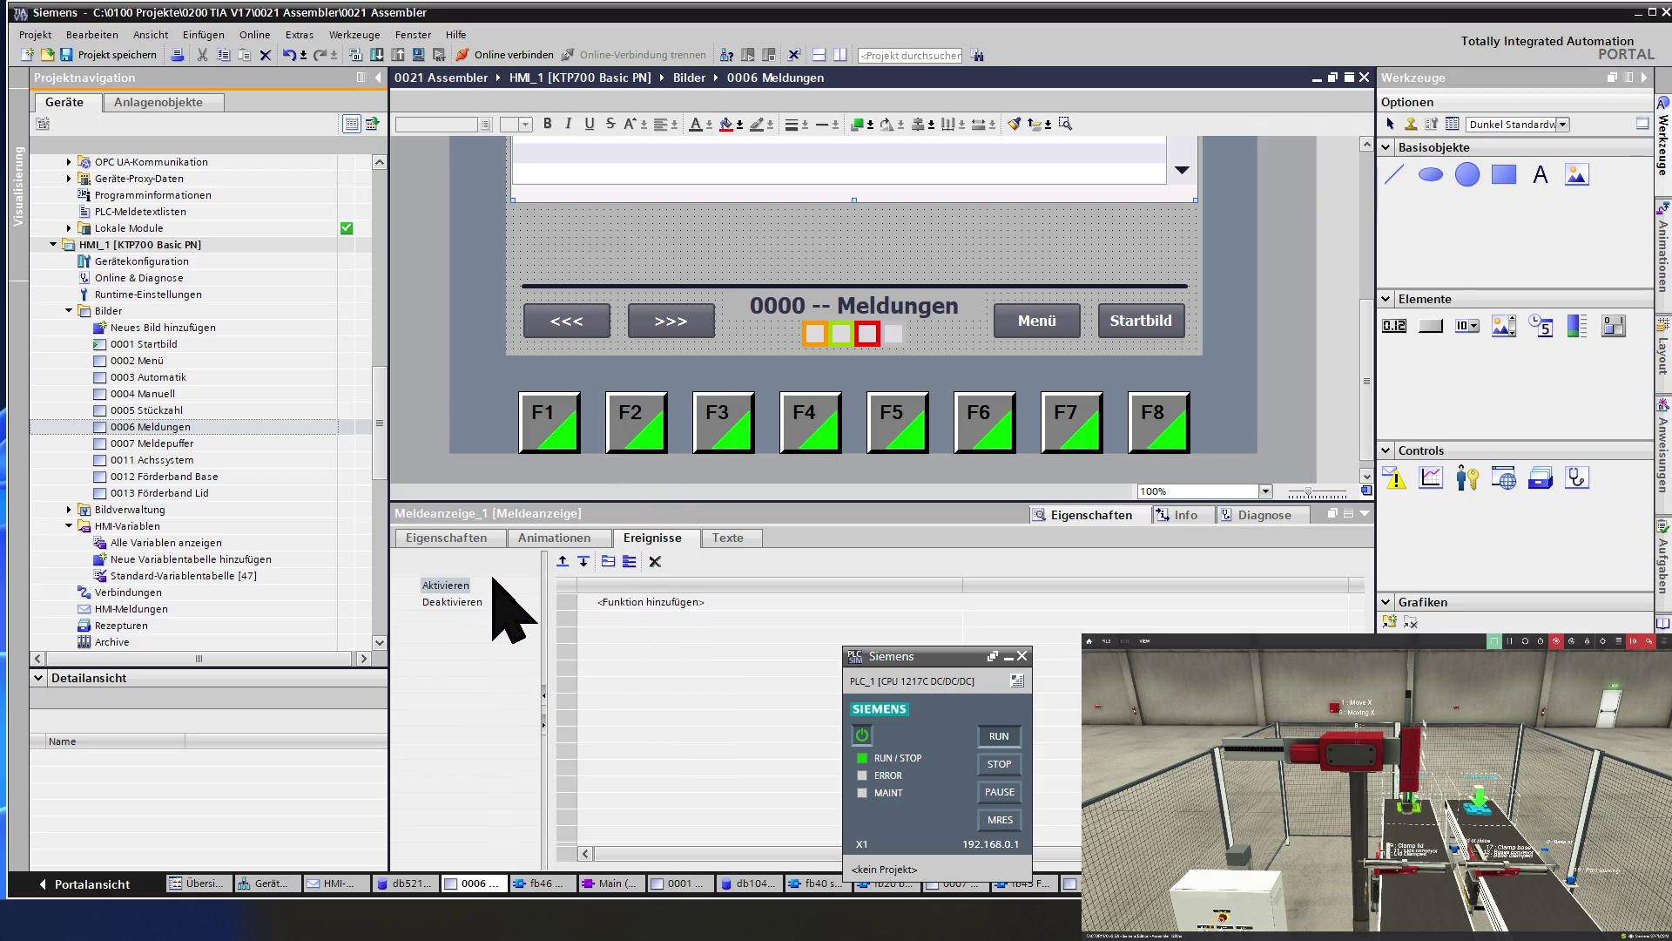
{"action": "left_click", "coordinate": [468, 537]}
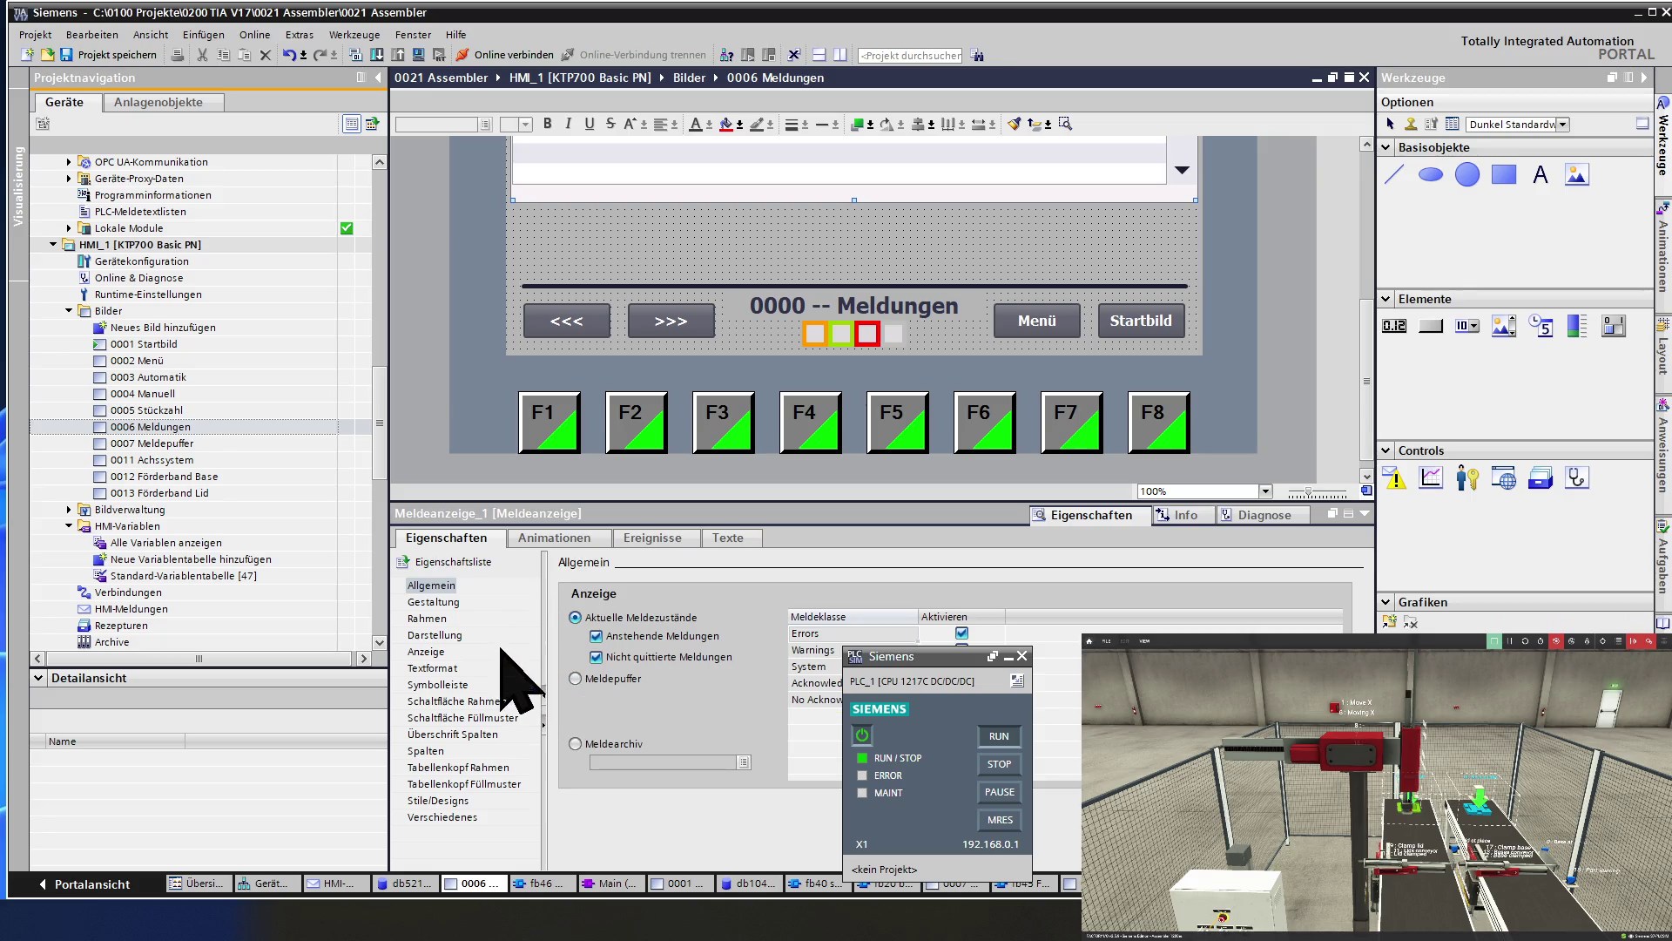
Change the Meldeanzeige_1 height from 300 to 375 in its position and size settings.
{"action": "left_click", "coordinate": [448, 596]}
{"action": "left_click", "coordinate": [451, 603]}
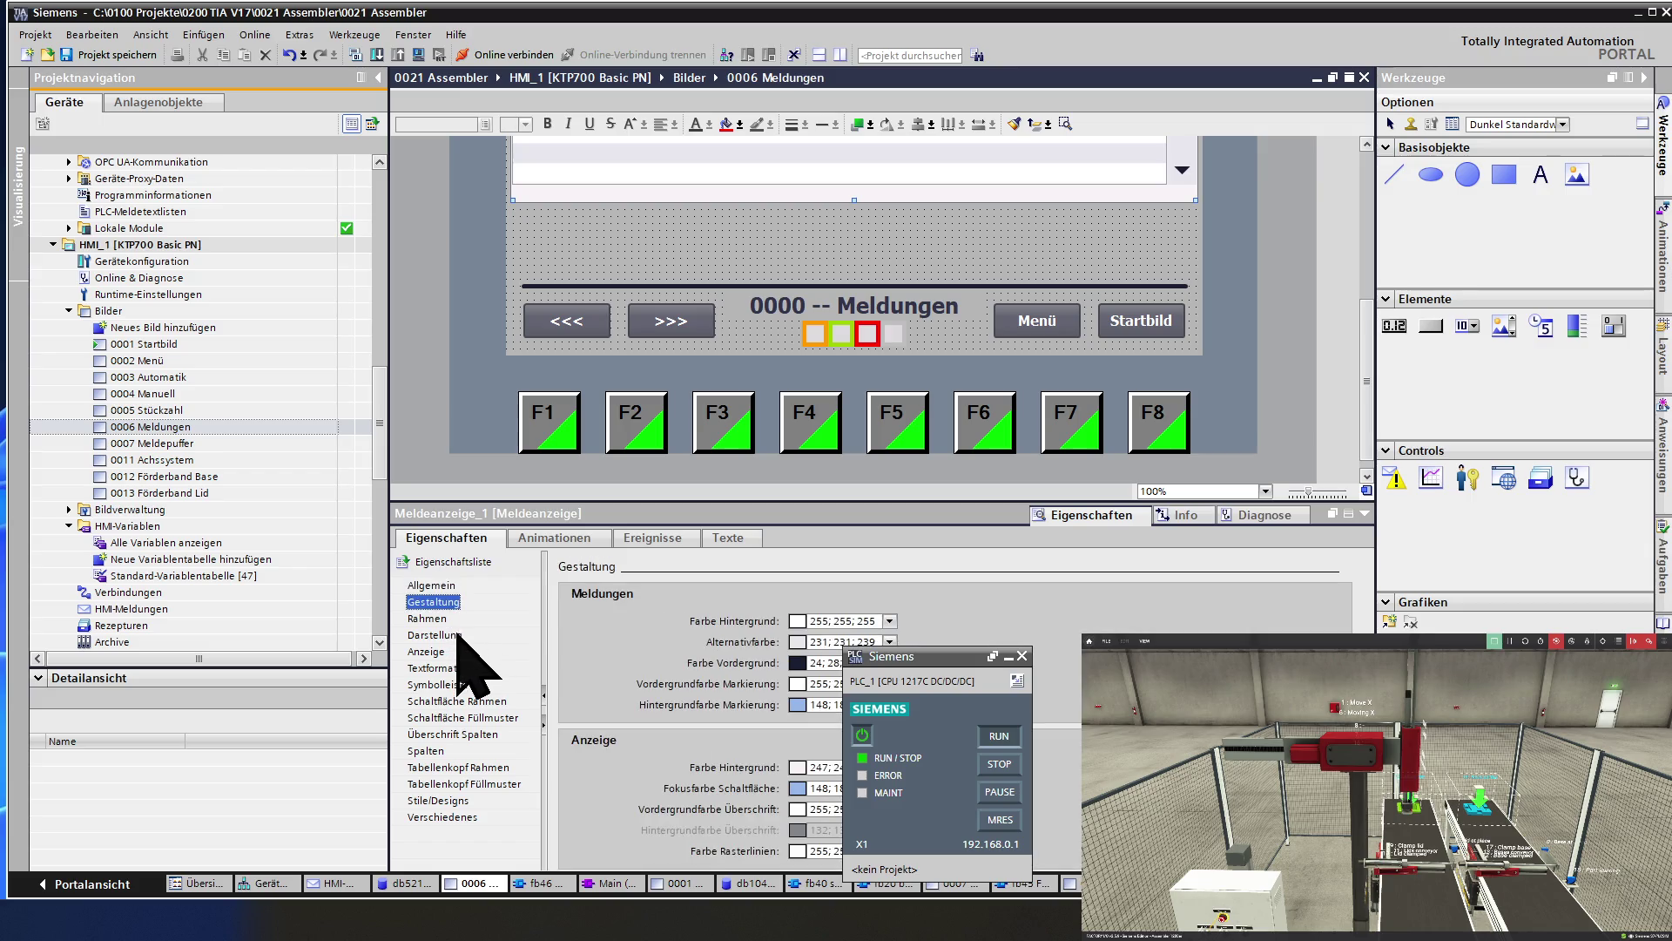
{"action": "left_click", "coordinate": [457, 635]}
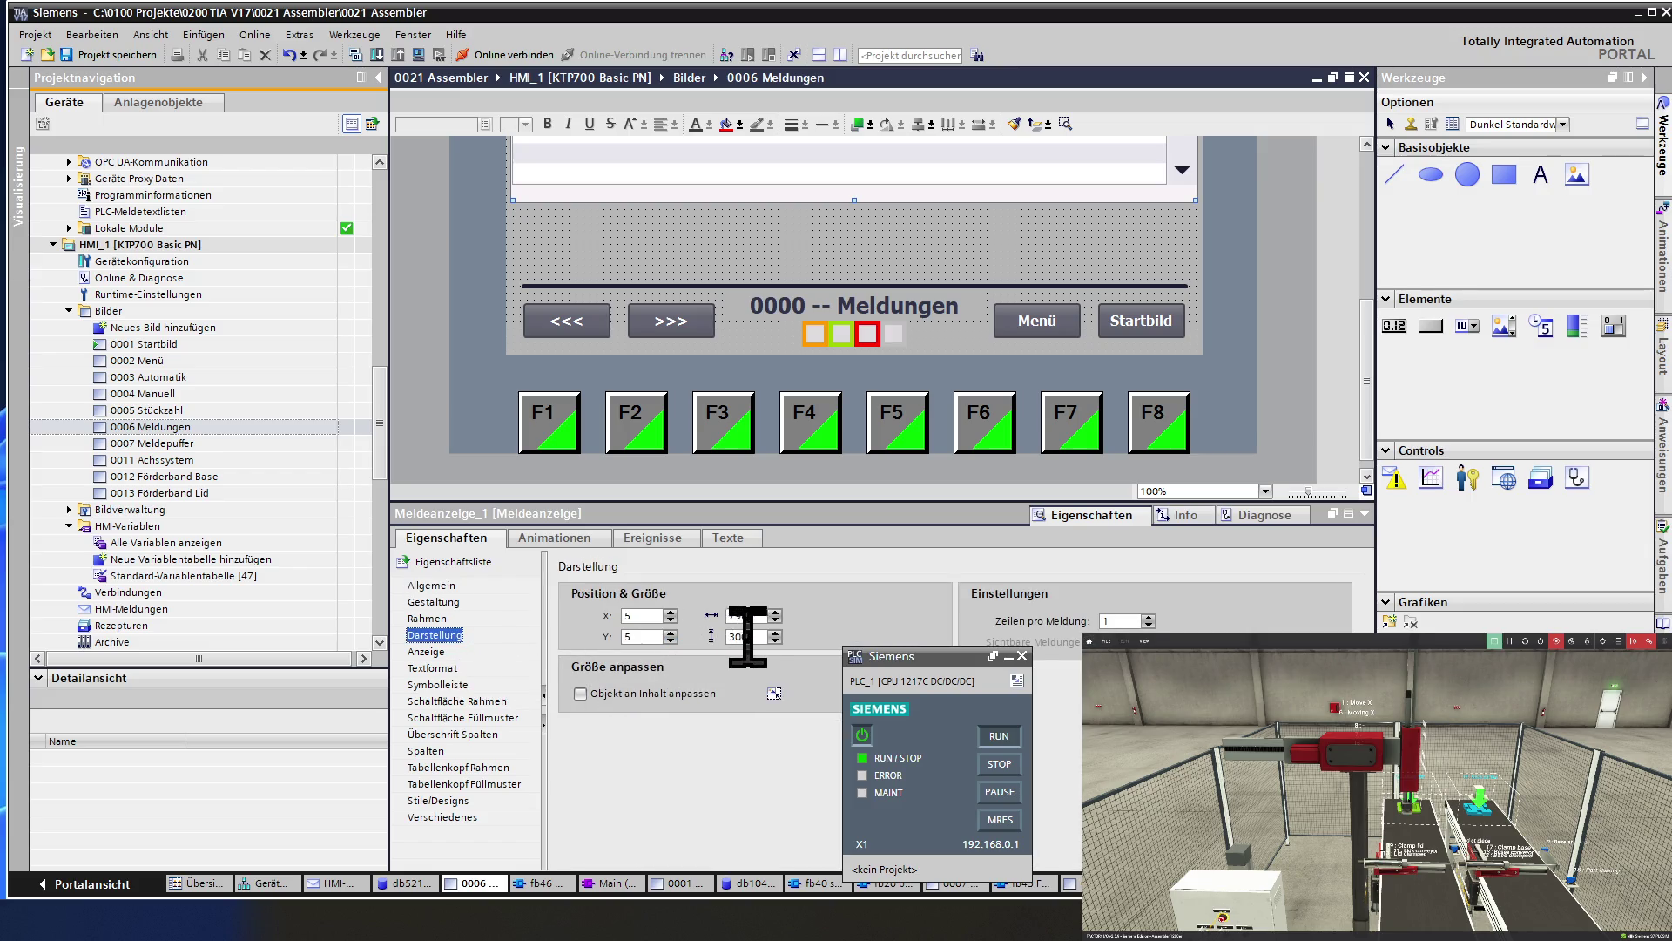
{"action": "double_click", "coordinate": [738, 636]}
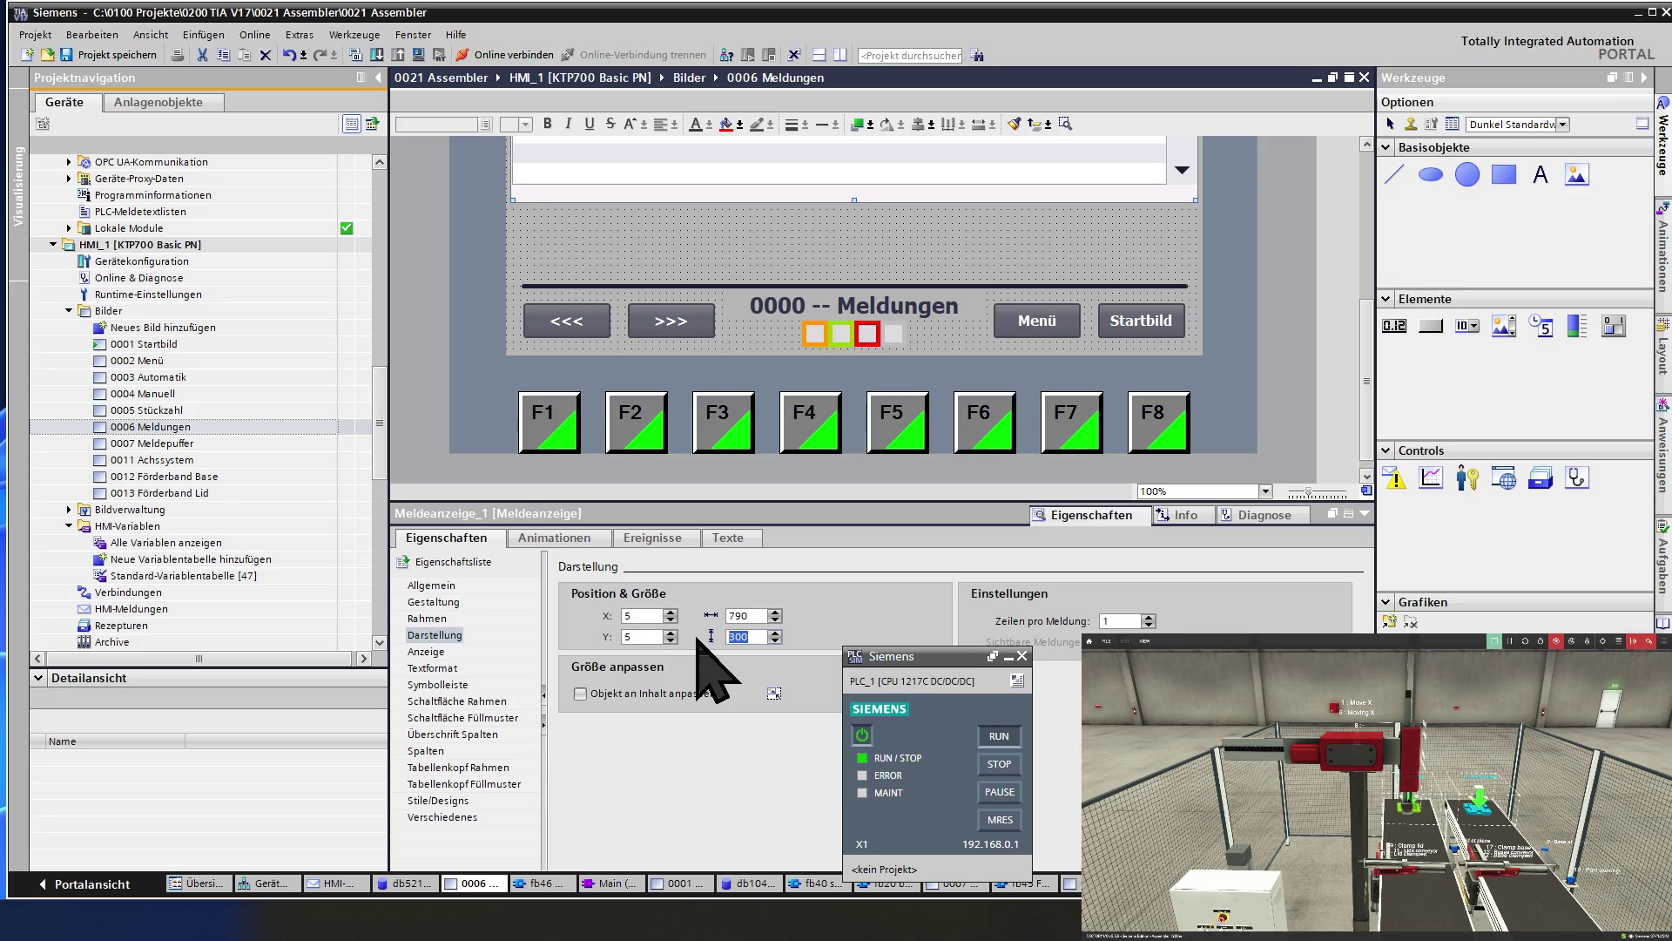
{"action": "type", "text": "375"}
{"action": "key", "text": "Return"}
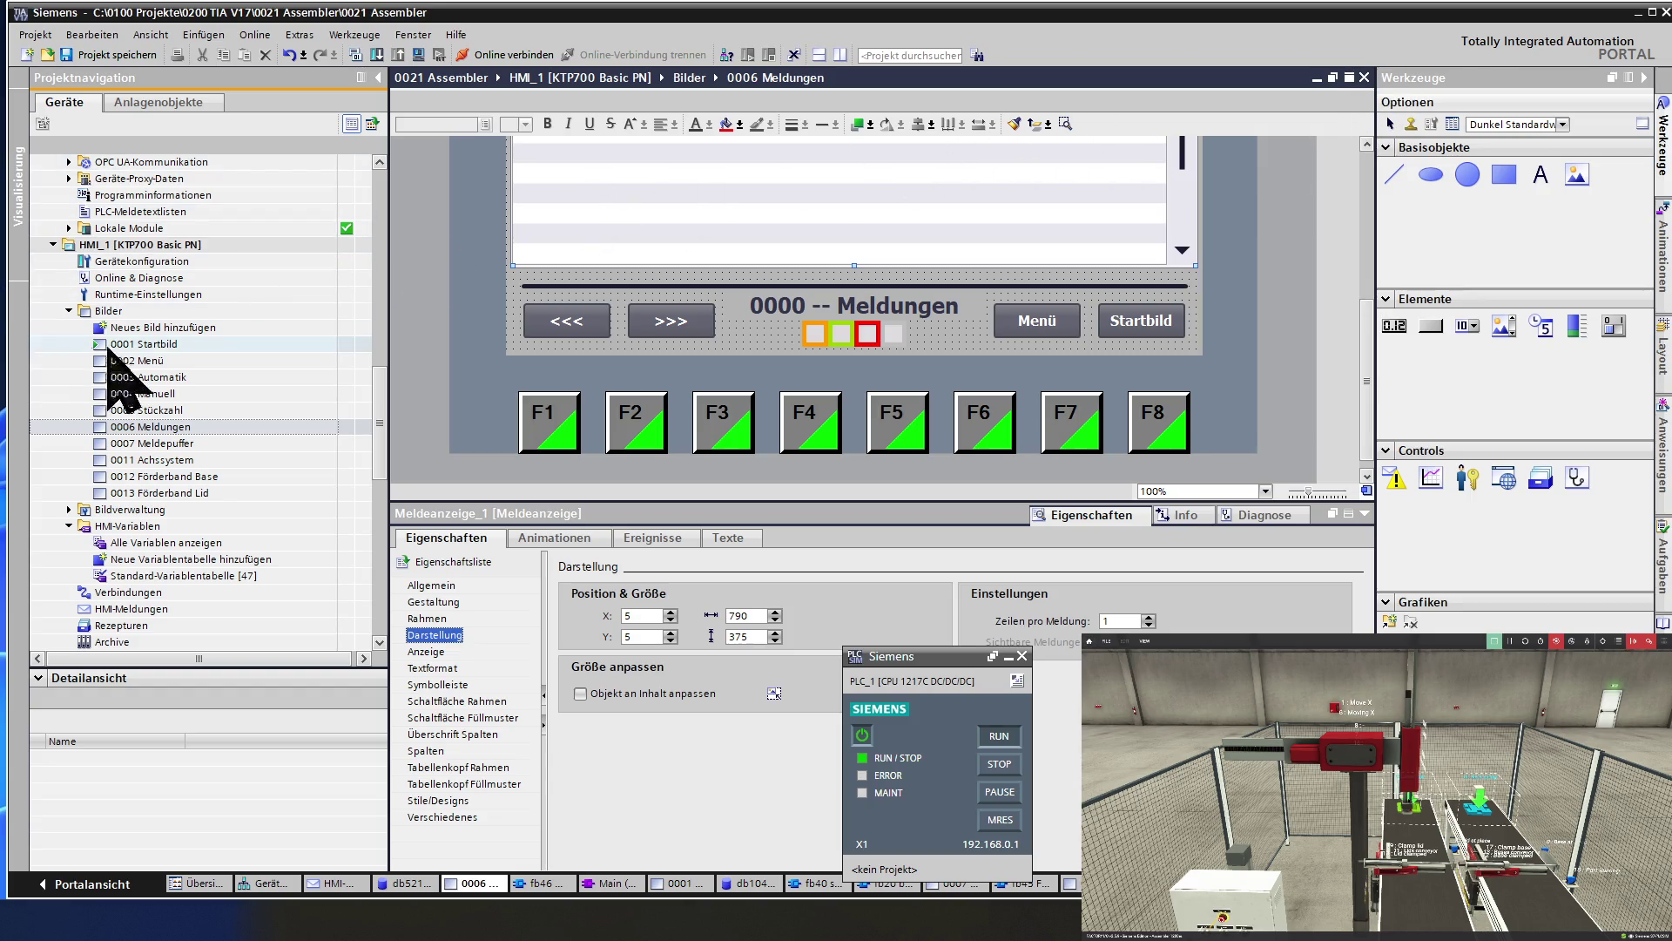
Save the project, compile HMI_1 and start the runtime simulation on 0001 Startbild.
{"action": "double_click", "coordinate": [213, 345]}
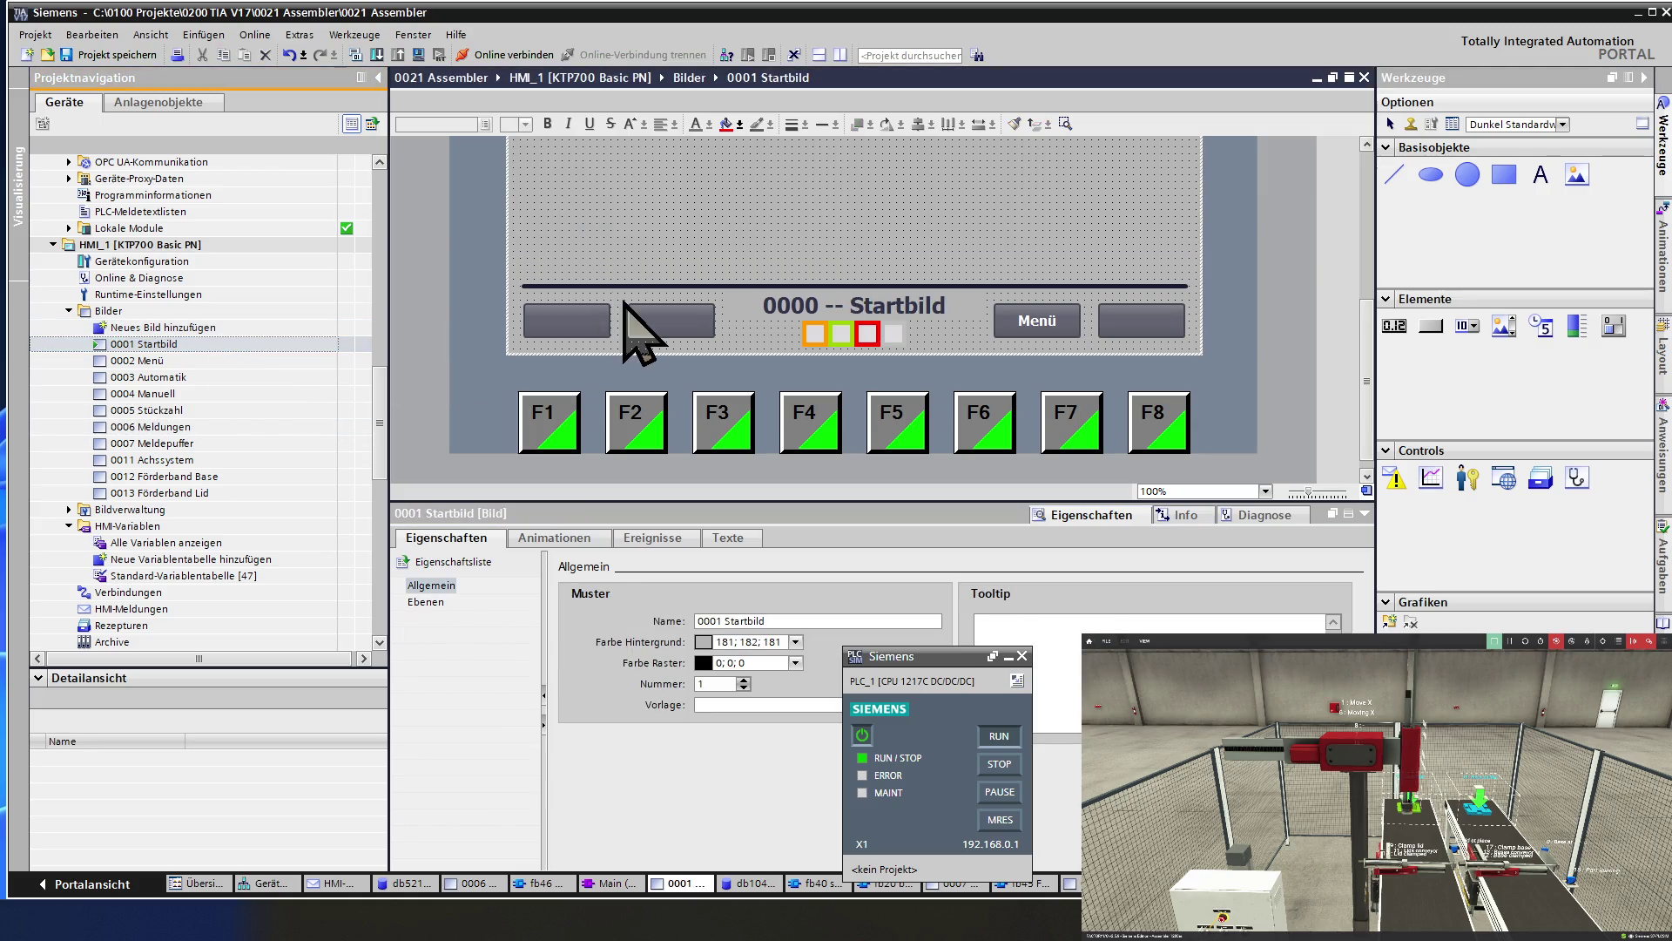
{"action": "scroll", "coordinate": [730, 254], "scroll_direction": "up", "scroll_amount": 3}
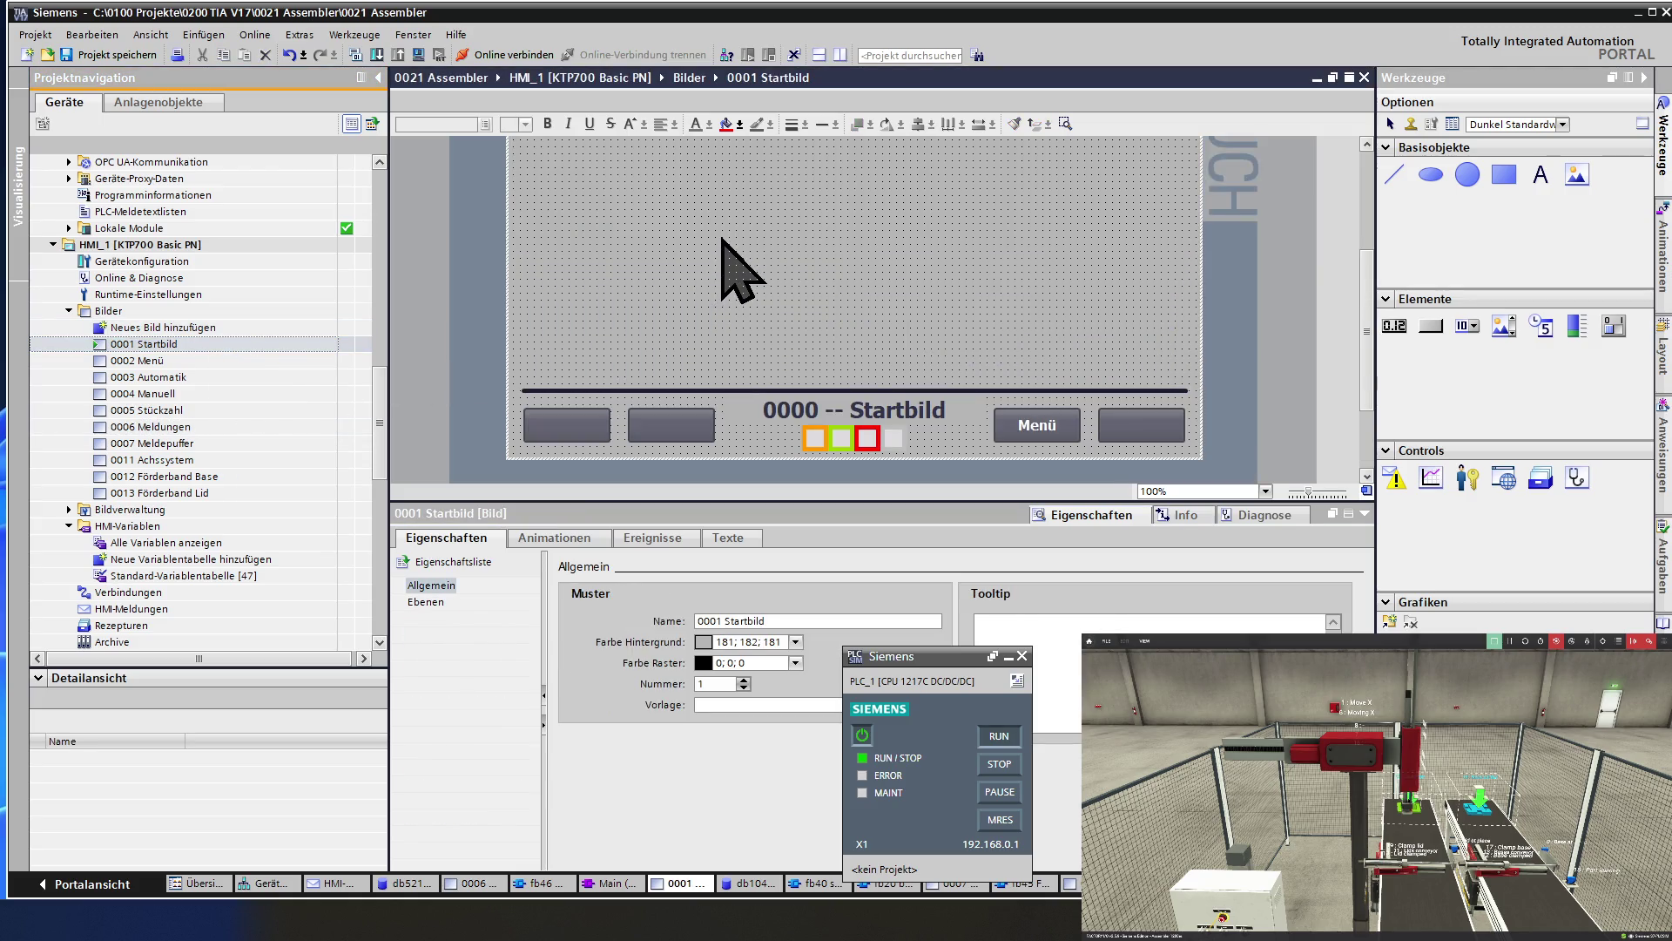
{"action": "scroll", "coordinate": [730, 254], "scroll_direction": "up", "scroll_amount": 3}
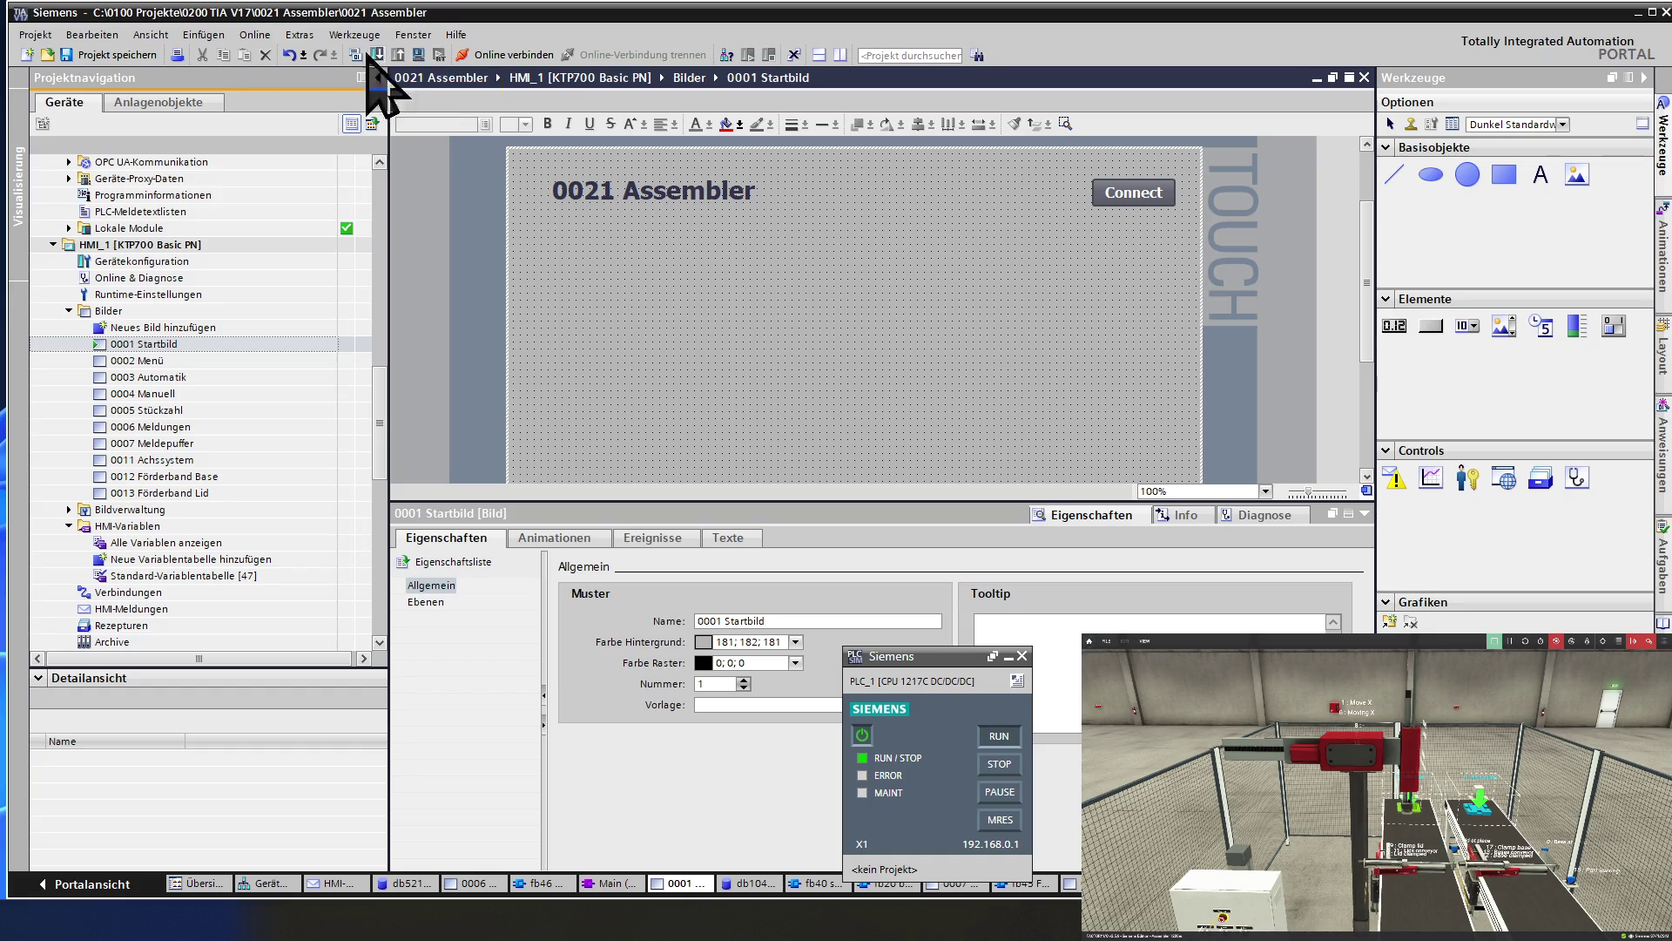
{"action": "left_click", "coordinate": [111, 55]}
{"action": "left_click", "coordinate": [403, 54]}
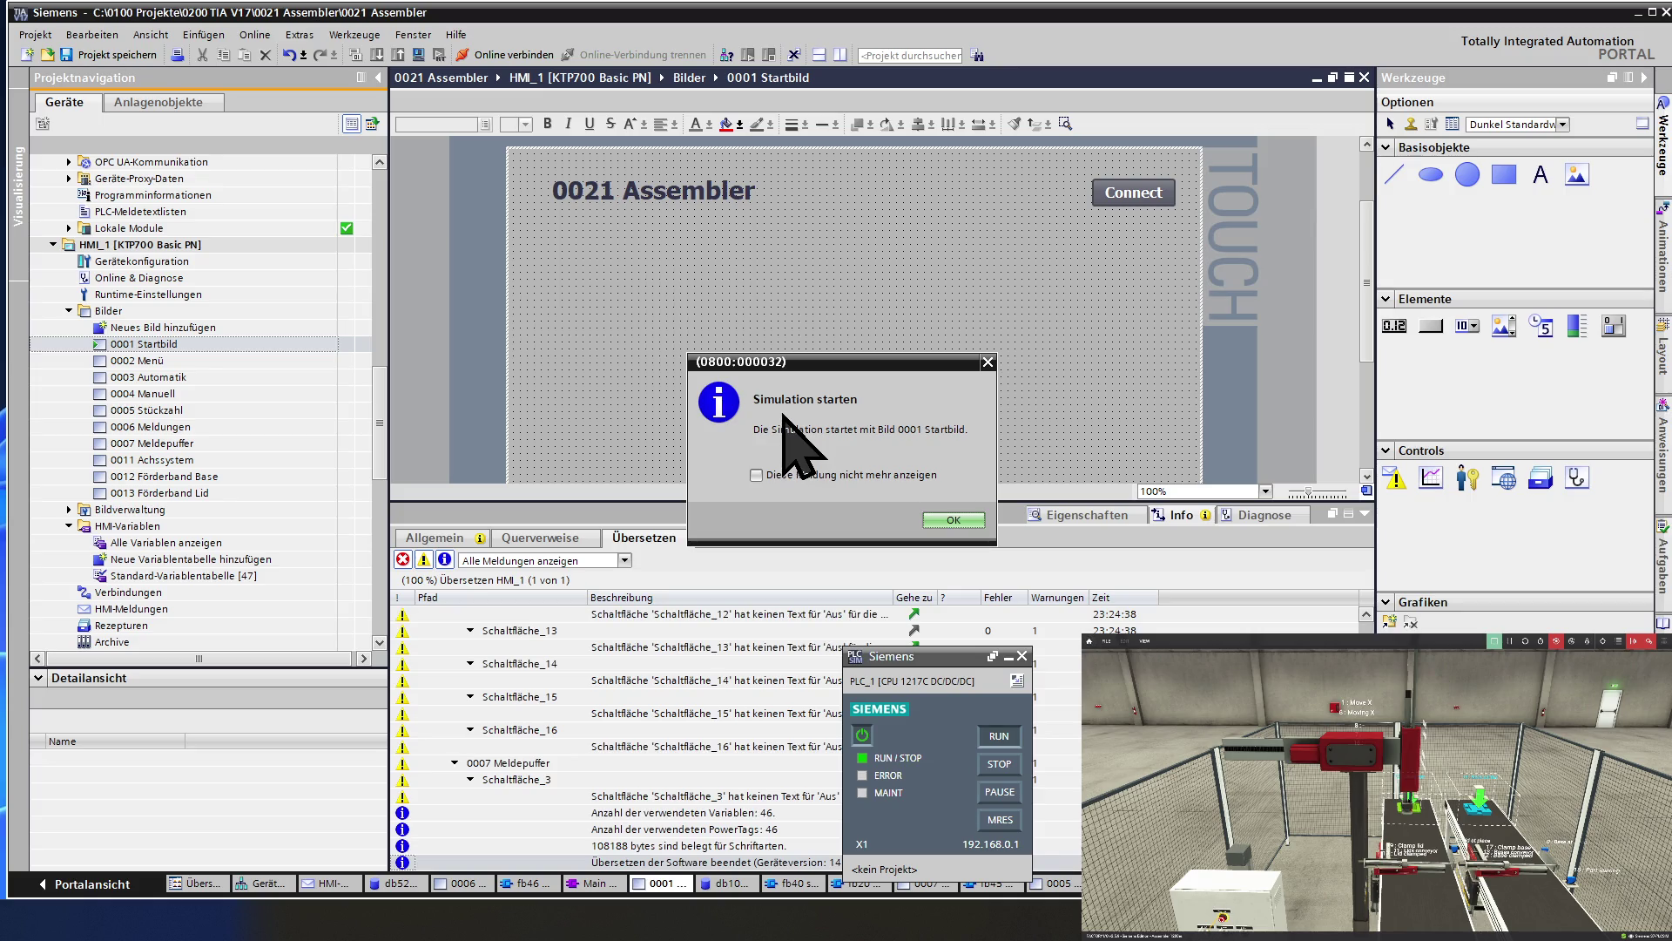
{"action": "left_click", "coordinate": [952, 521]}
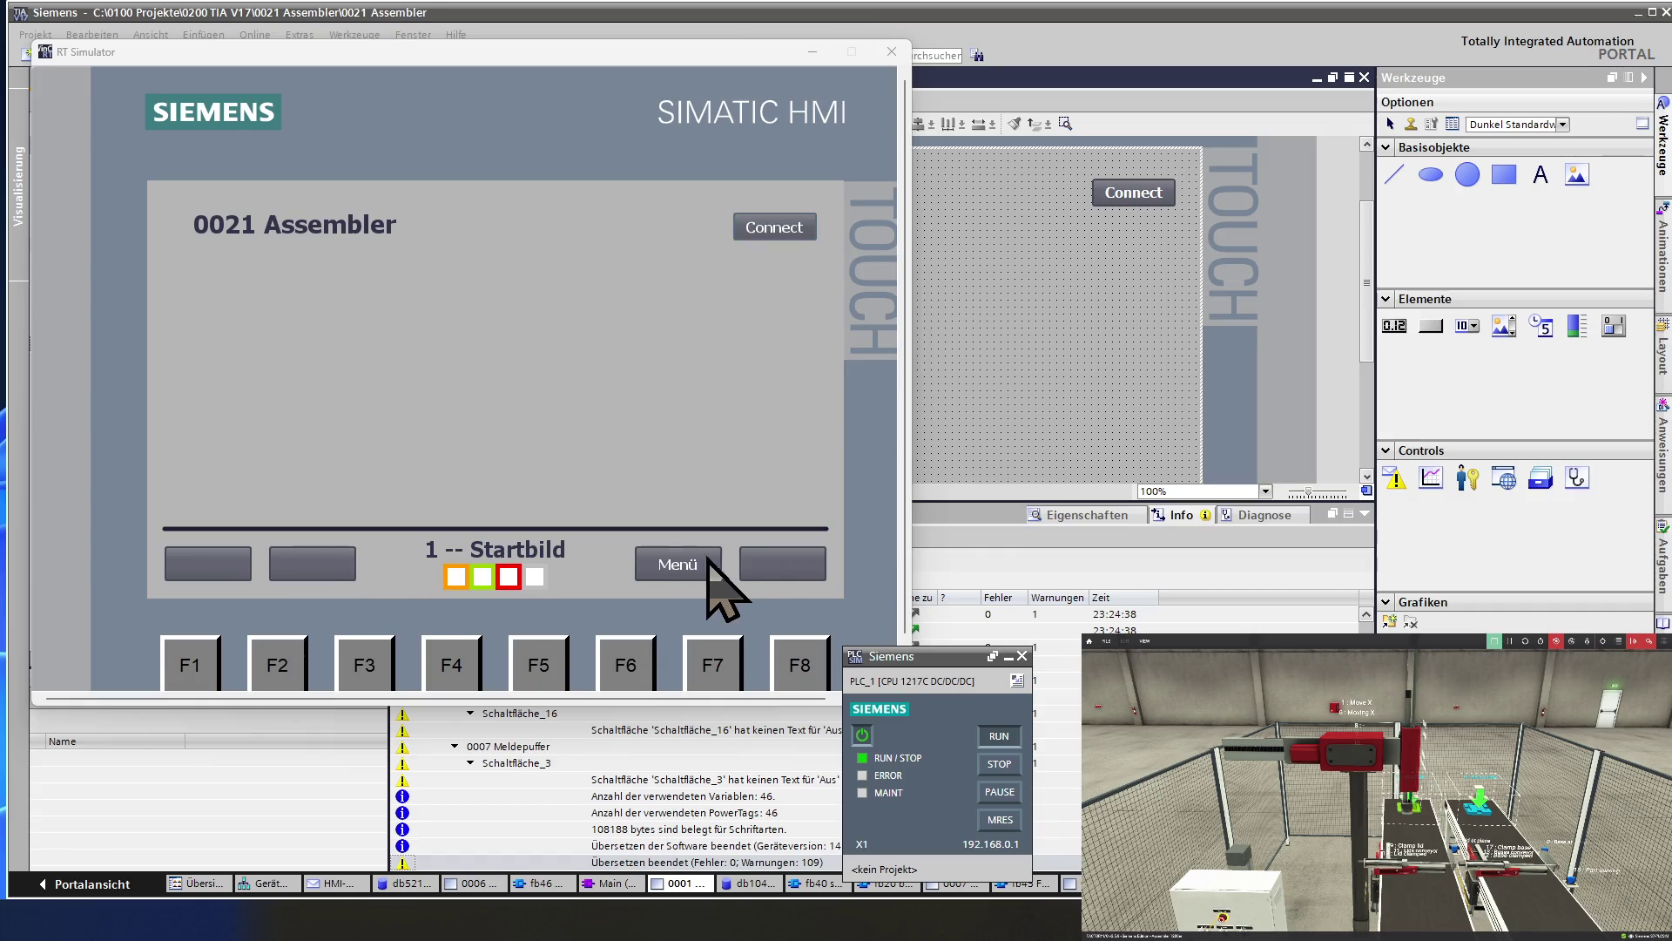
Visit the Manuell and Stückzähler screens, returning to Menü after each.
{"action": "left_click", "coordinate": [688, 564]}
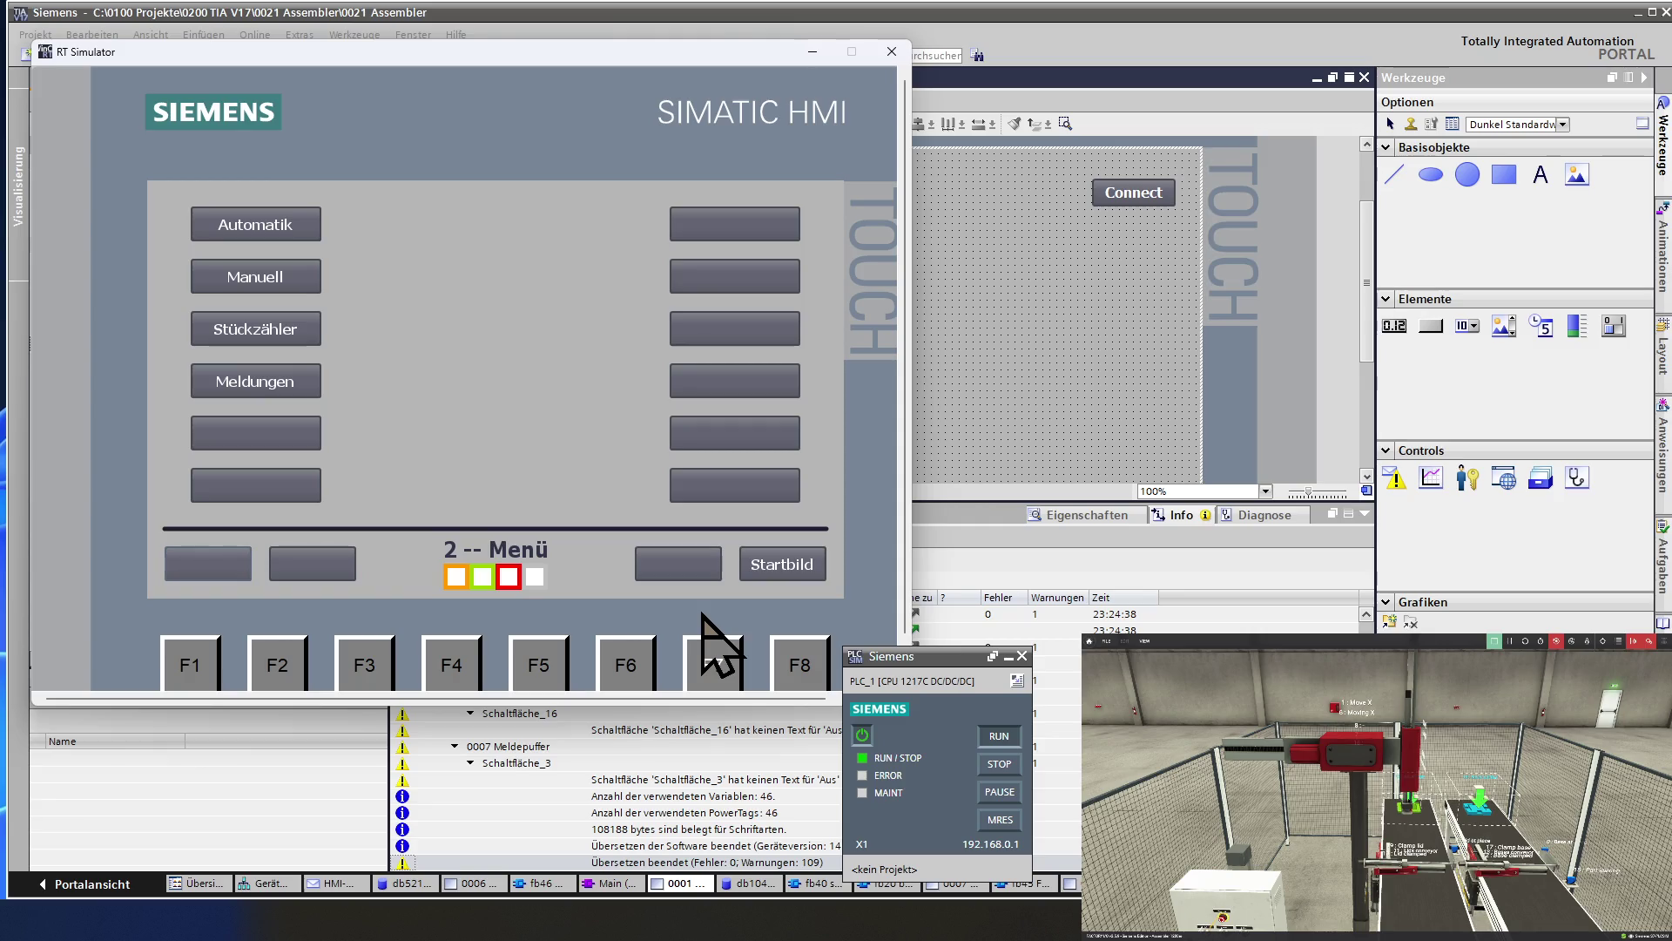
{"action": "left_click", "coordinate": [298, 277]}
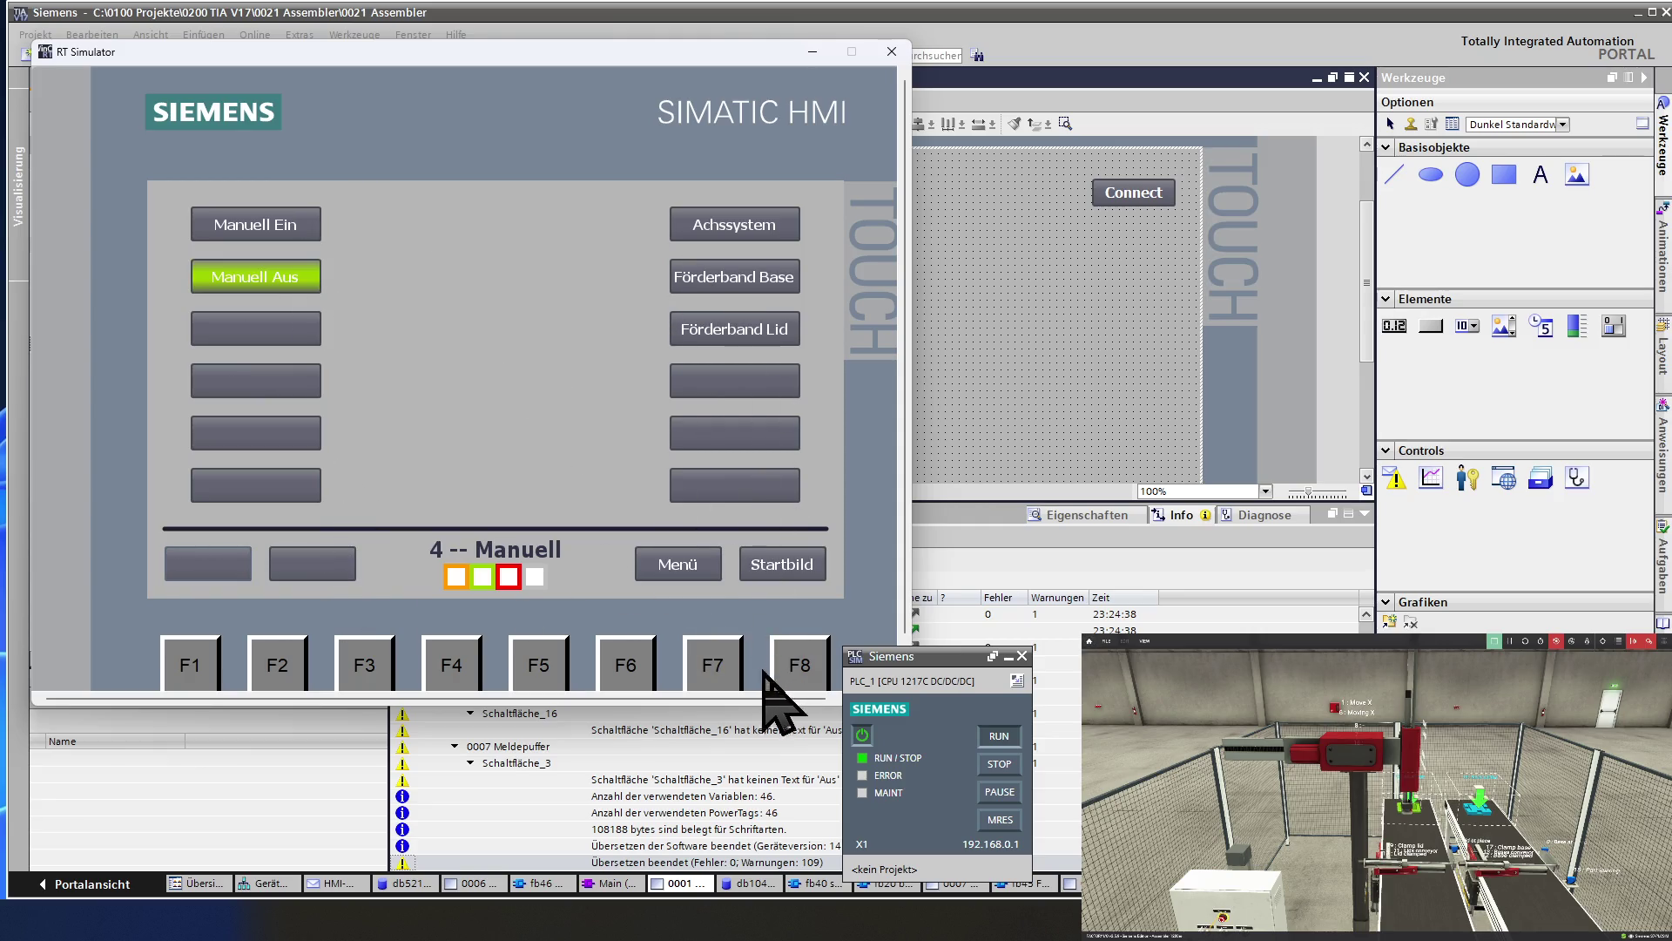
{"action": "left_click", "coordinate": [655, 568]}
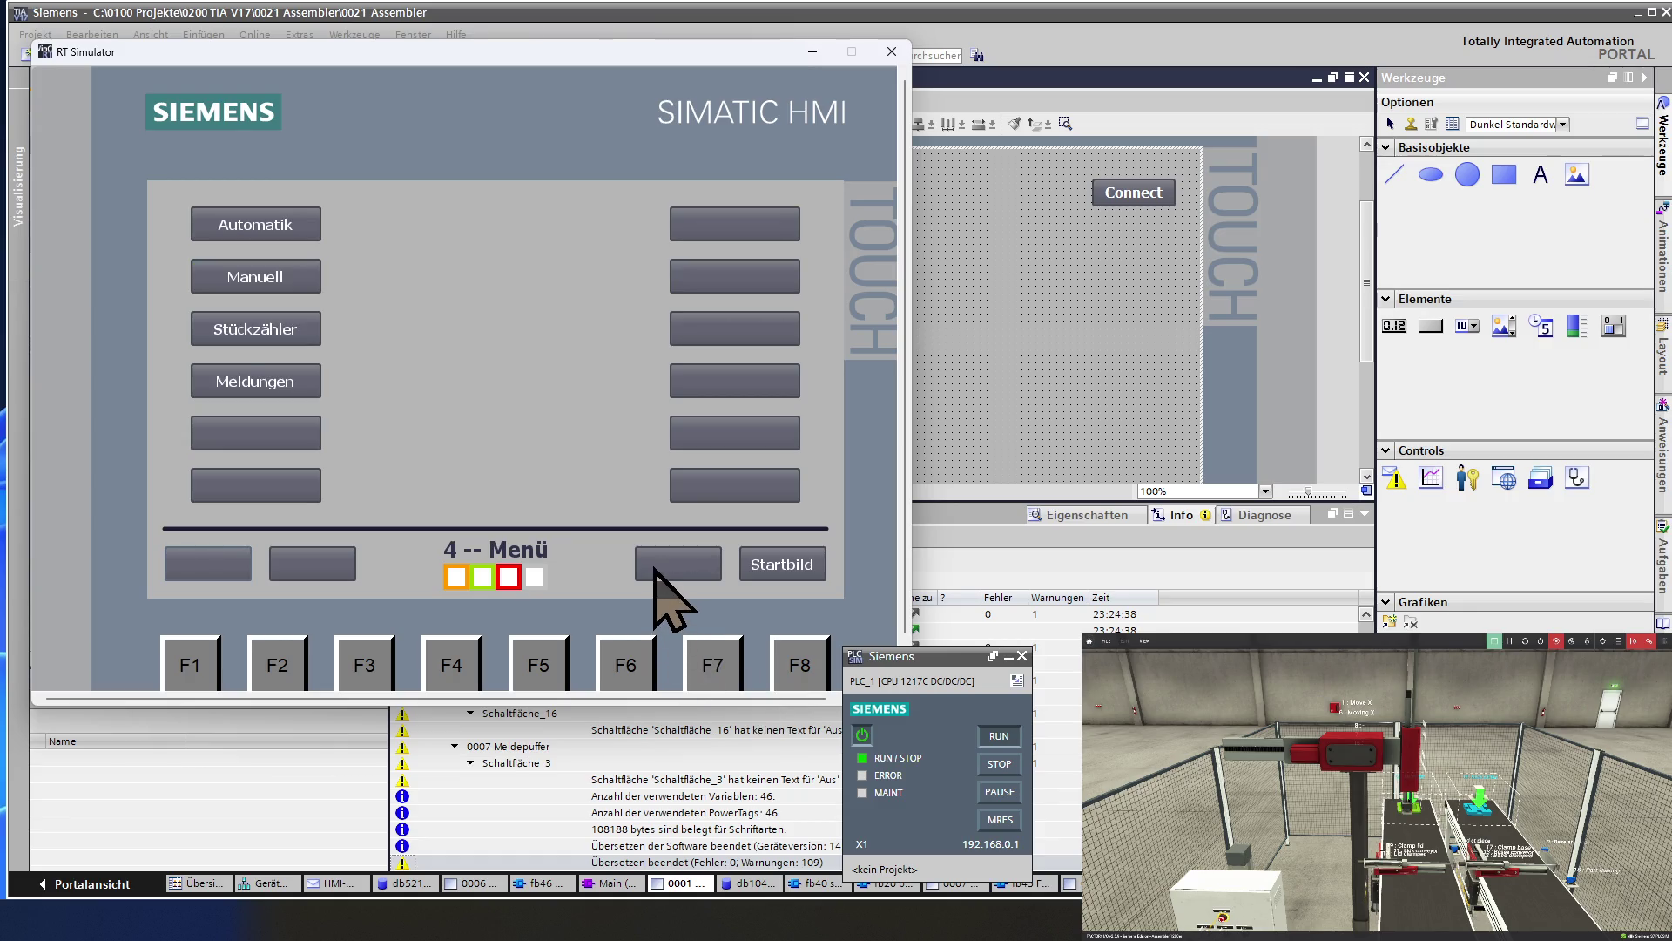
{"action": "left_click", "coordinate": [292, 328]}
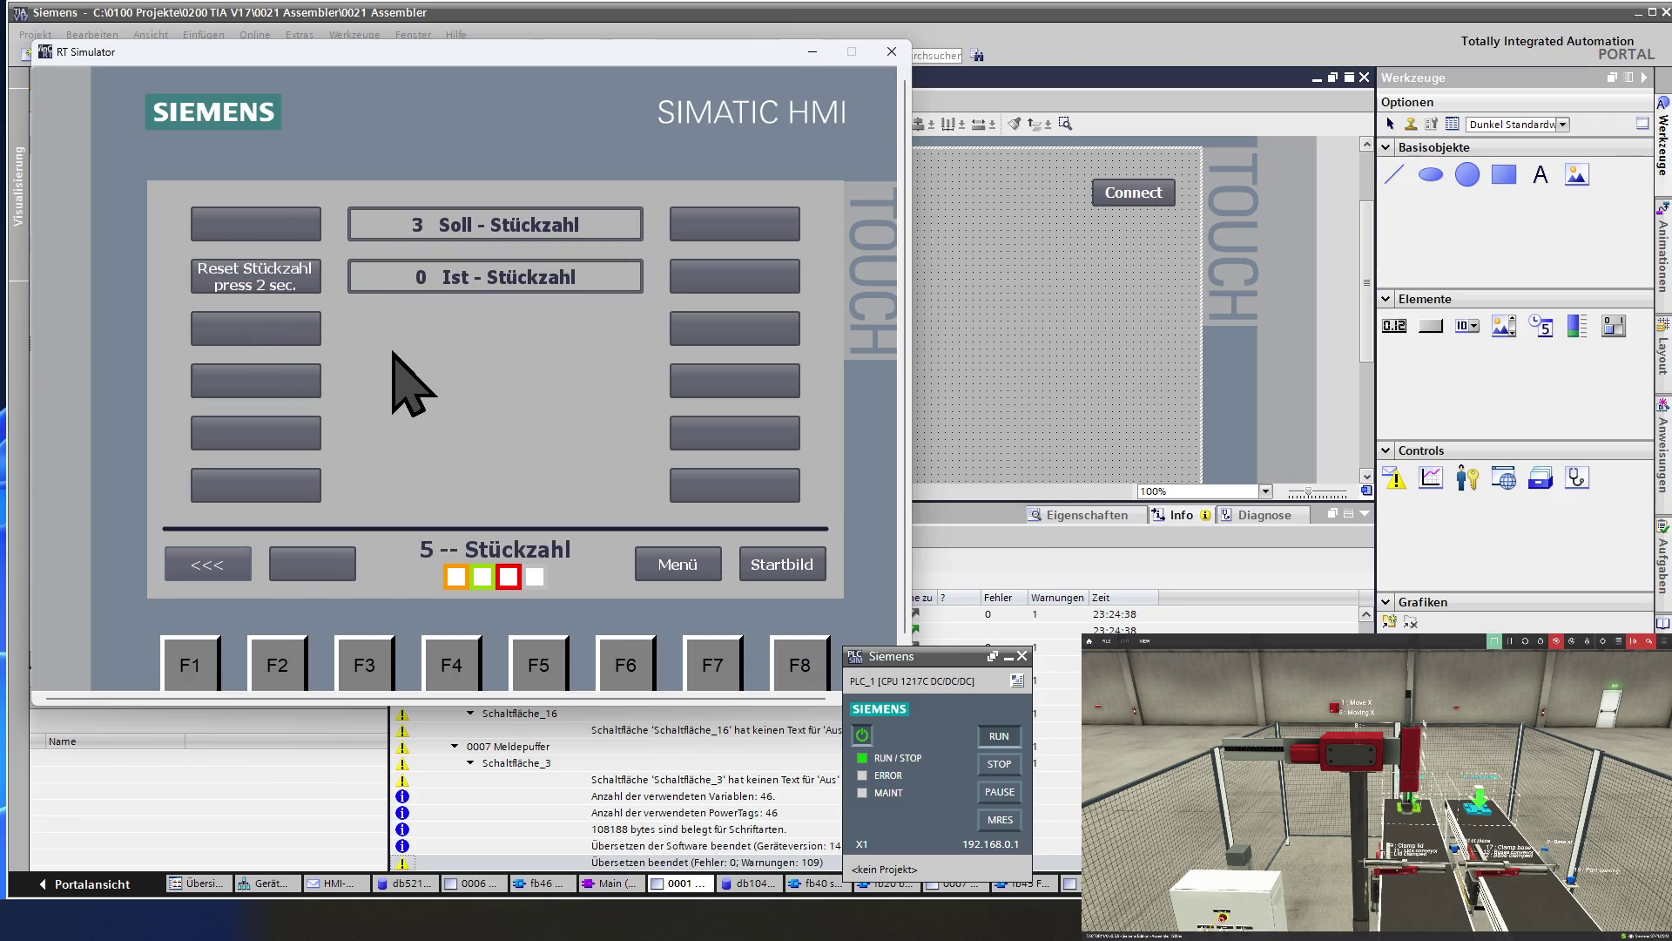
{"action": "left_click", "coordinate": [662, 573]}
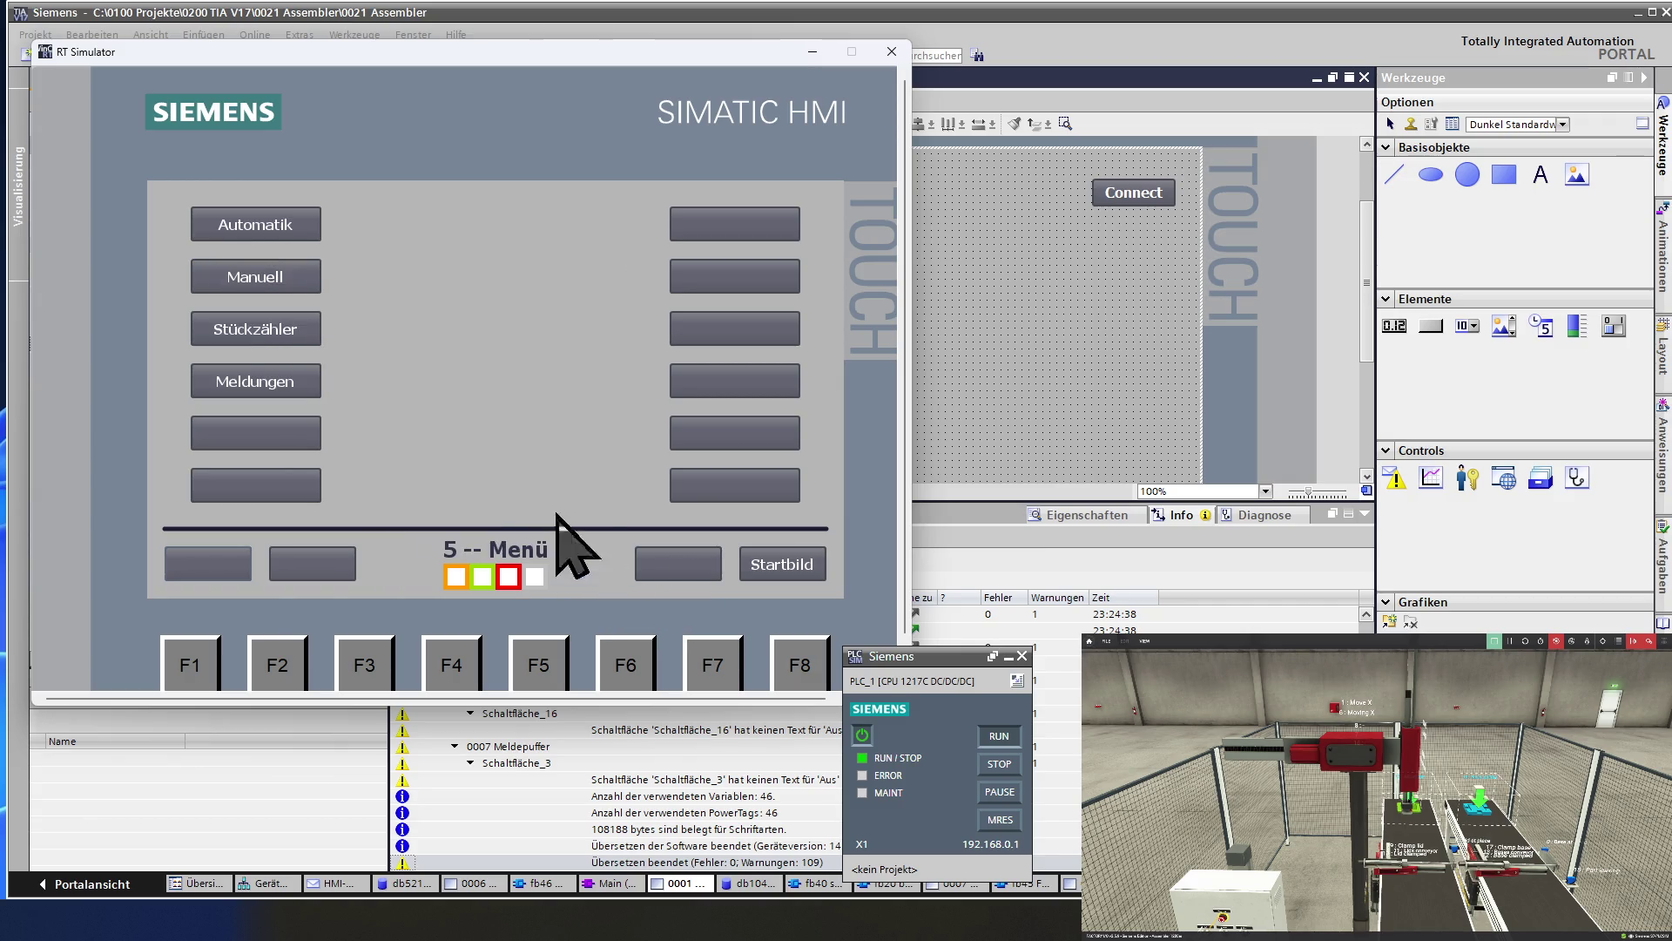
Open Meldungen and toggle repeatedly between current alarms and the alarm buffer.
{"action": "left_click", "coordinate": [300, 385]}
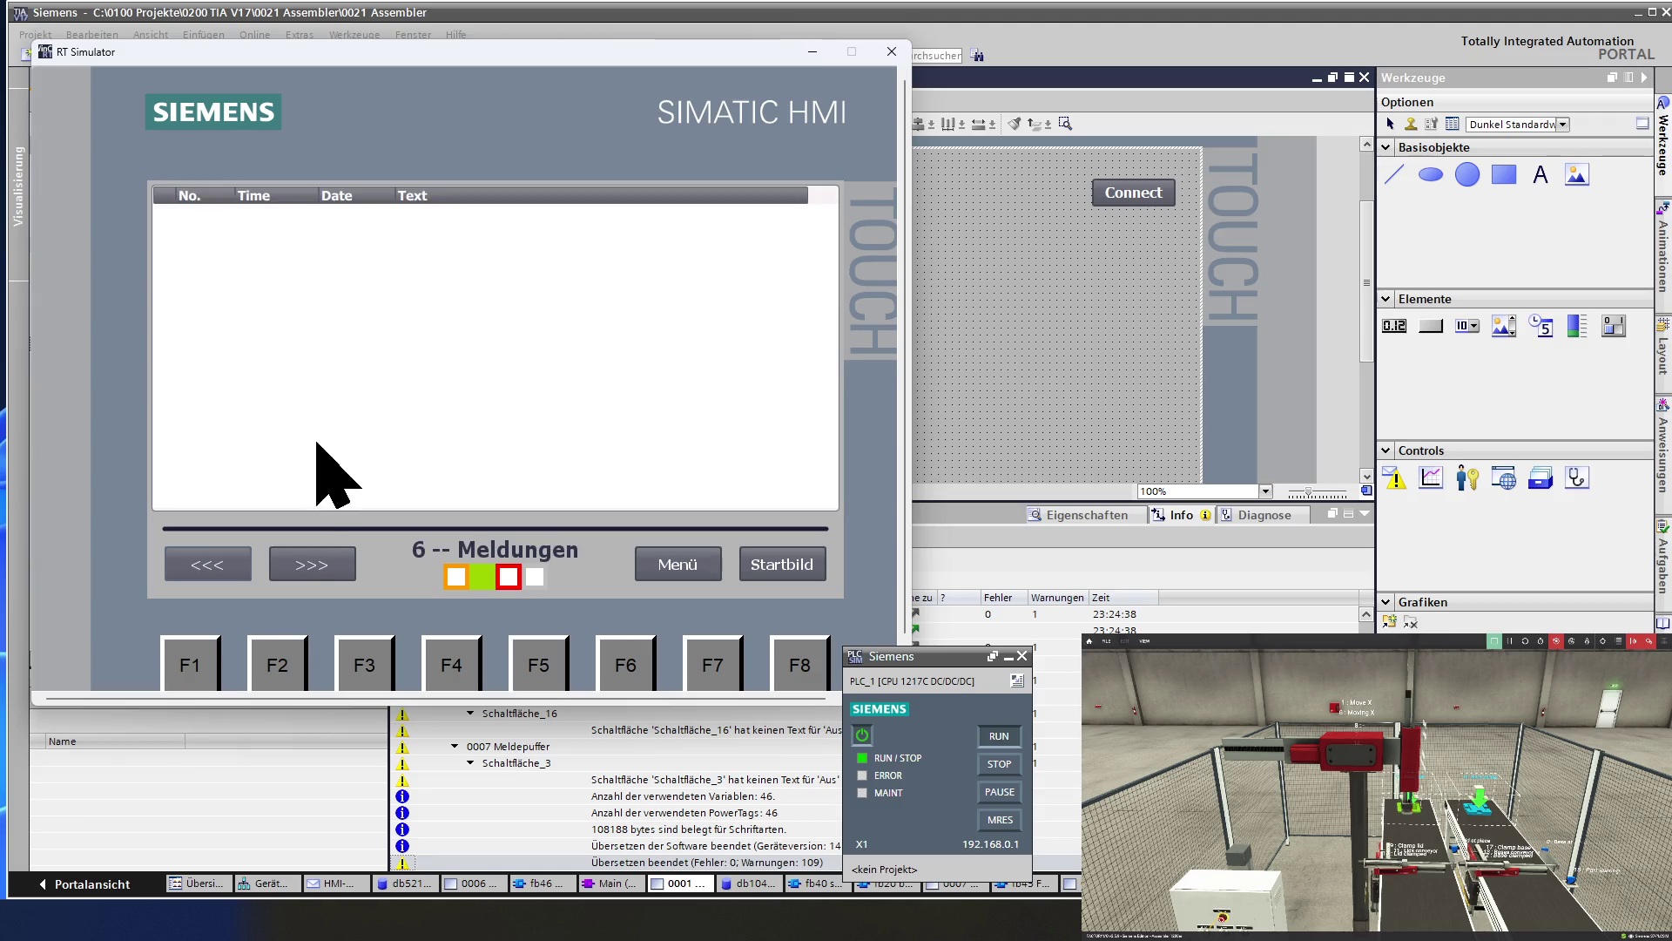
{"action": "left_click", "coordinate": [319, 574]}
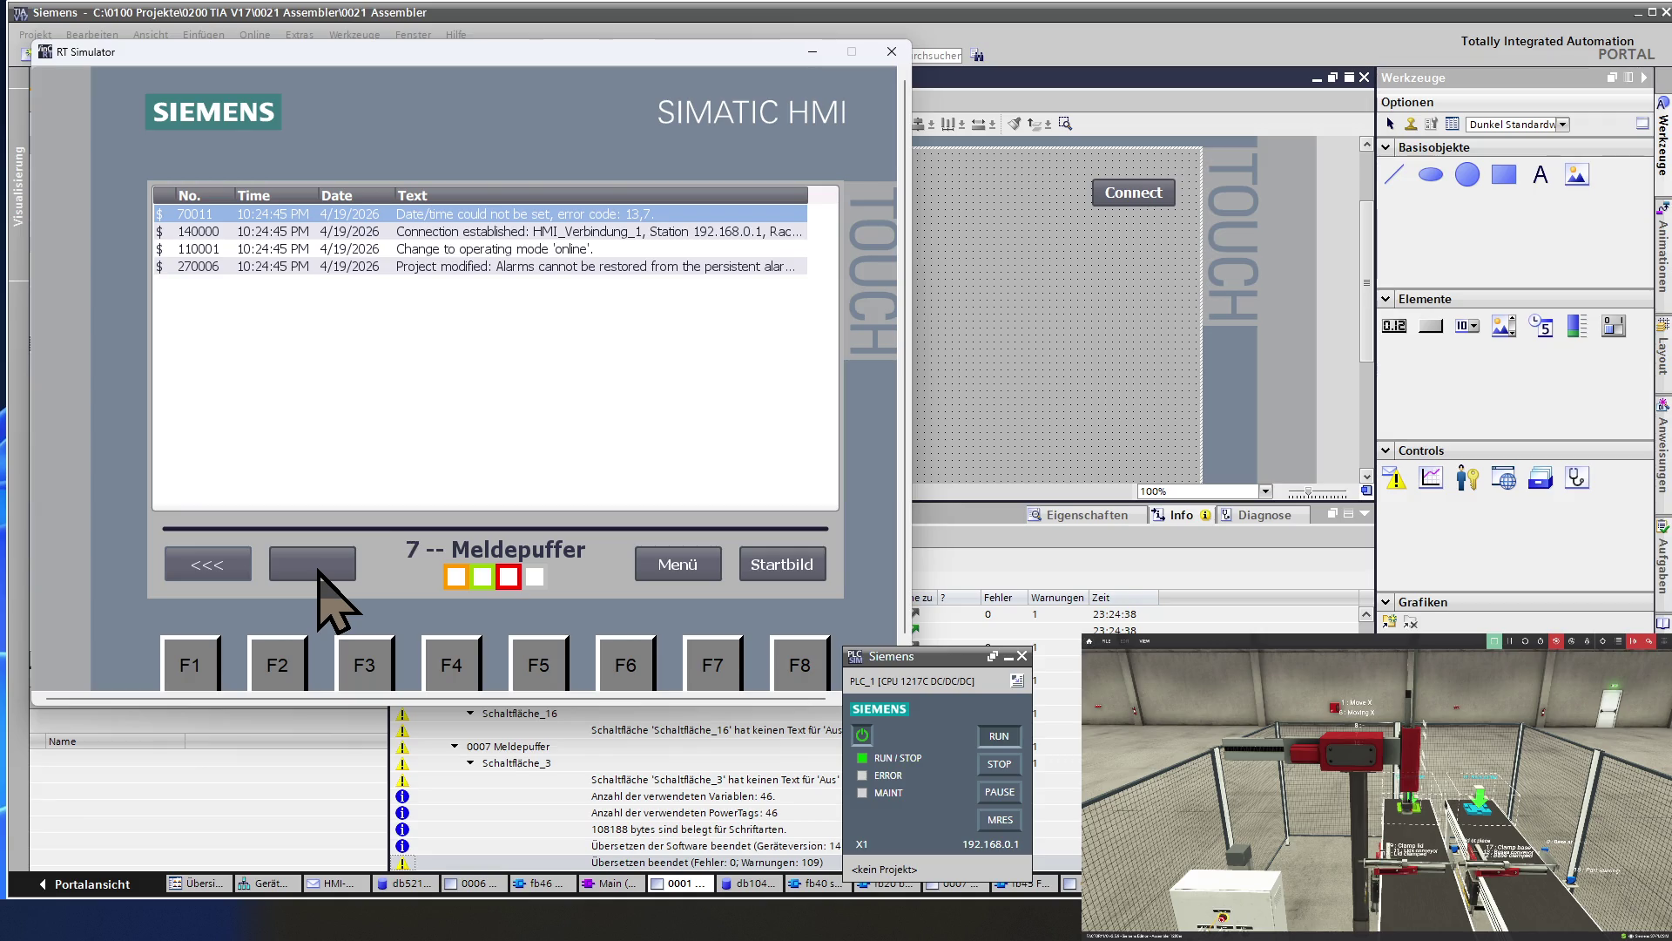
{"action": "left_click", "coordinate": [221, 568]}
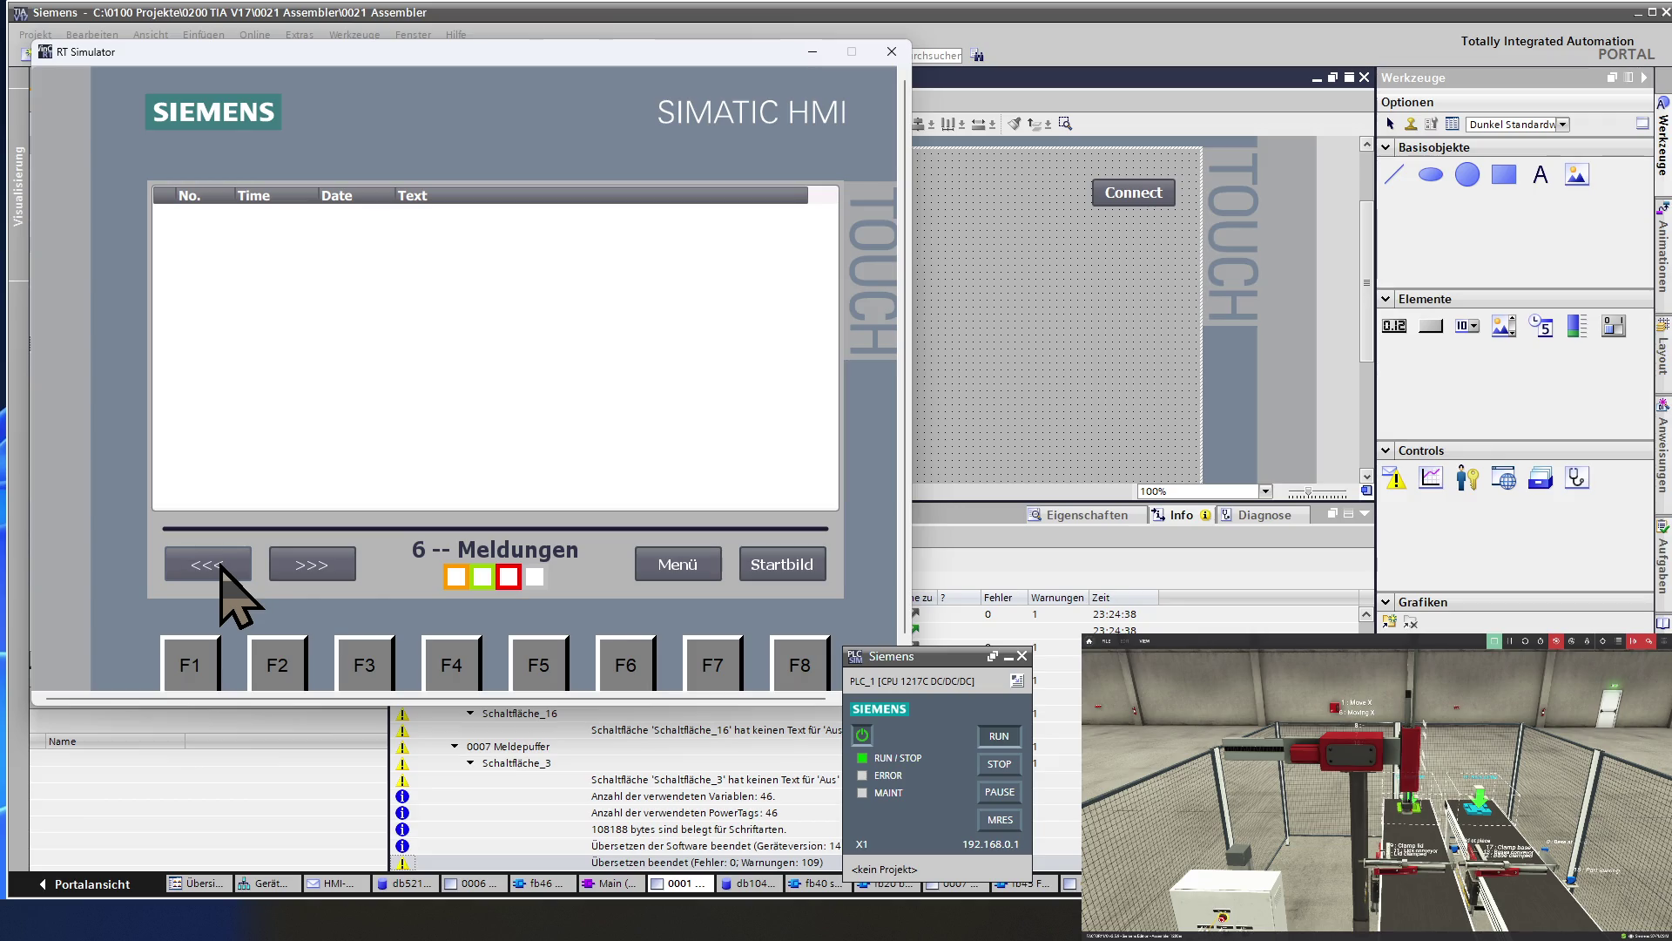
{"action": "left_click", "coordinate": [221, 567]}
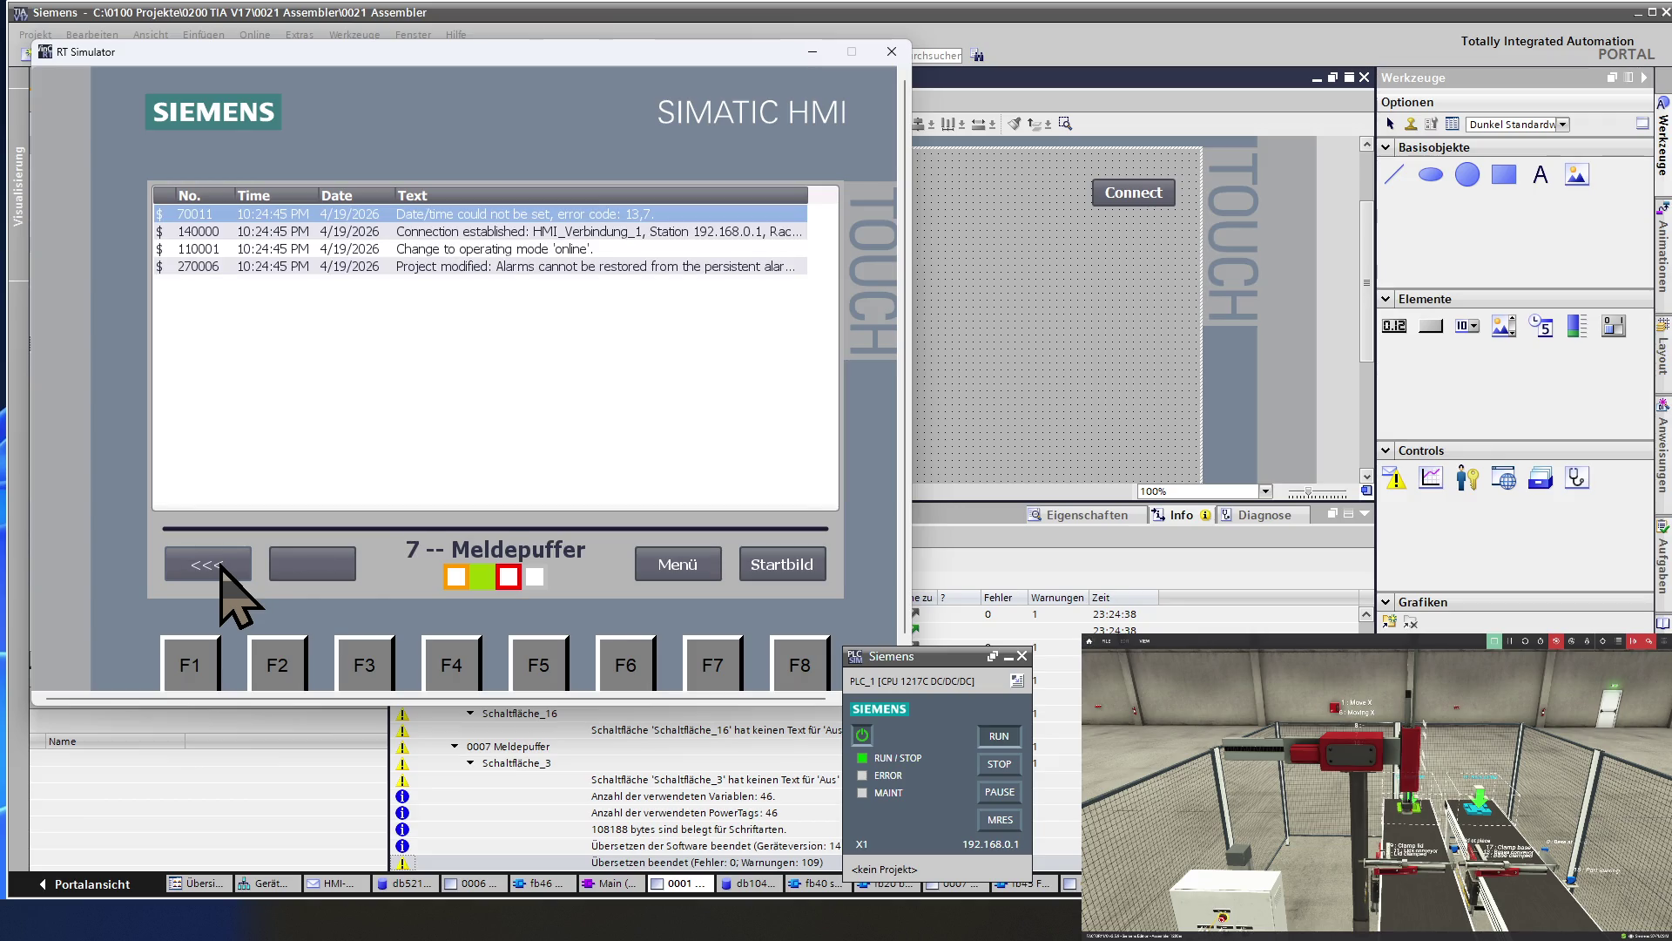
{"action": "left_click", "coordinate": [221, 567]}
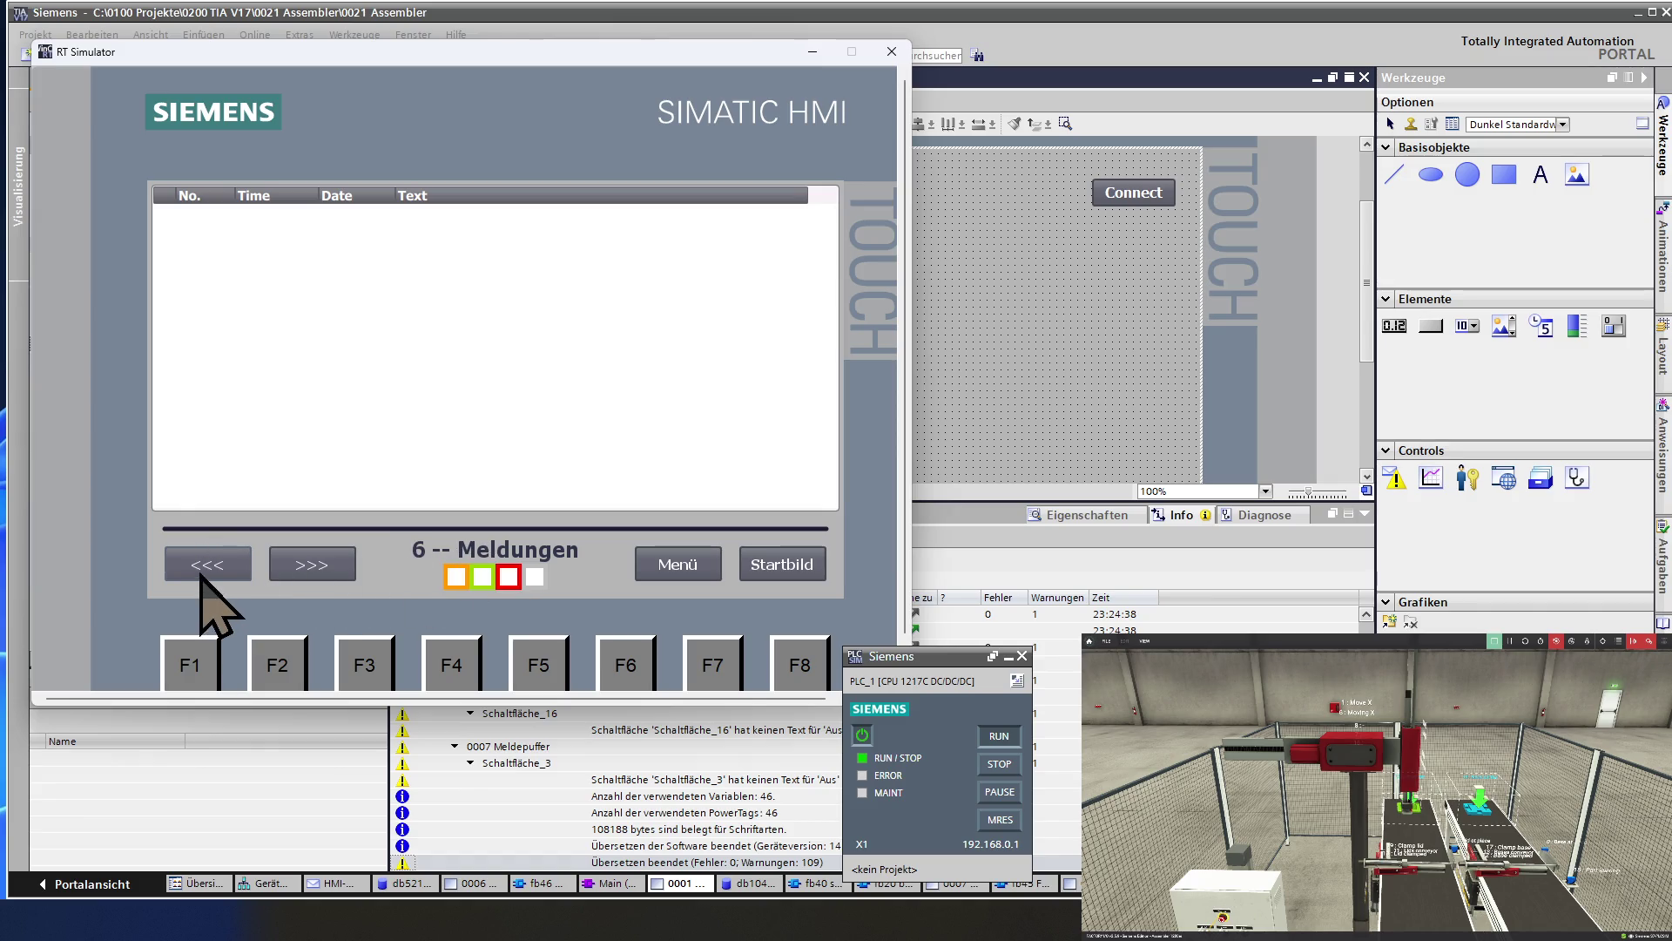
{"action": "left_click", "coordinate": [220, 563]}
{"action": "left_click", "coordinate": [219, 562]}
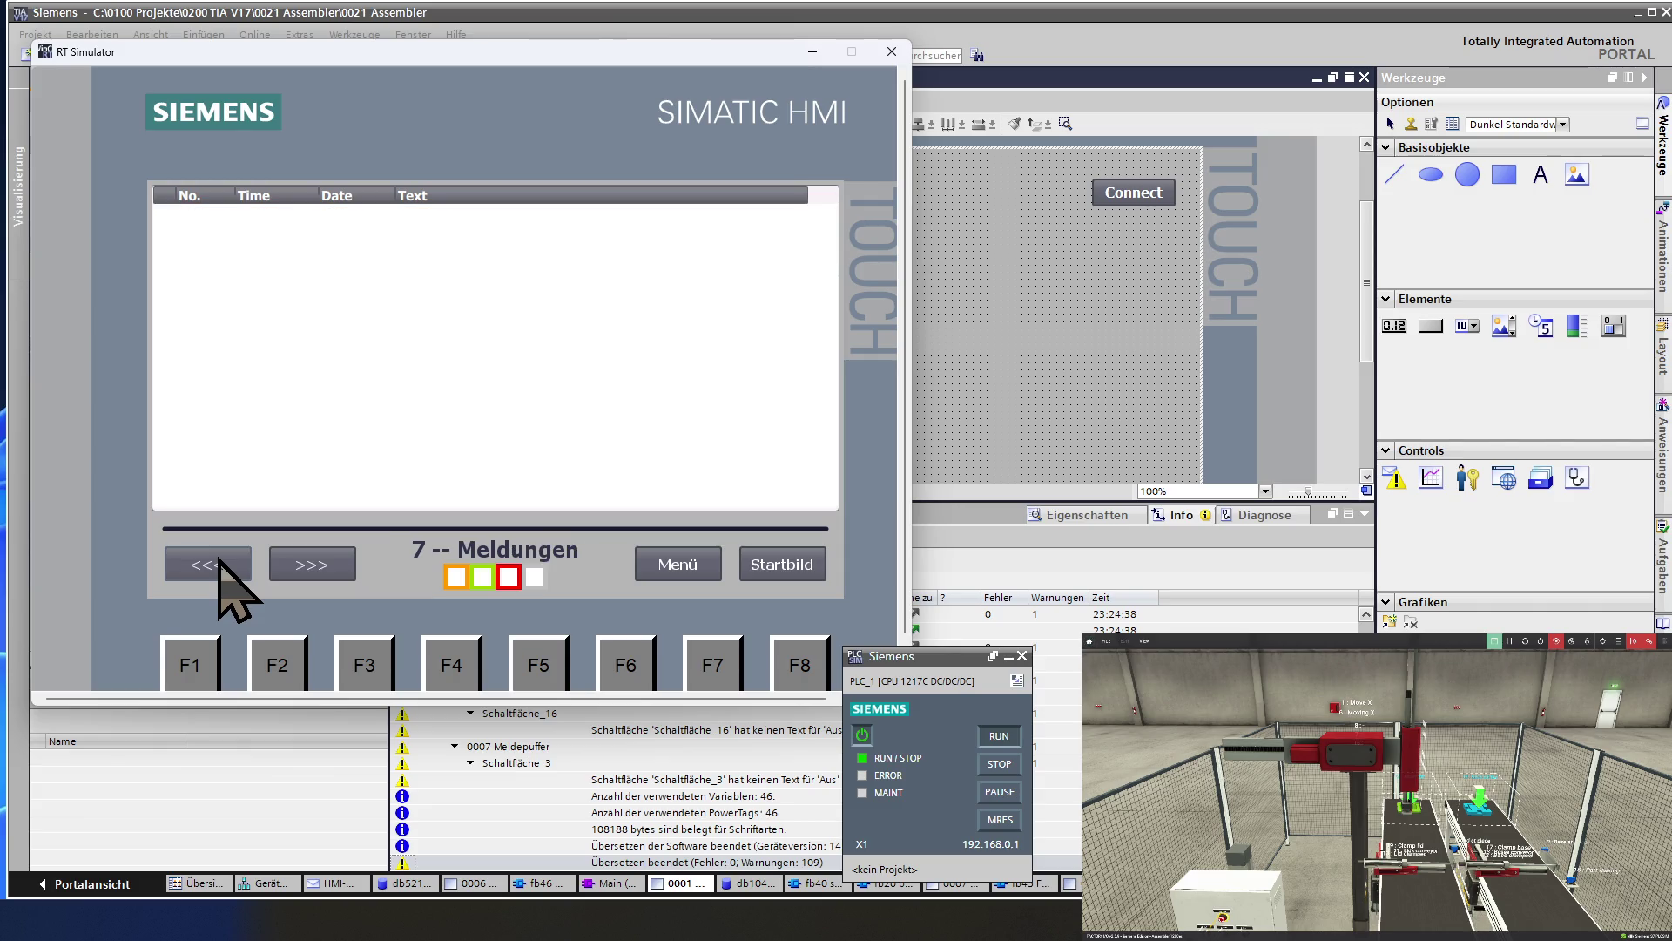
{"action": "left_click", "coordinate": [219, 562]}
{"action": "left_click", "coordinate": [220, 562]}
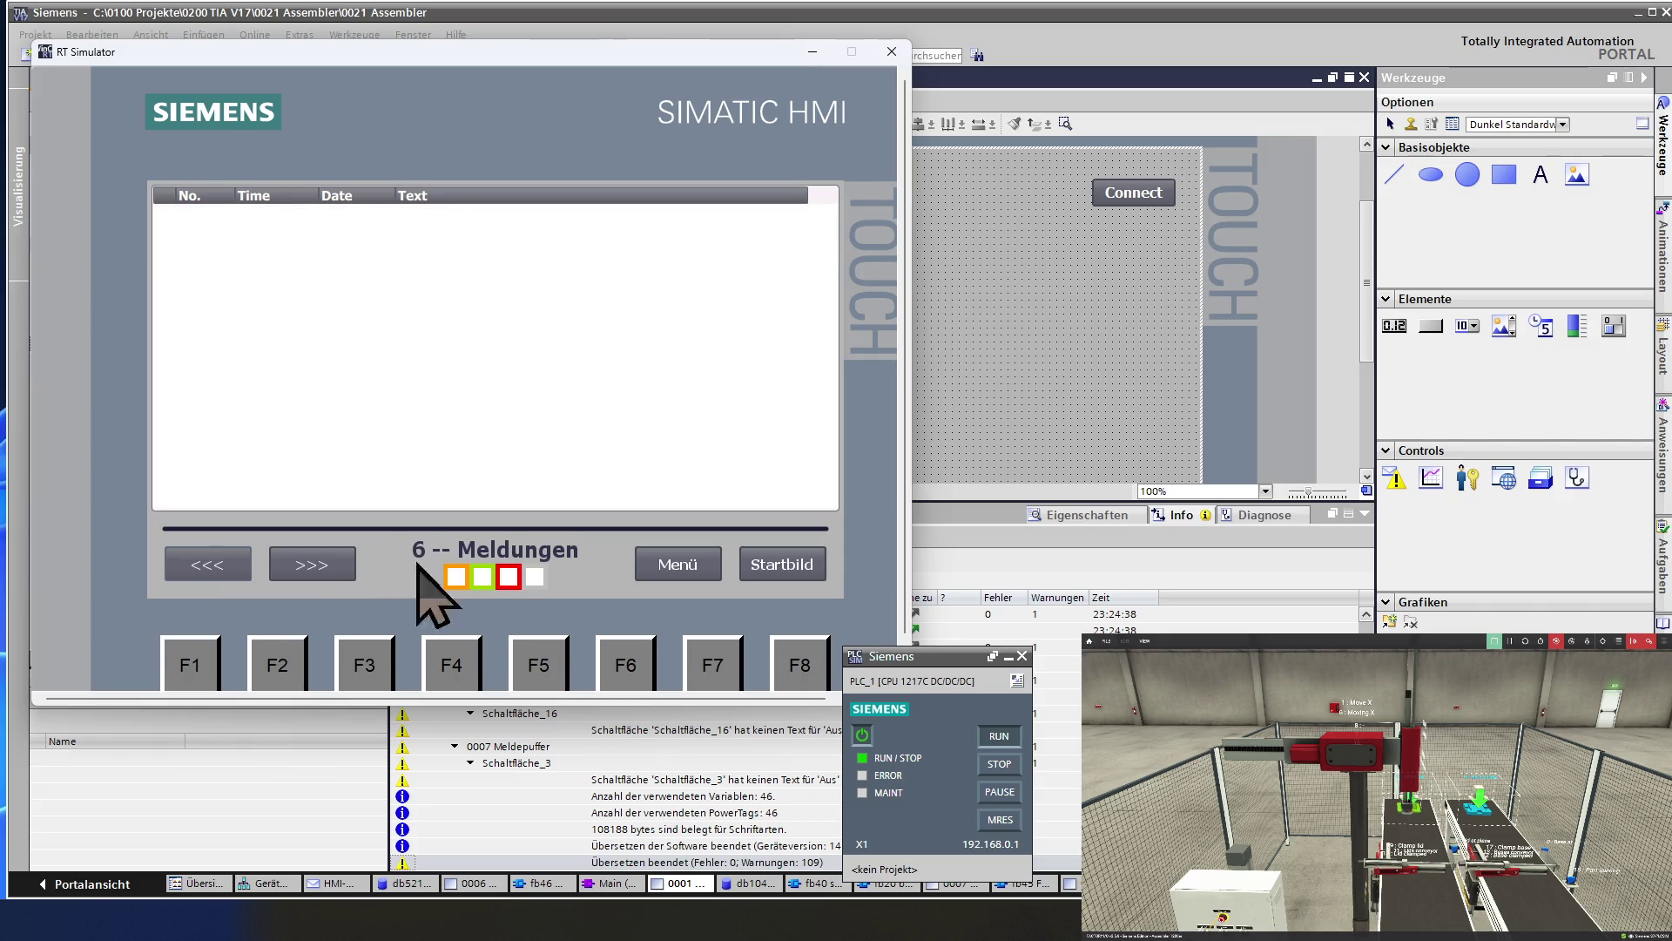
Return to Menü, recheck the piece counter screen, then open Automatik.
{"action": "left_click", "coordinate": [688, 566]}
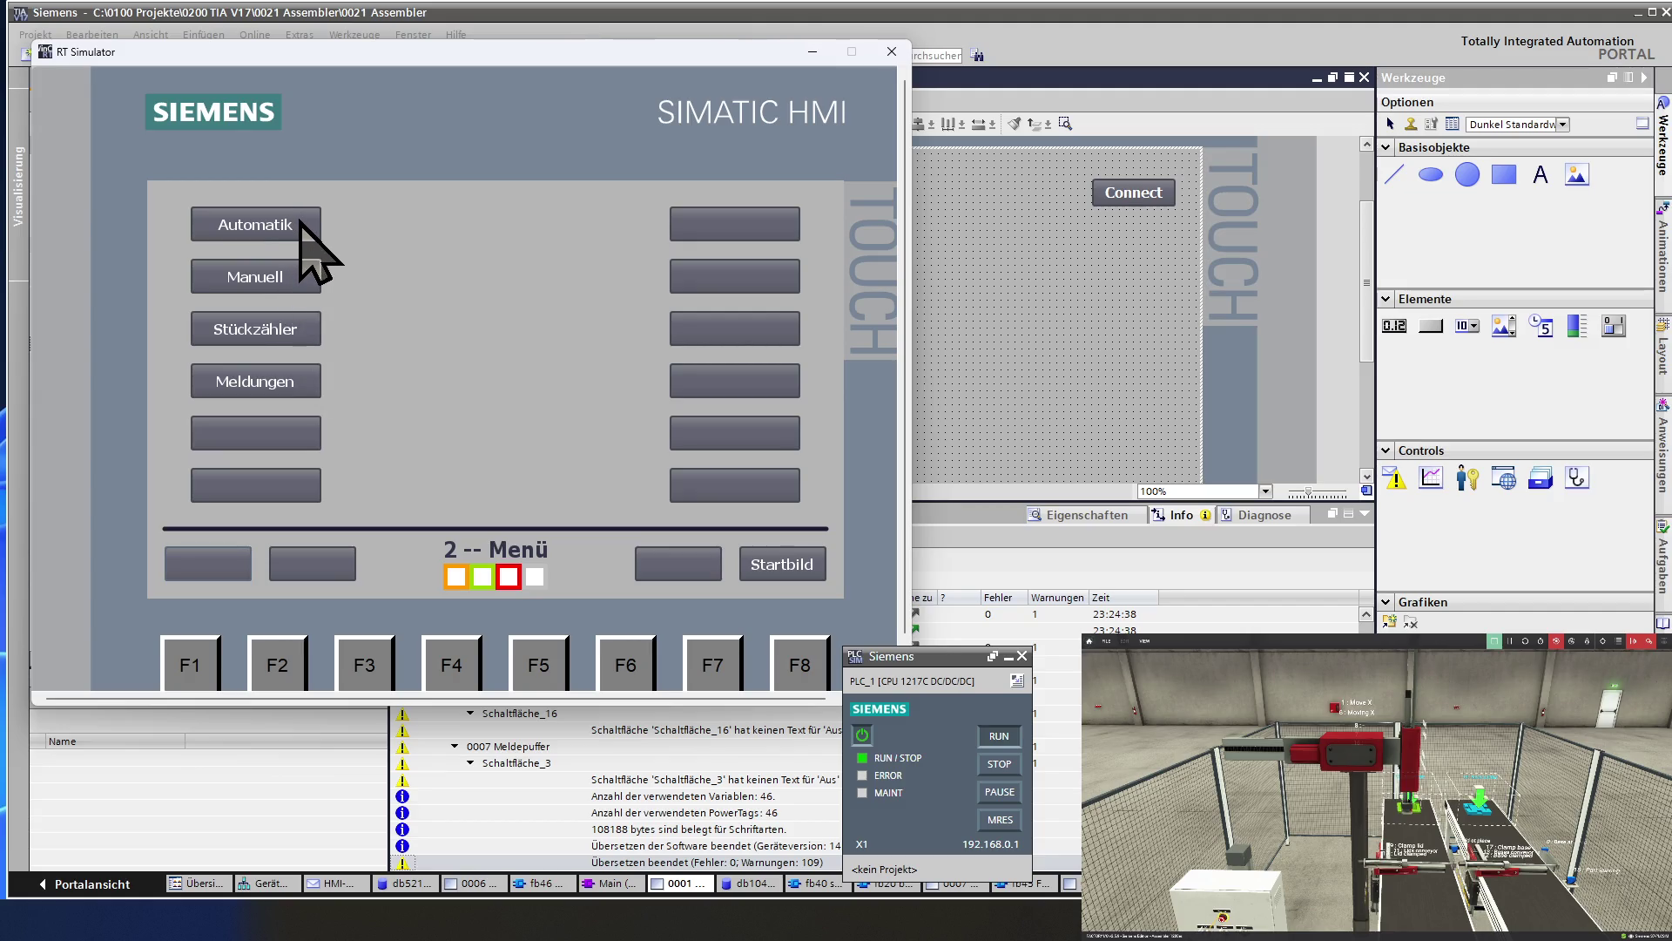
{"action": "left_click", "coordinate": [301, 334]}
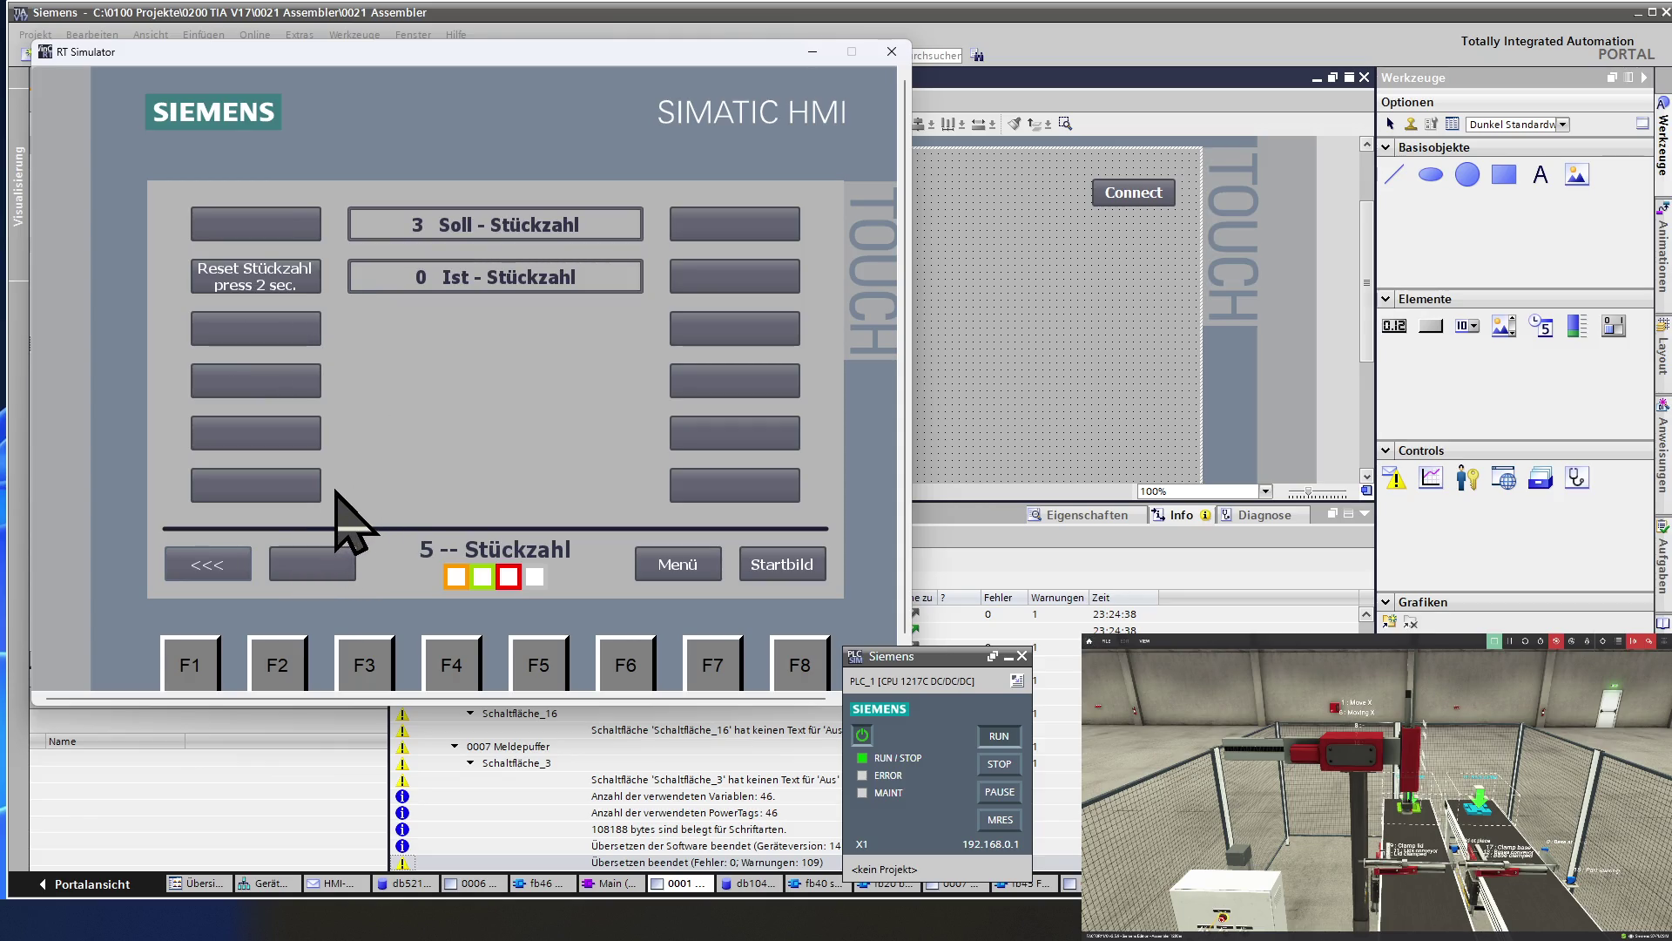
{"action": "left_click", "coordinate": [231, 559]}
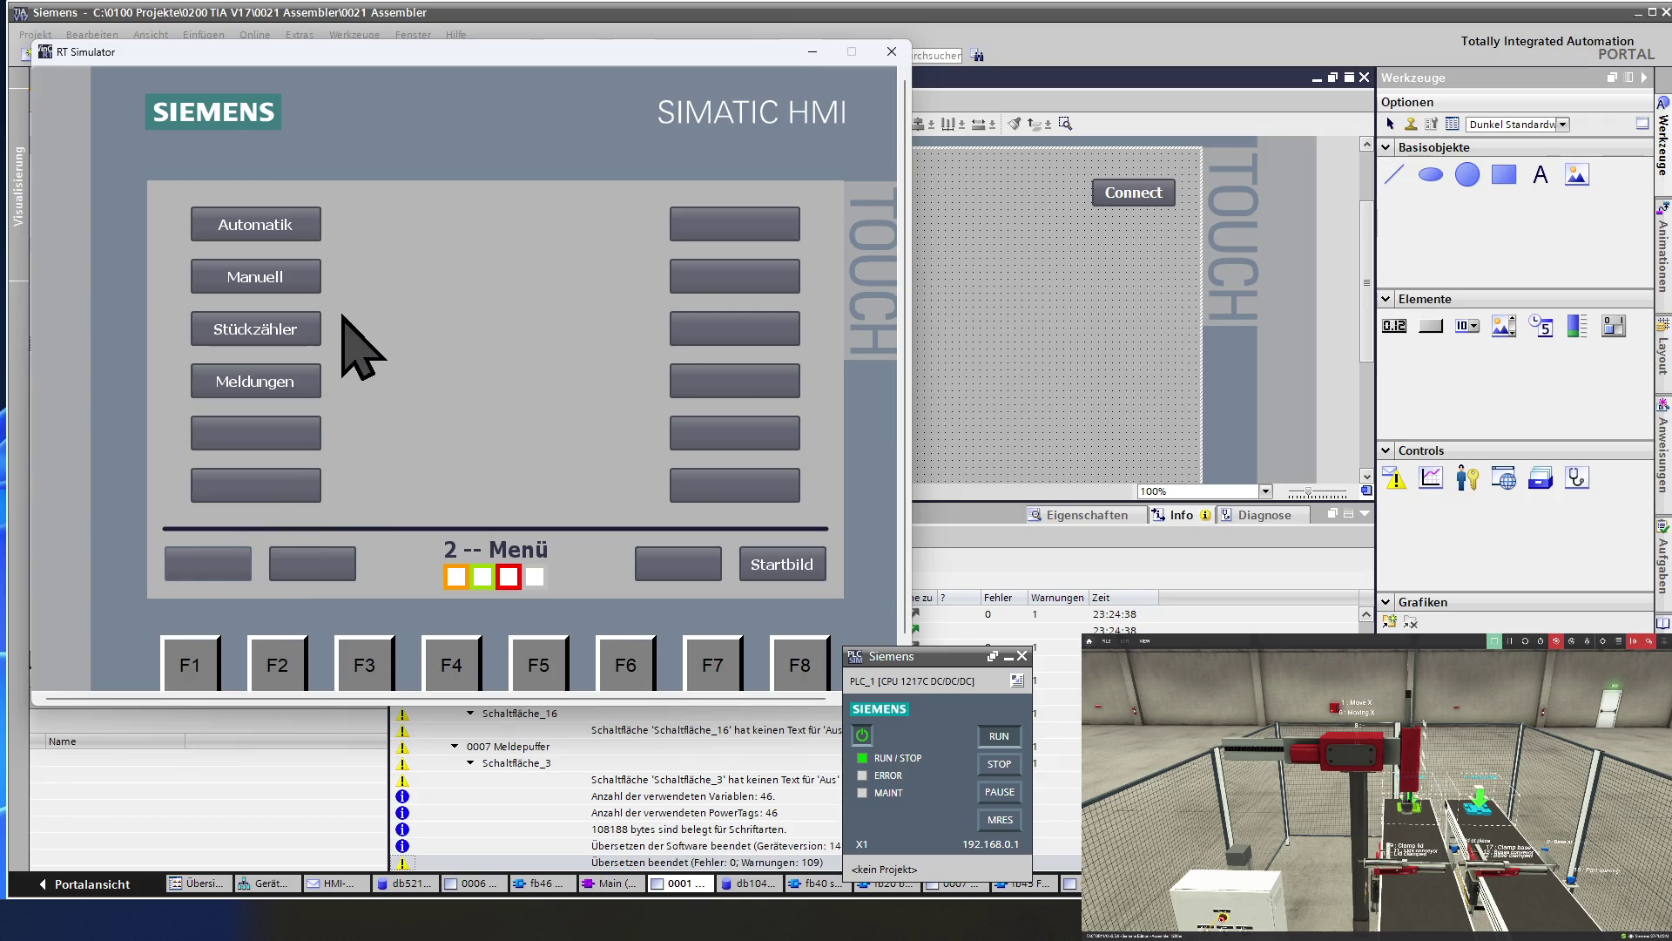
{"action": "left_click", "coordinate": [288, 225]}
Turn on Auto Ein and Zyklus Ein, then open the Soll target keypad on Stückzahl.
{"action": "left_click", "coordinate": [290, 227]}
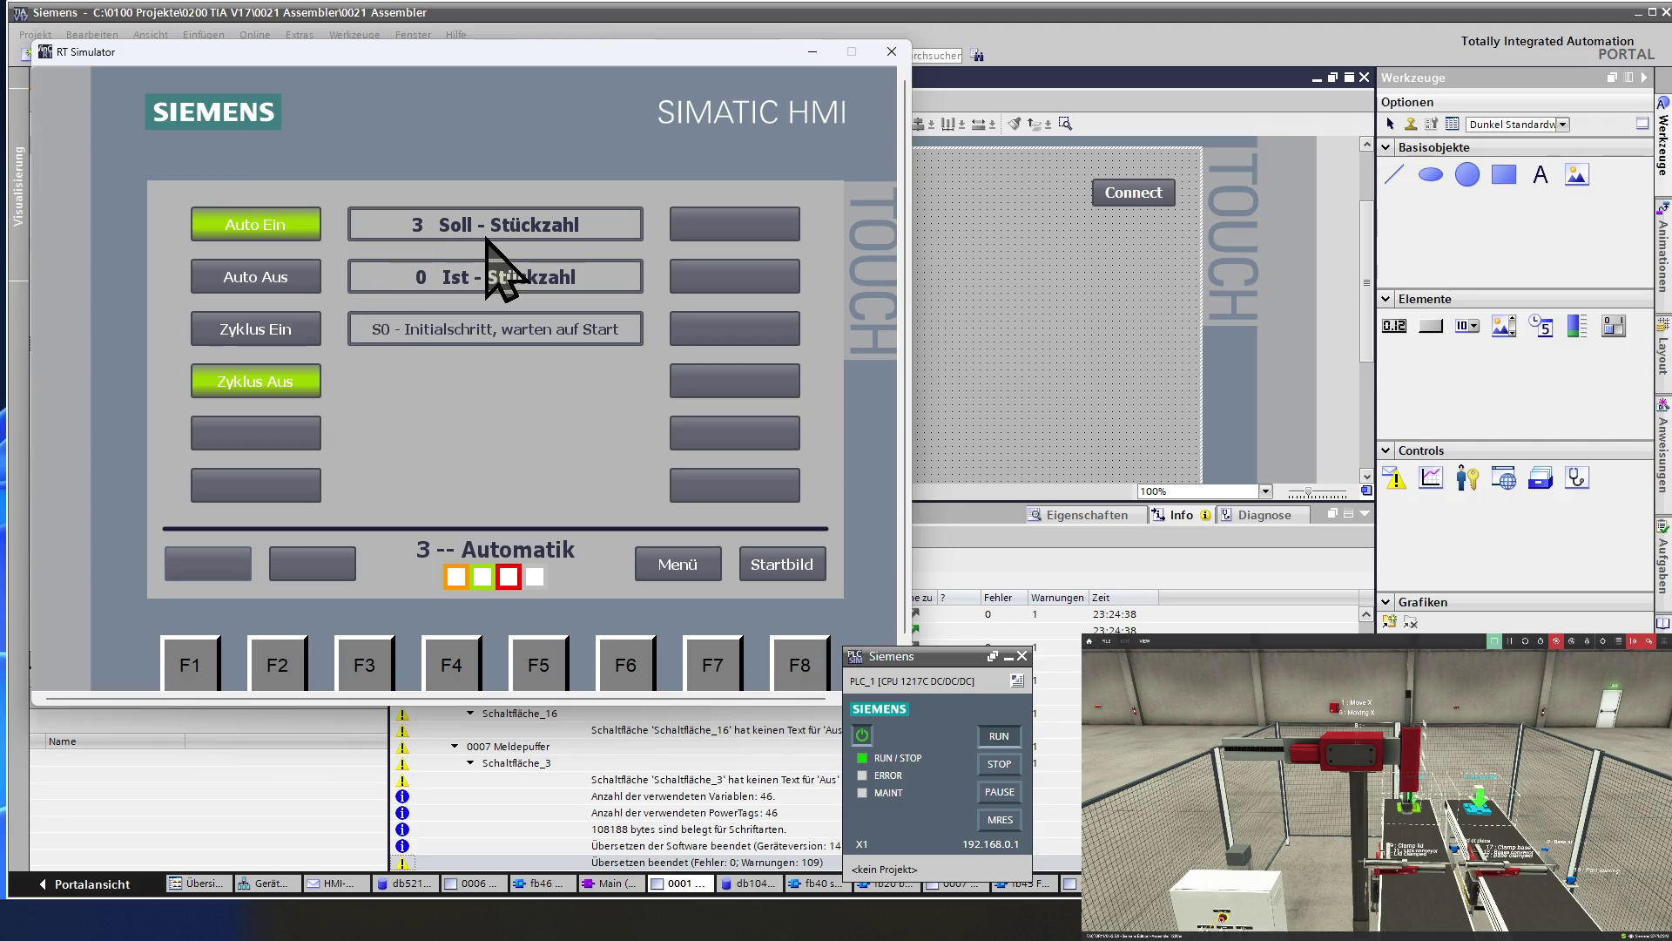
{"action": "left_click", "coordinate": [295, 325]}
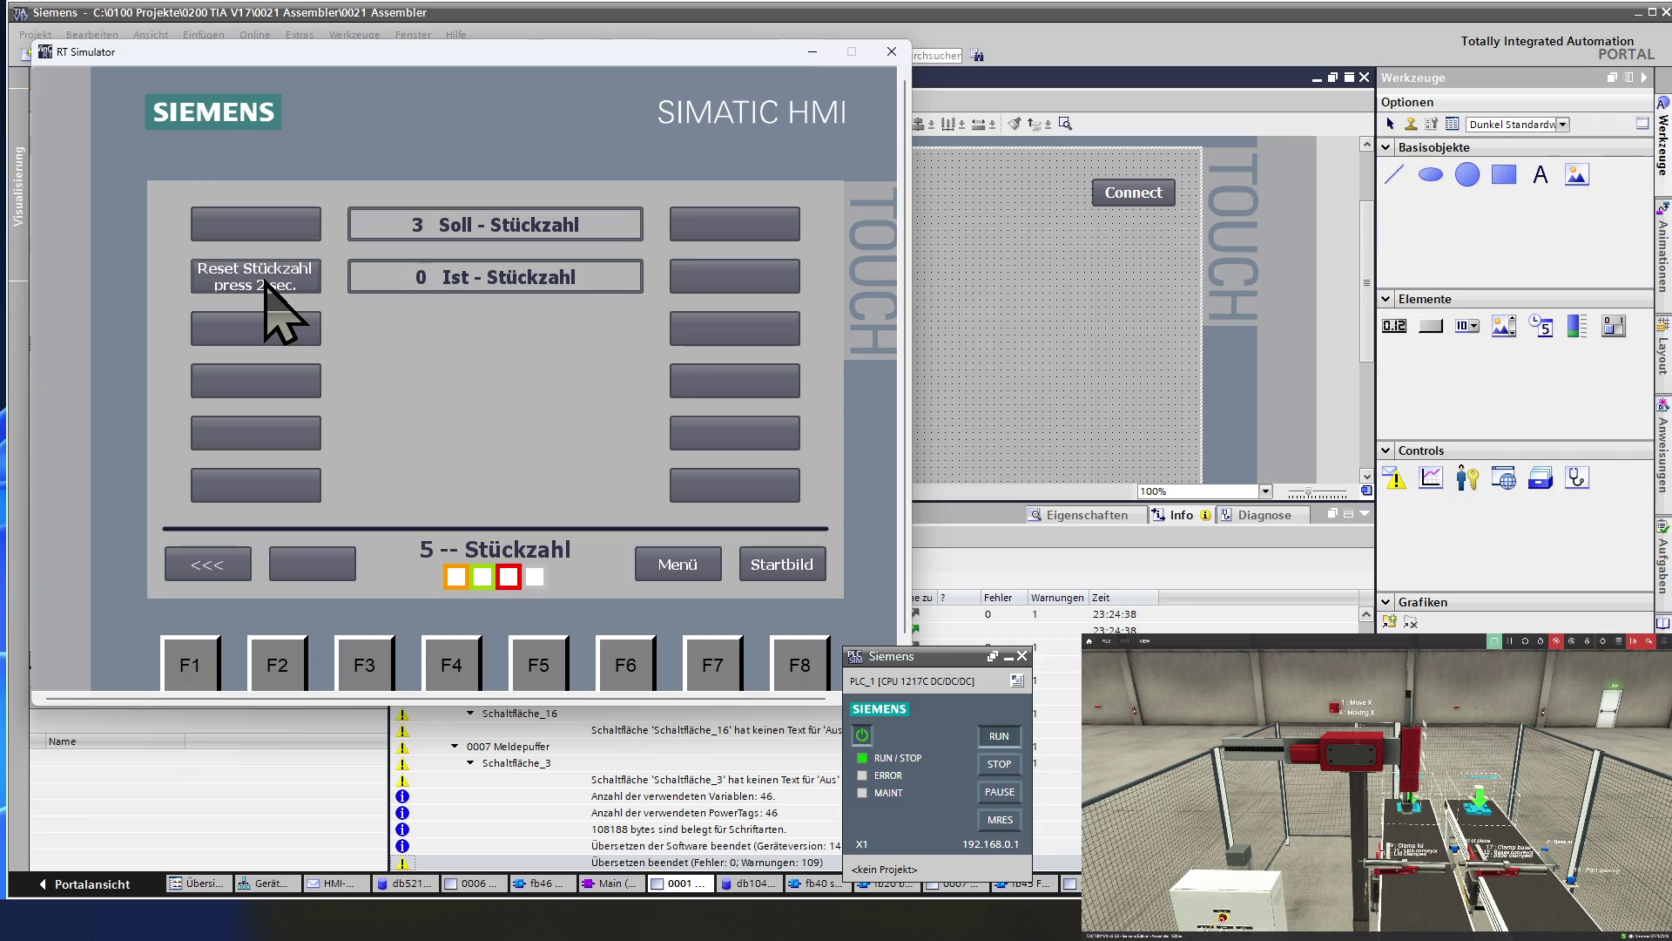
{"action": "left_click", "coordinate": [441, 226]}
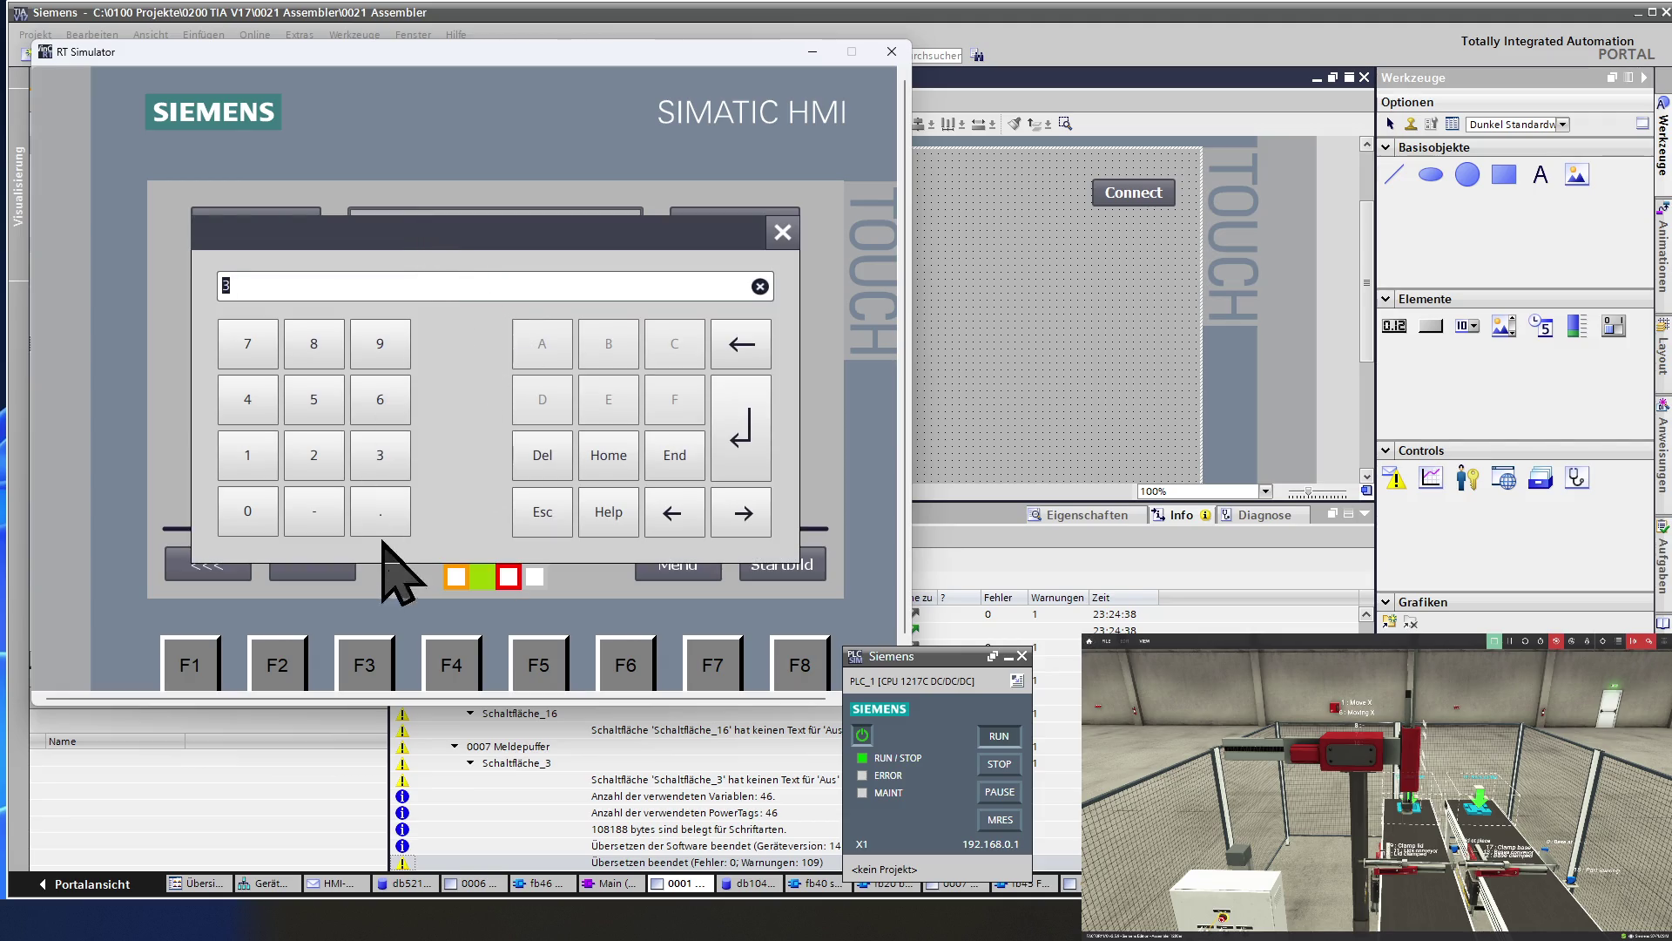
Enter a target count of 2, then switch on Auto Ein and Zyklus Ein.
{"action": "left_click", "coordinate": [312, 459]}
{"action": "left_click", "coordinate": [756, 463]}
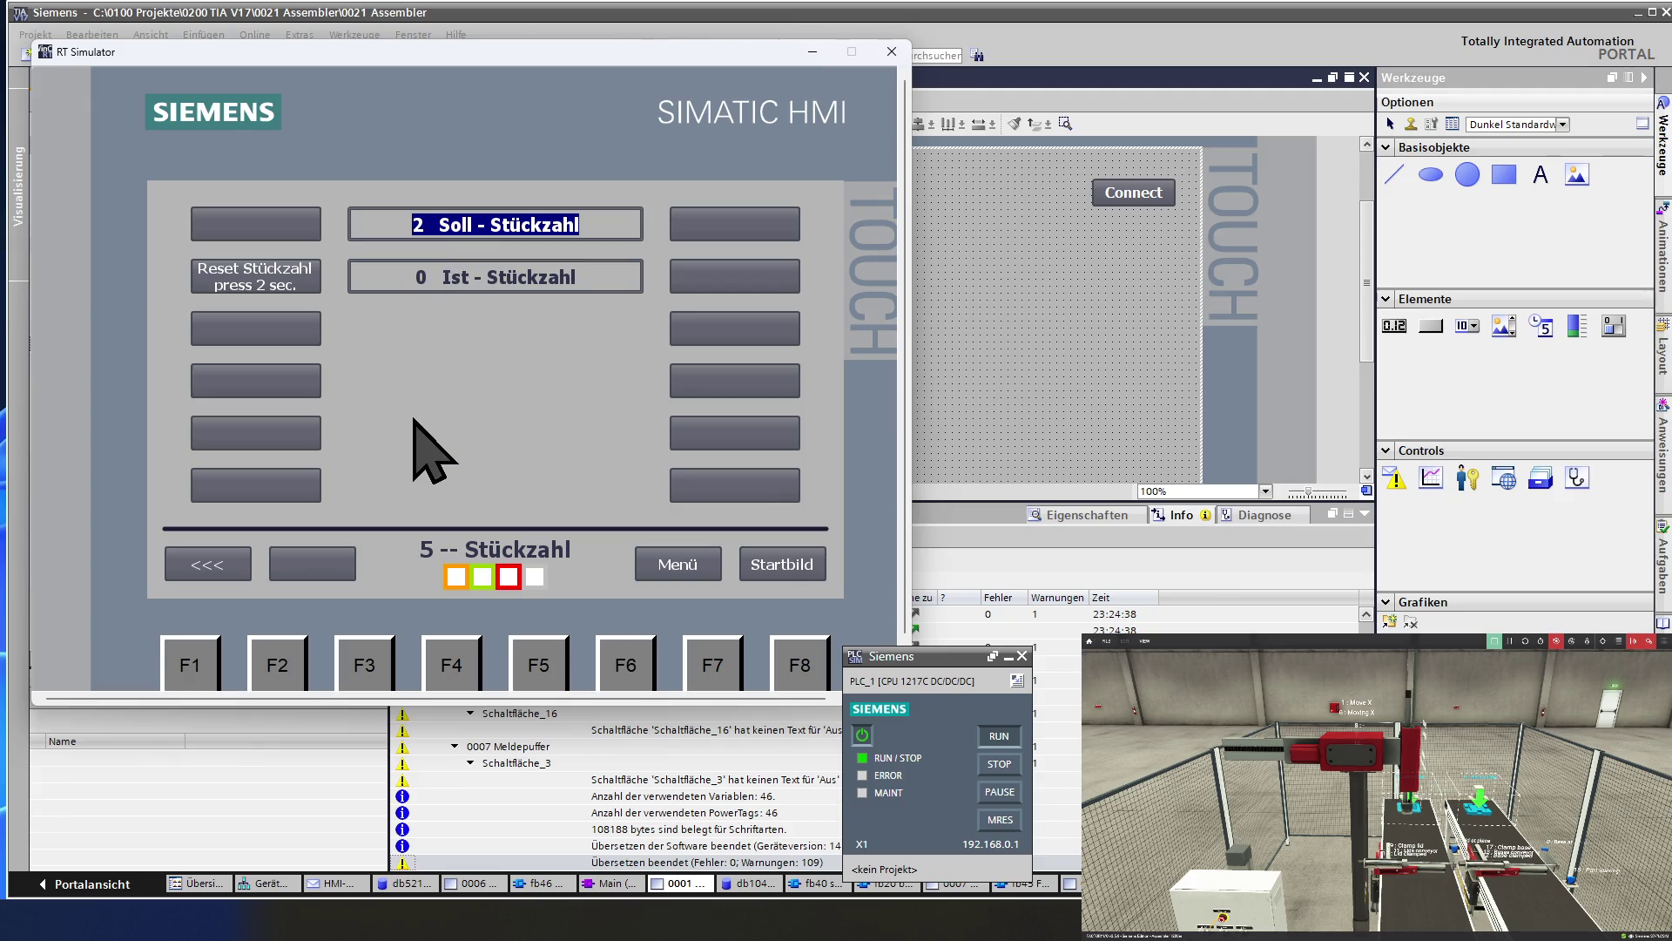
{"action": "left_click", "coordinate": [217, 562]}
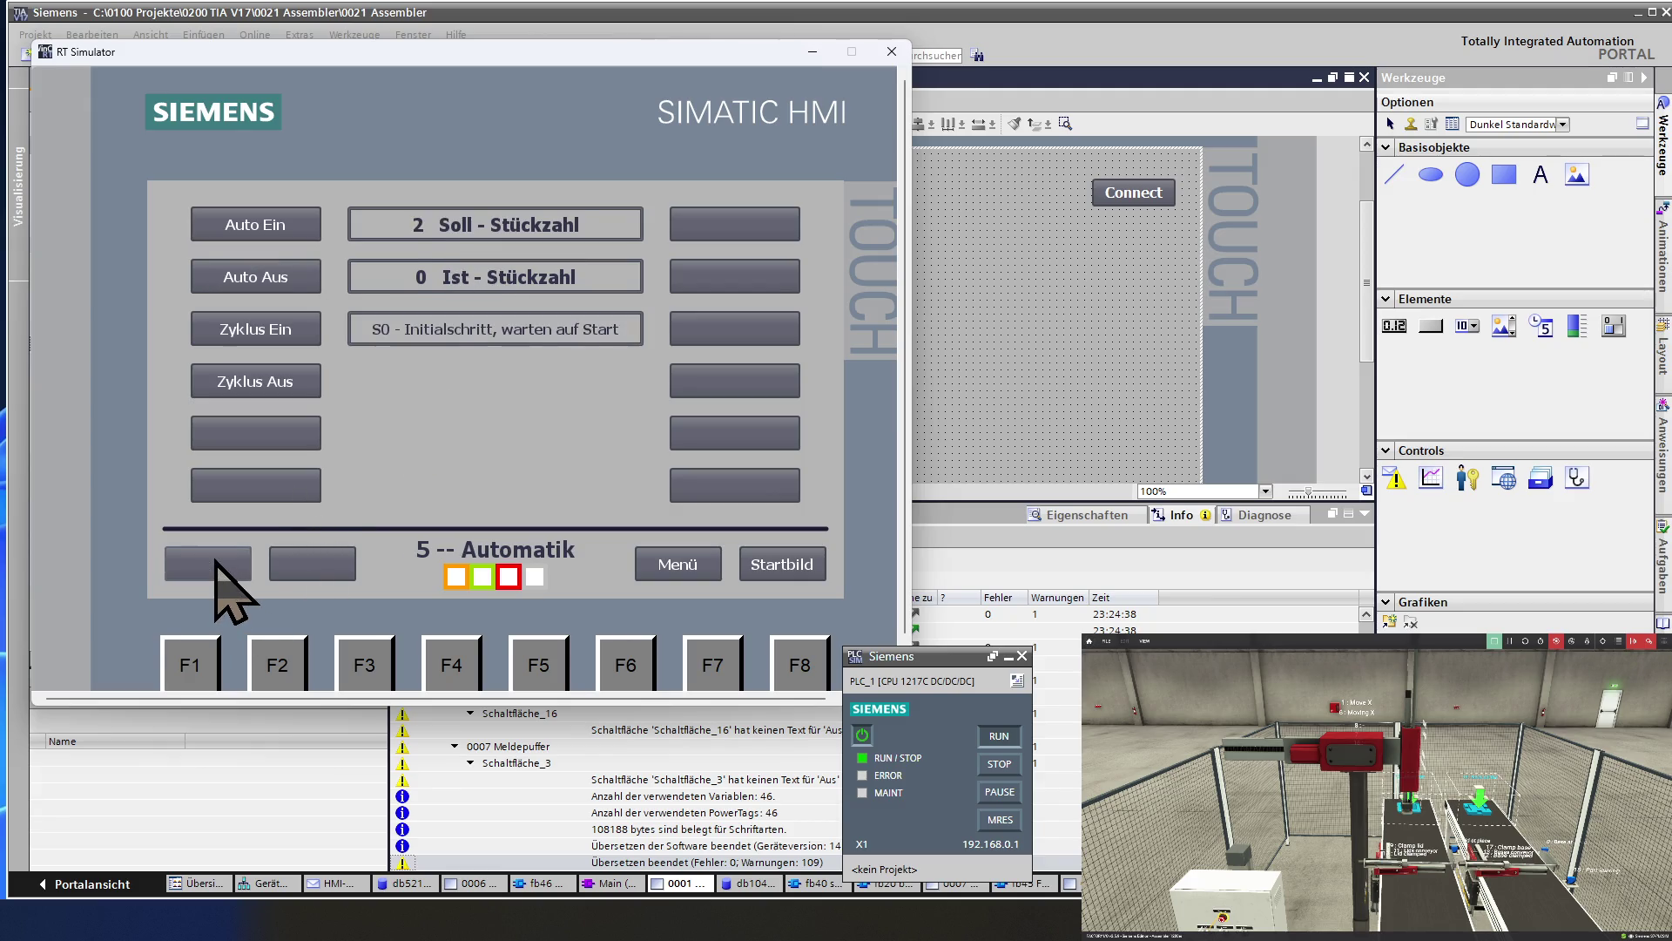
{"action": "left_click", "coordinate": [291, 226]}
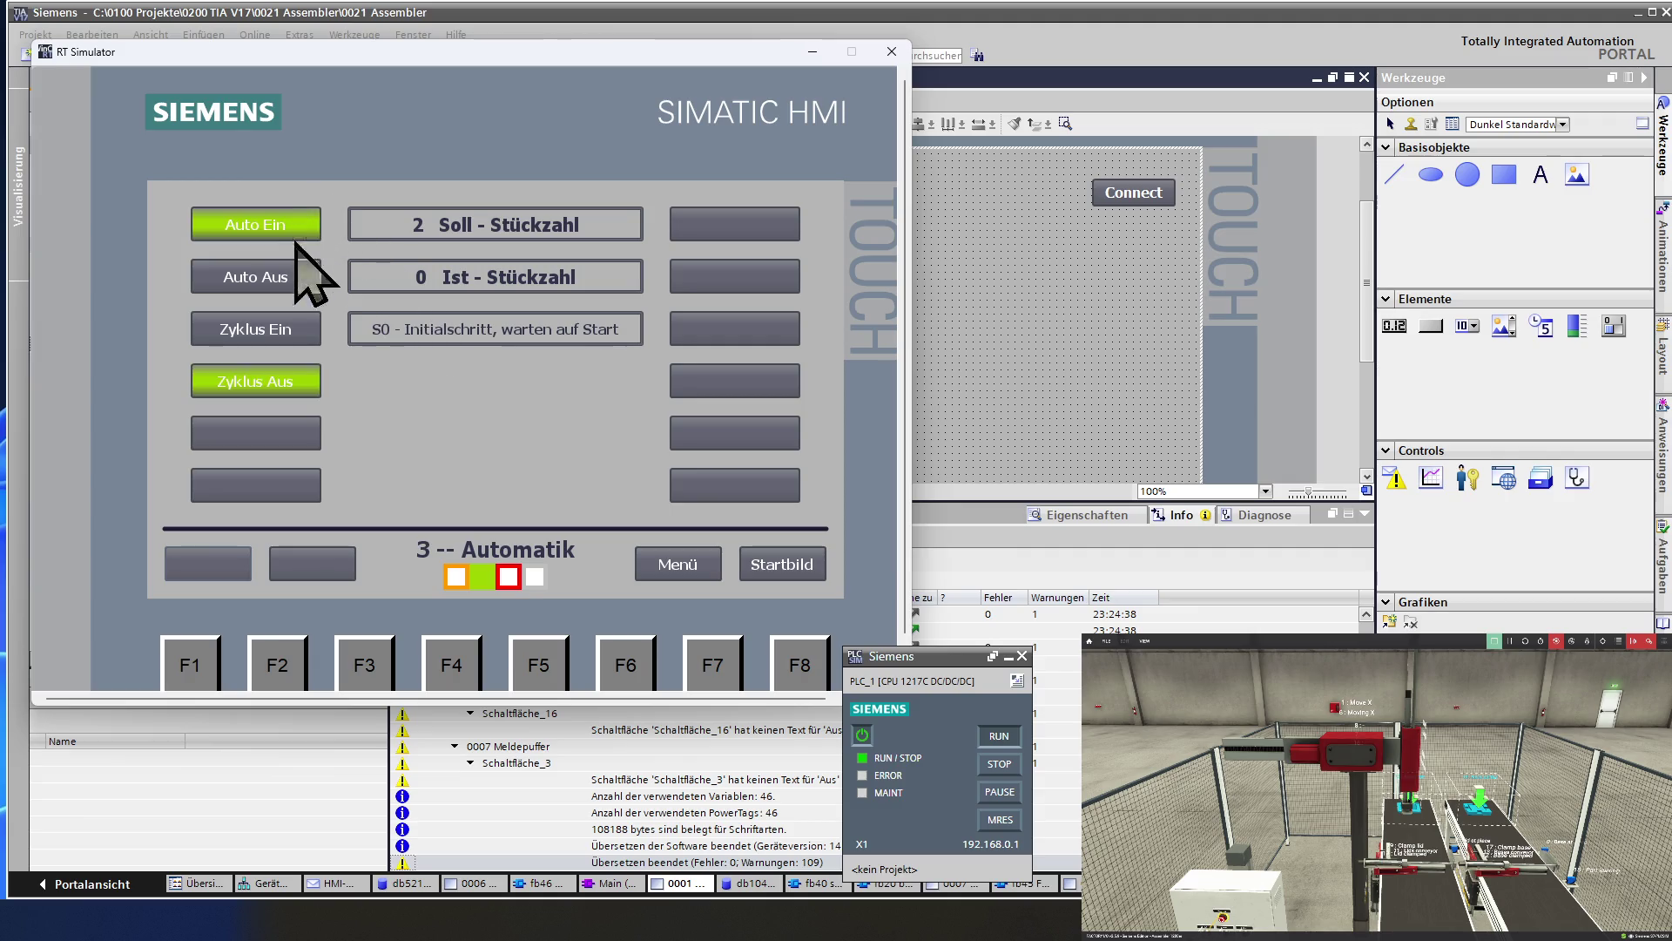
{"action": "left_click", "coordinate": [280, 332]}
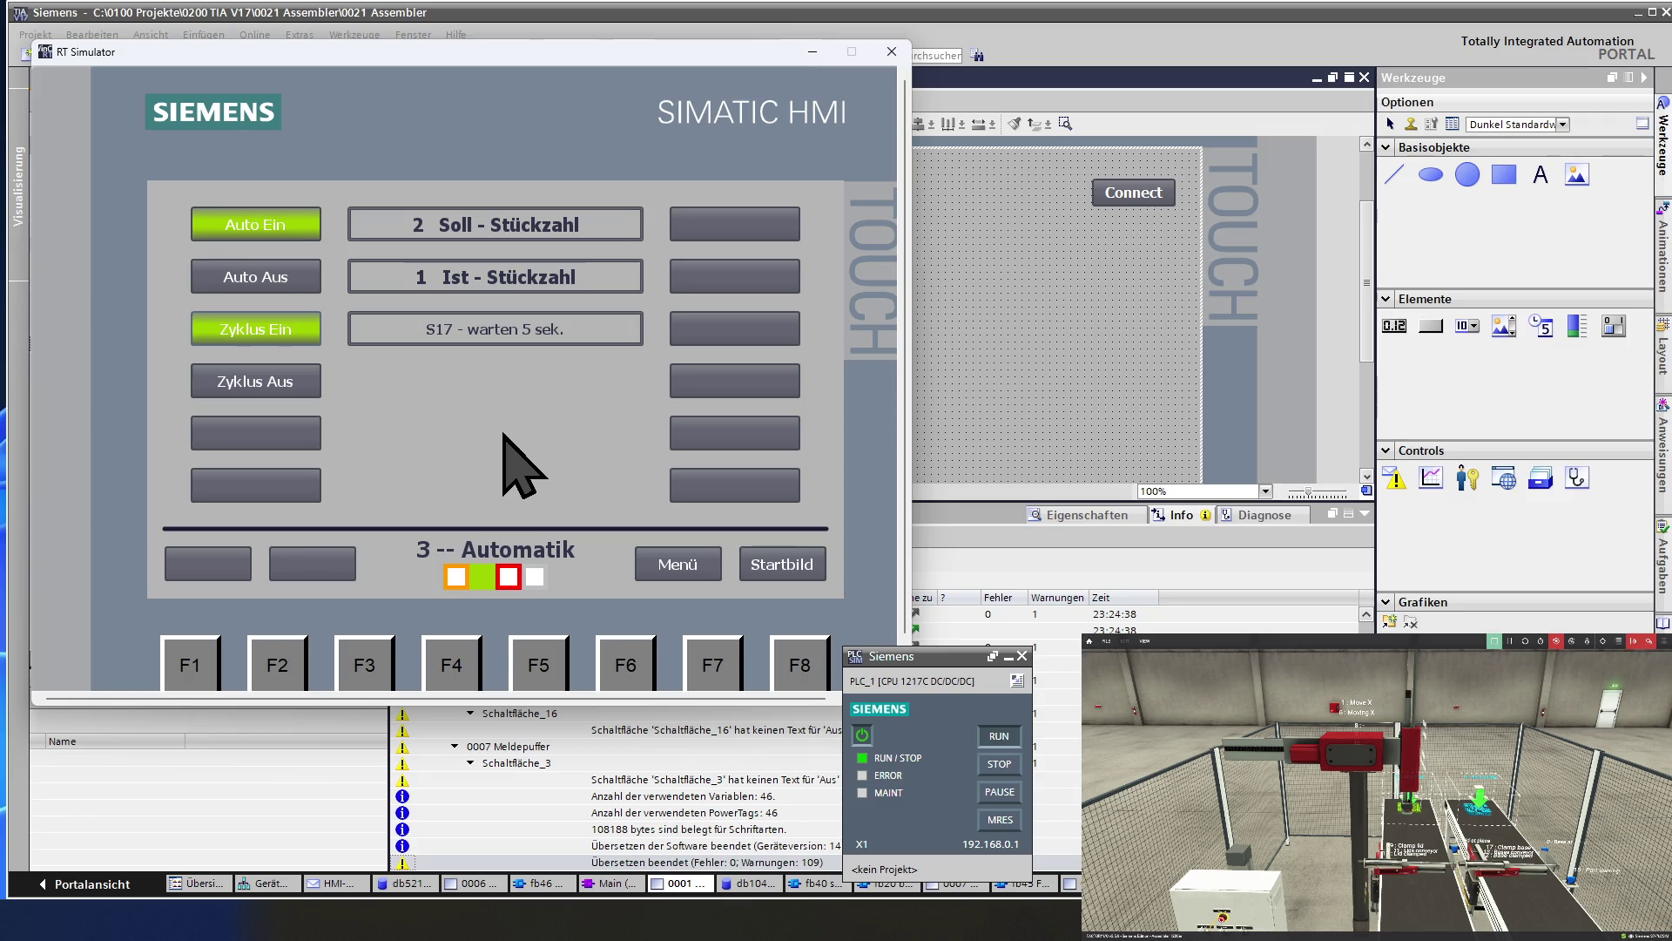
Check the counts on Stückzahl with F3, then open Meldungen via Menü.
{"action": "key", "text": "F3"}
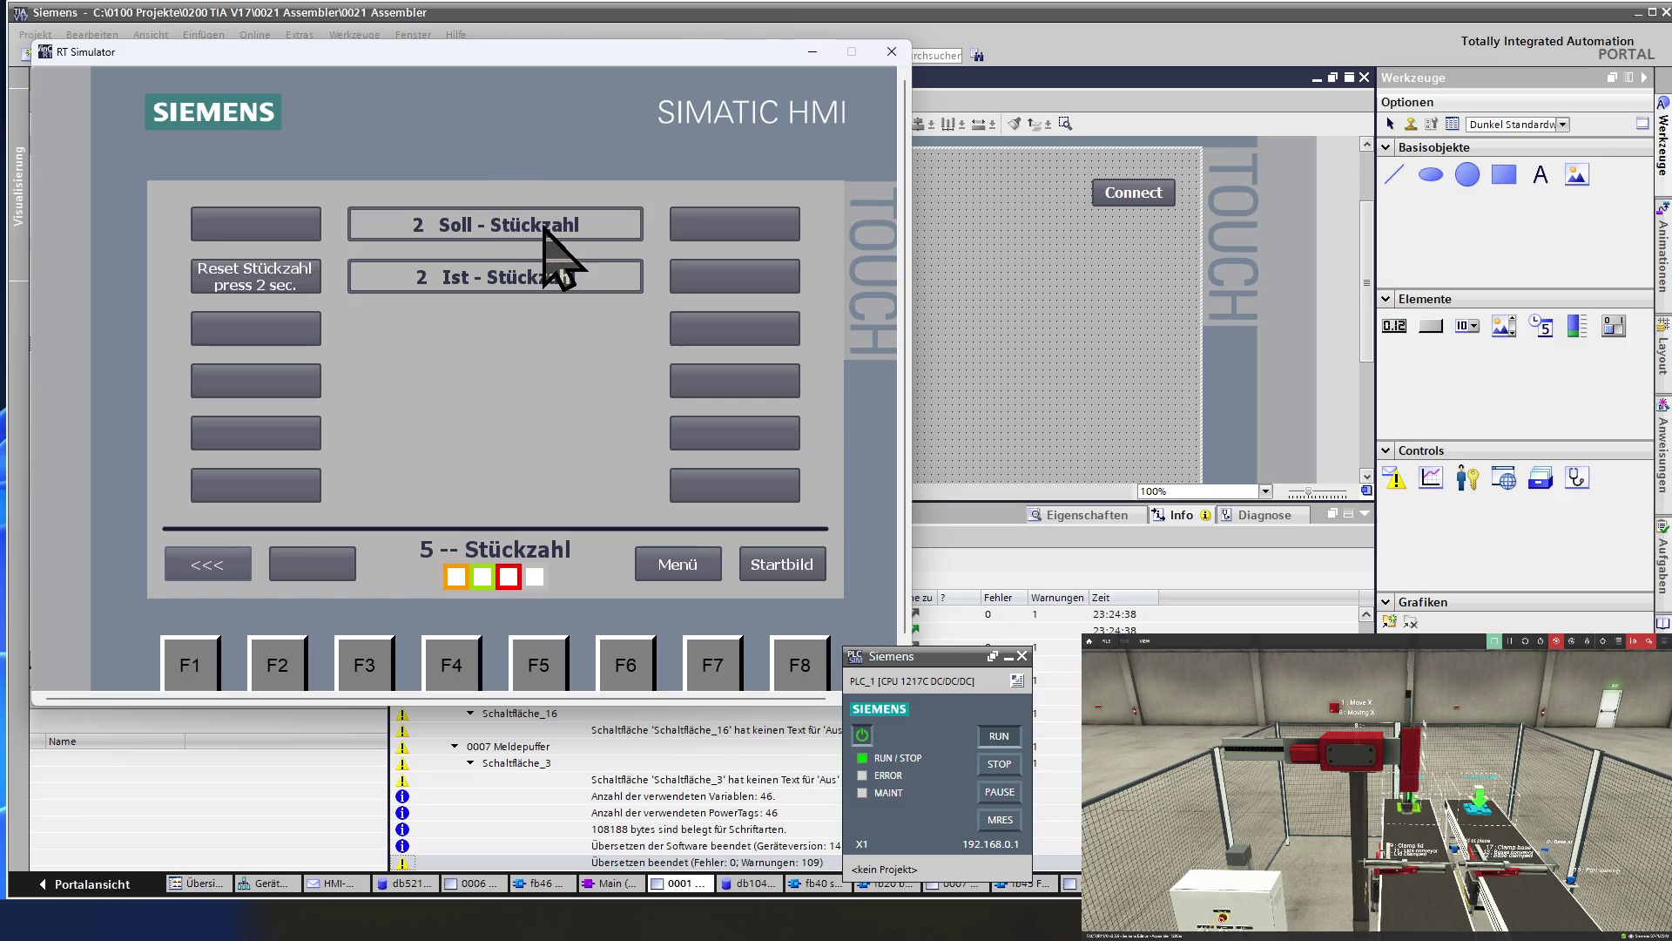
{"action": "left_click", "coordinate": [697, 562]}
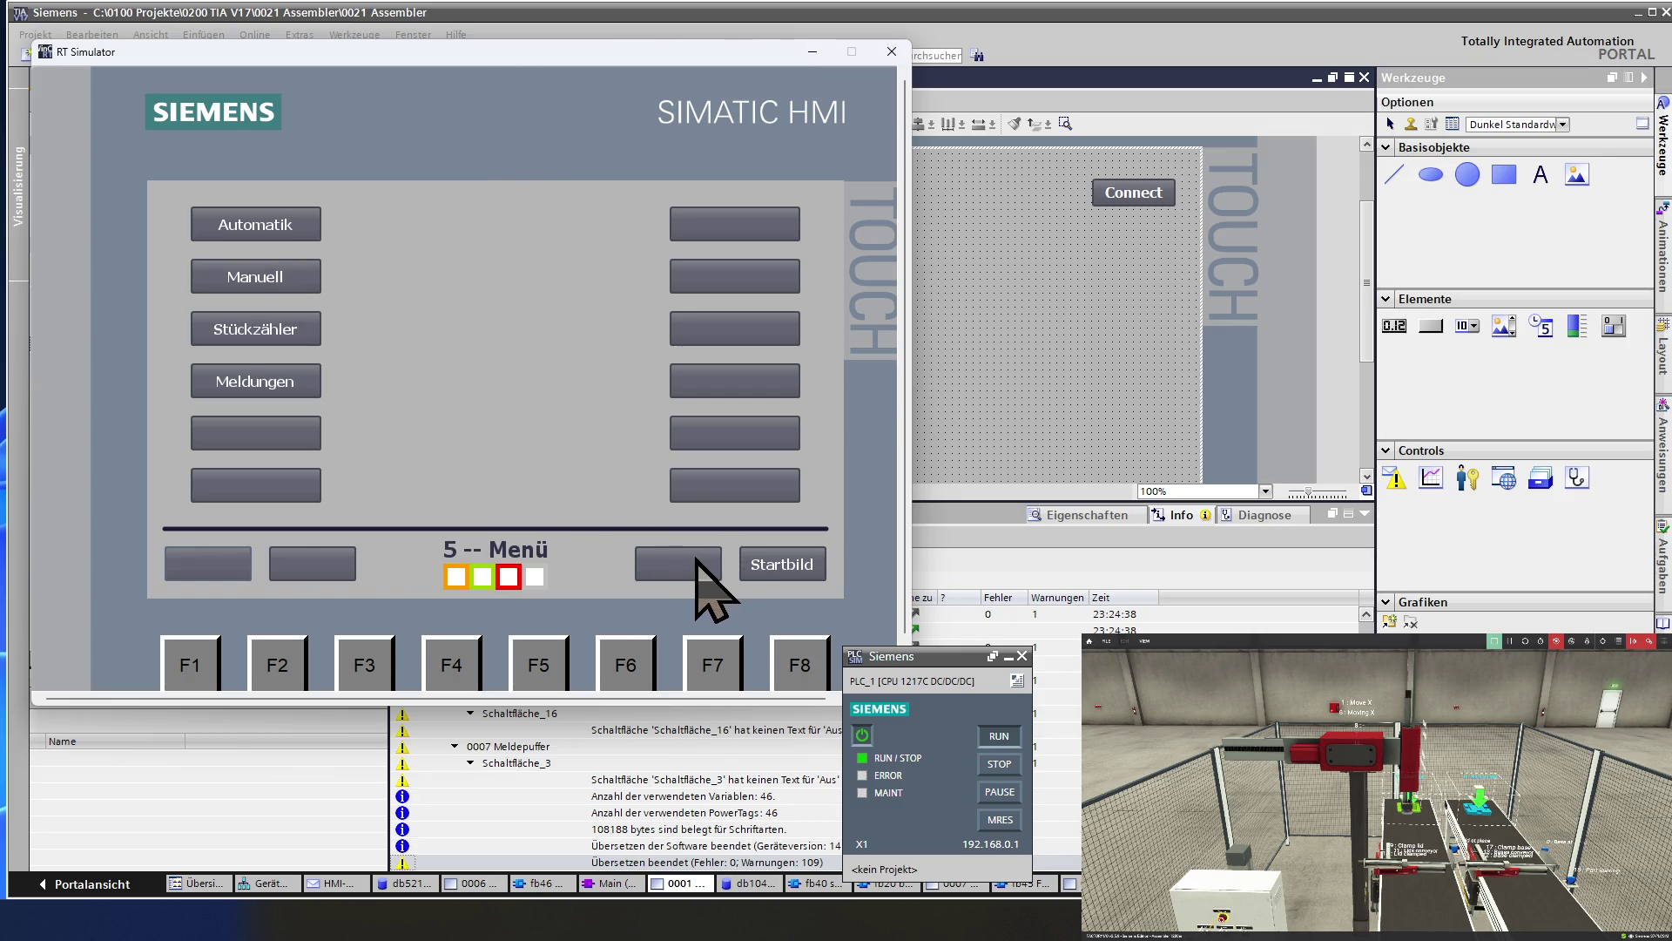
{"action": "left_click", "coordinate": [290, 384]}
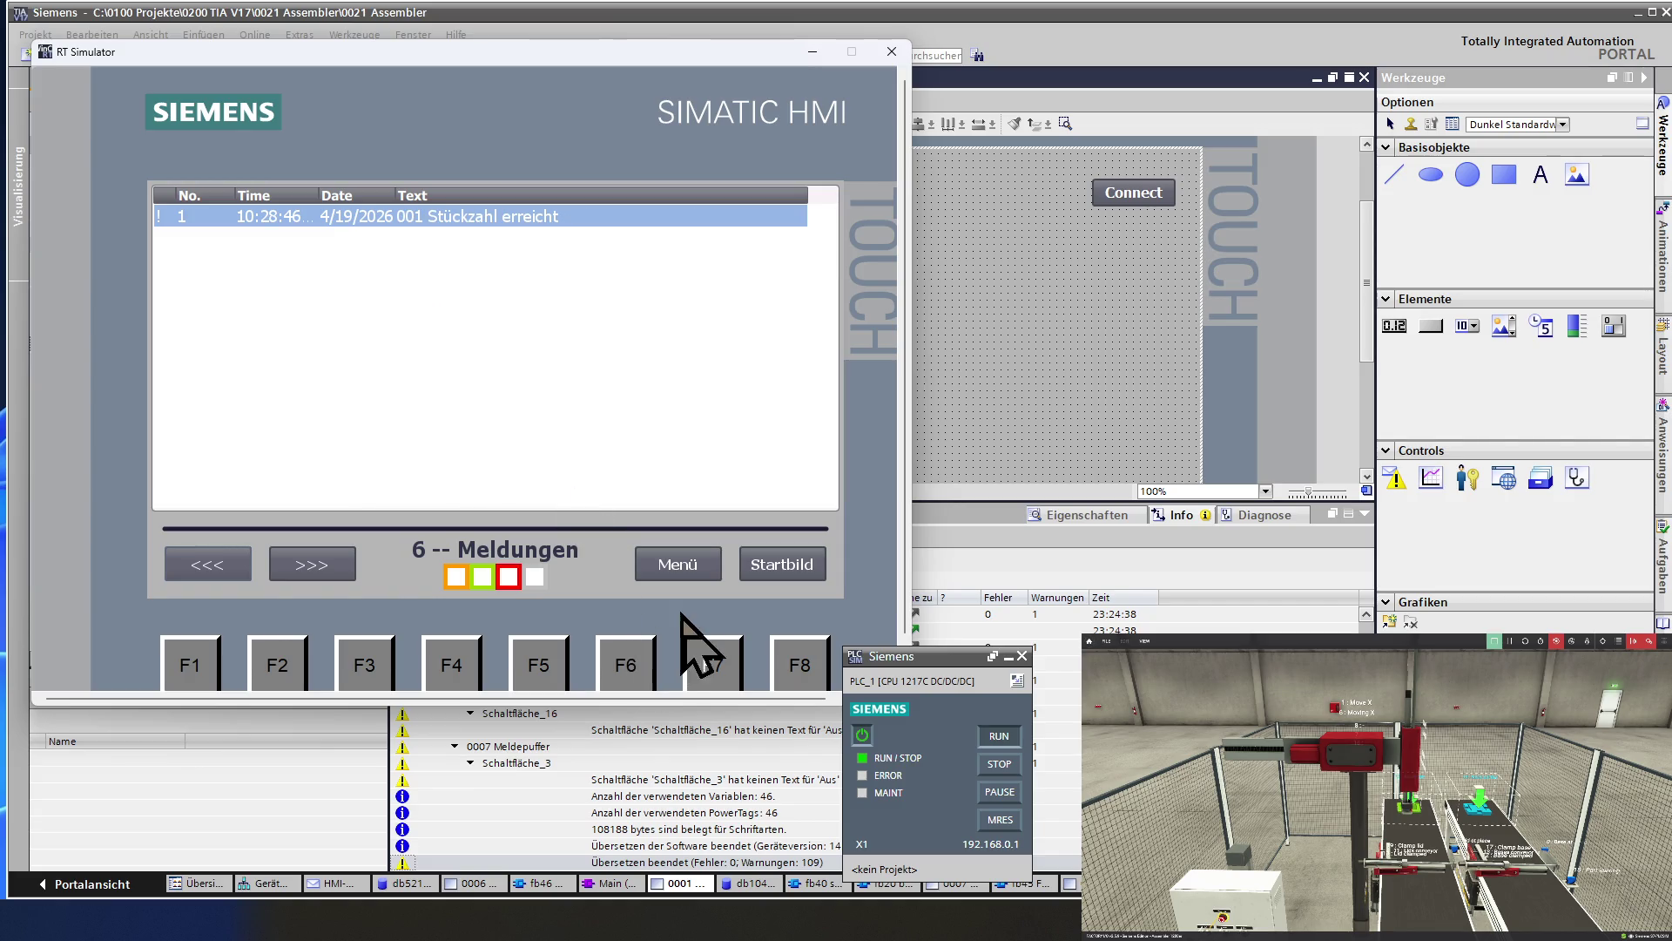
{"action": "left_click", "coordinate": [693, 572]}
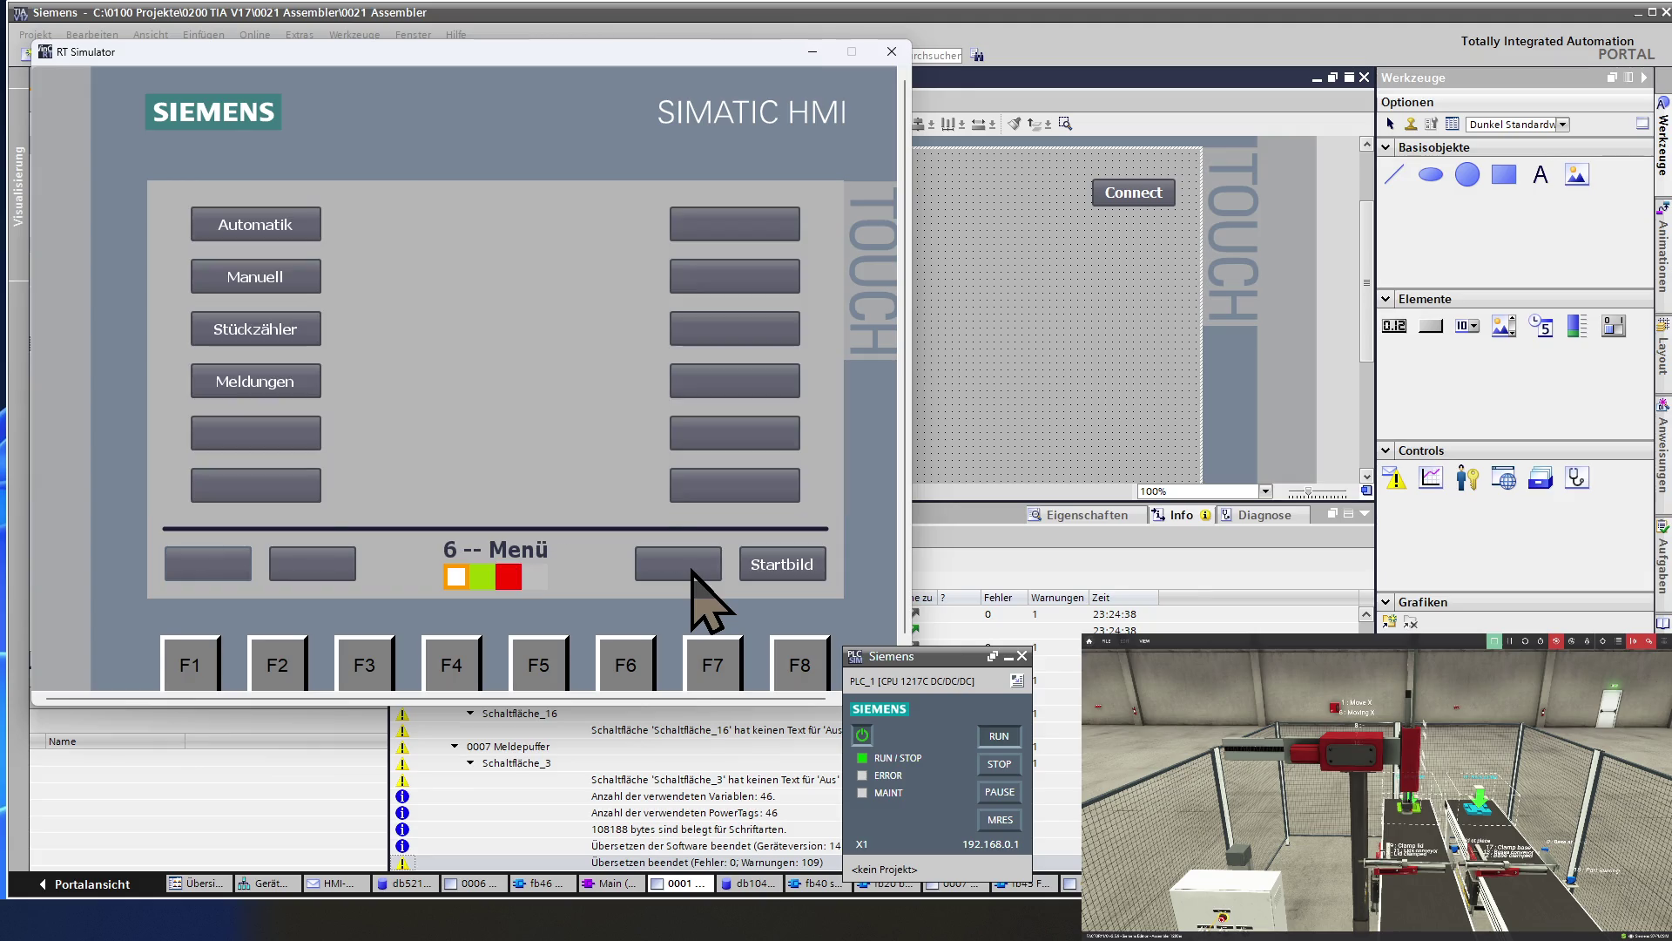
Open the Stückzähler screen and set the Soll-Stückzahl target to 10.
{"action": "left_click", "coordinate": [280, 338]}
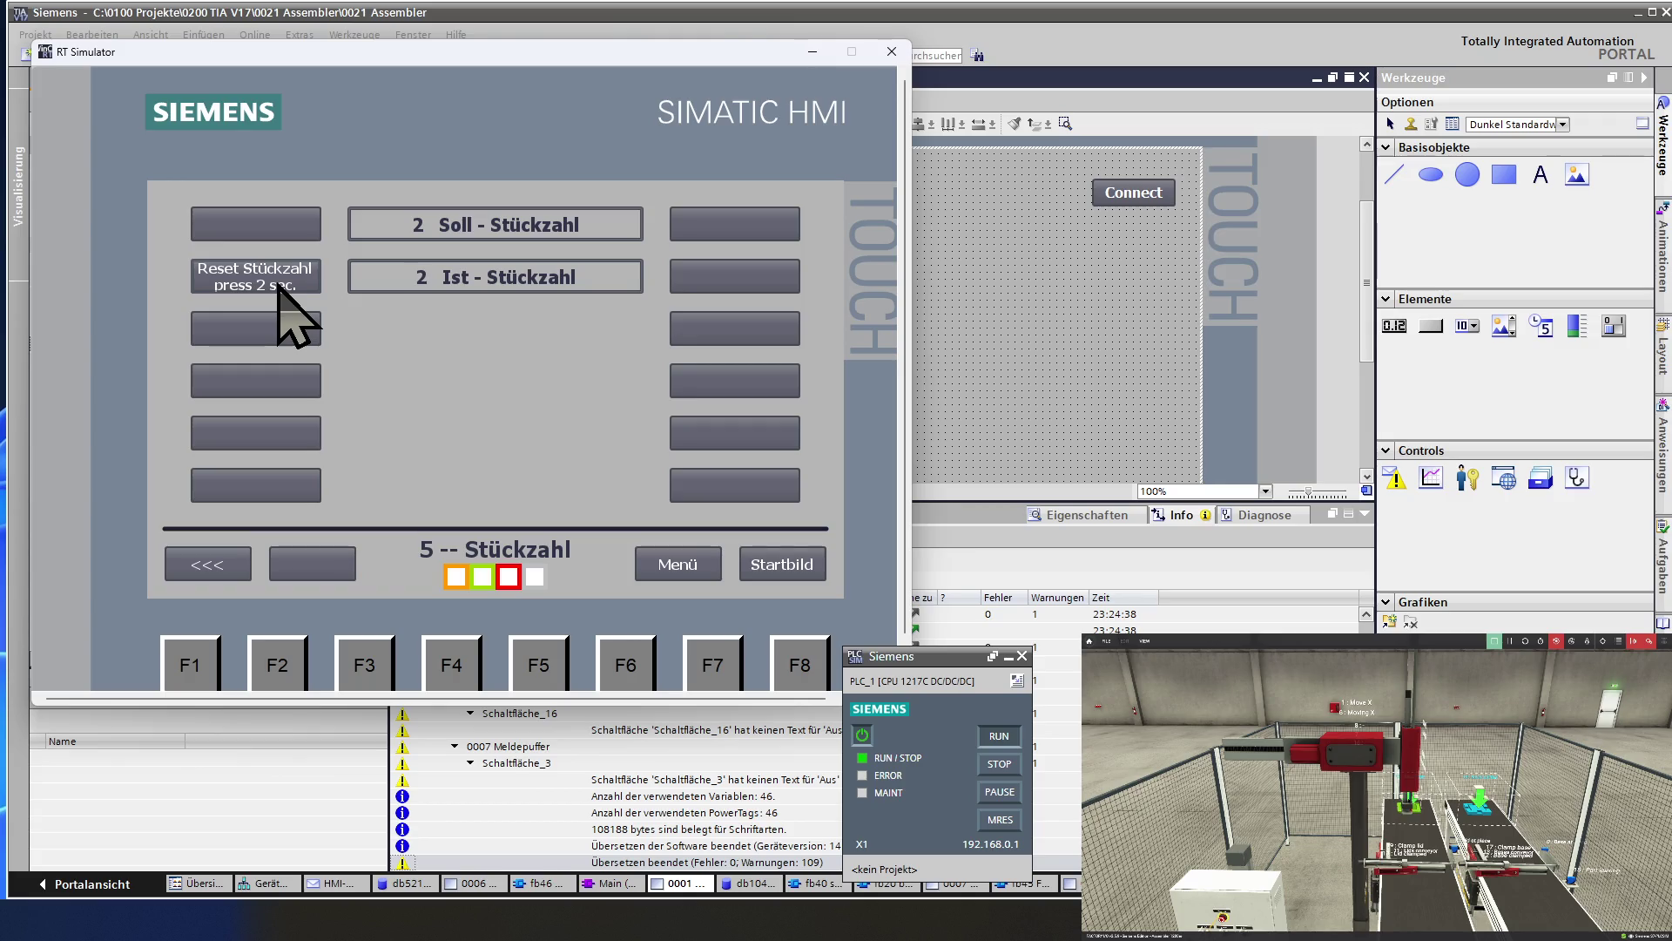
{"action": "left_click", "coordinate": [688, 571]}
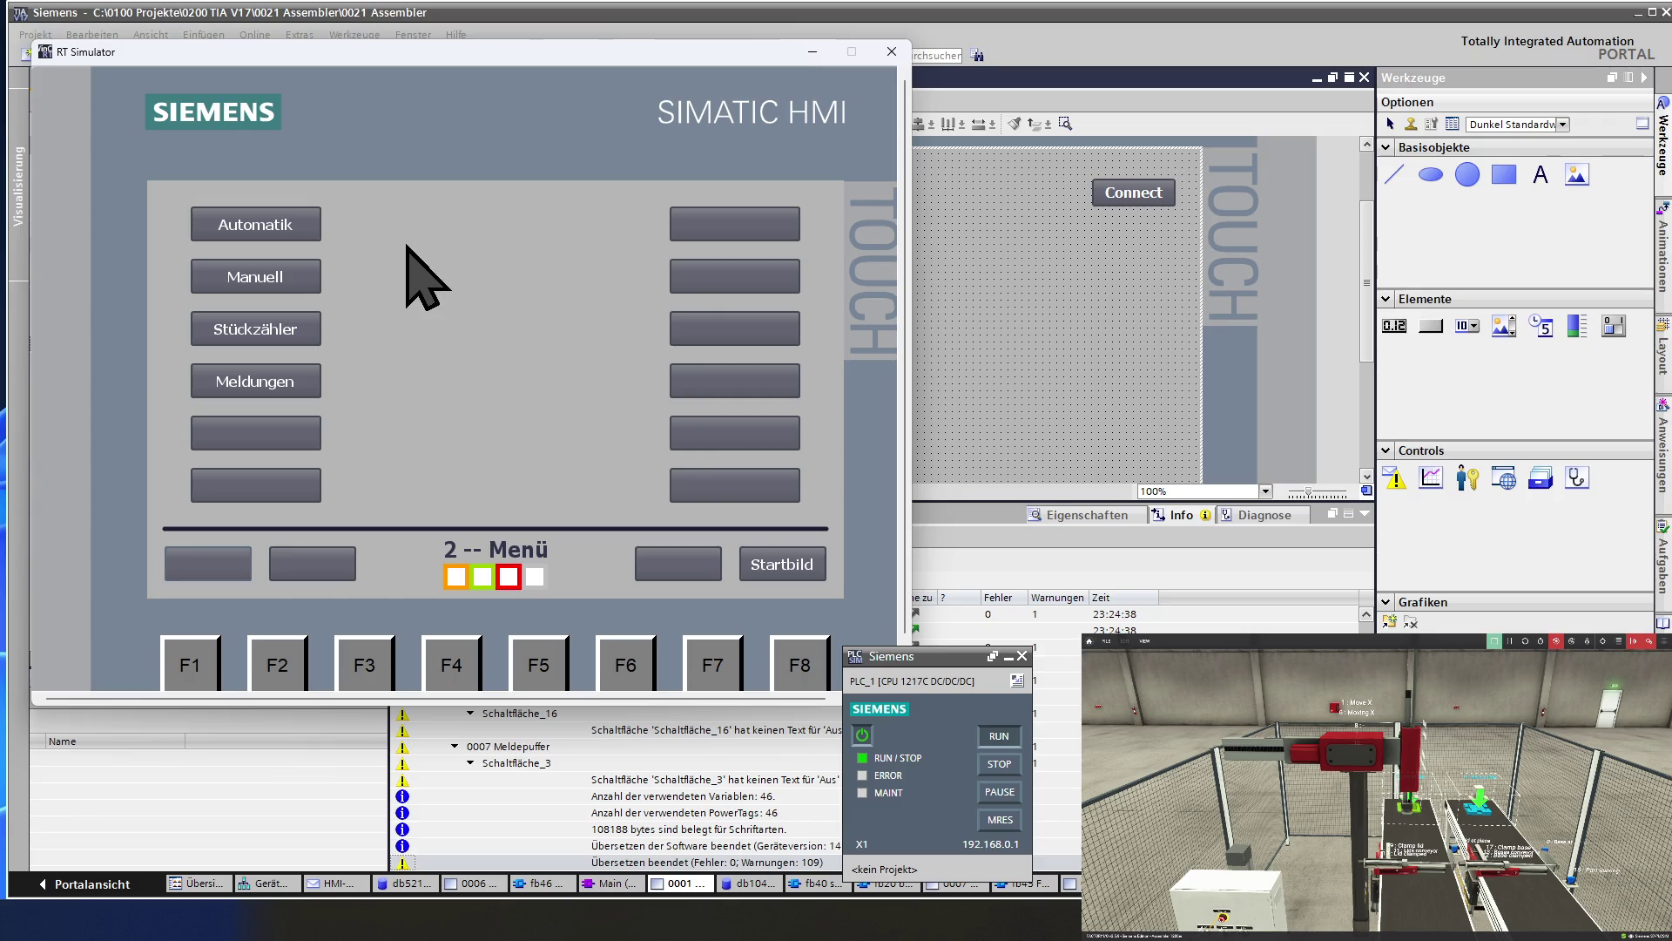
{"action": "left_click", "coordinate": [308, 332]}
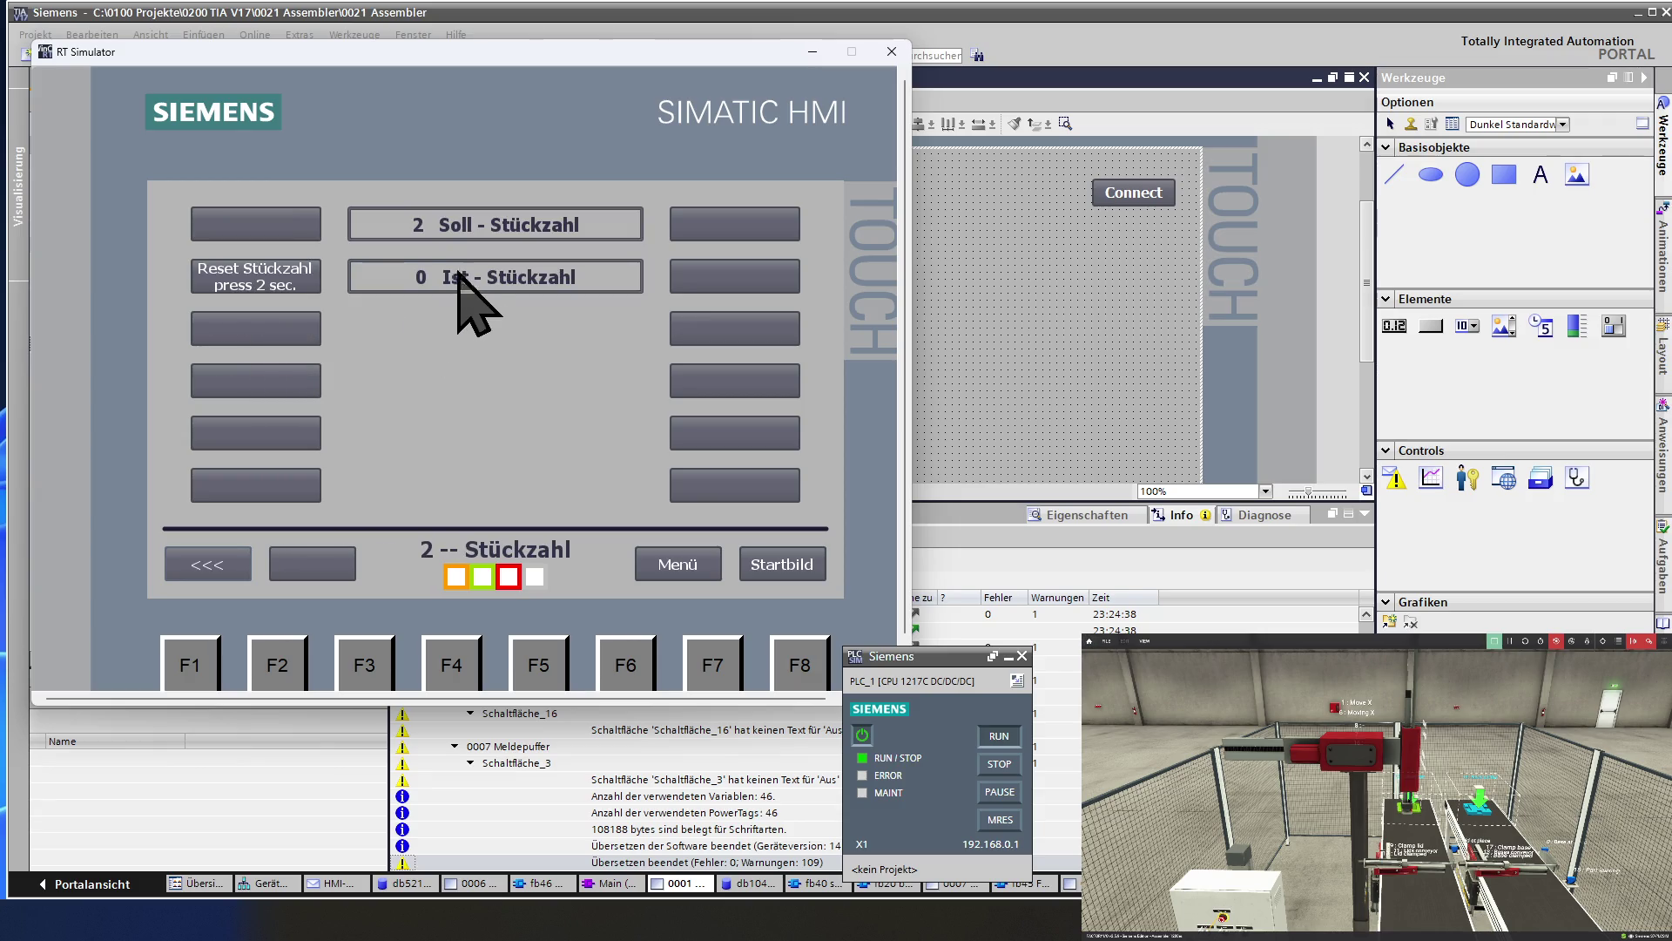
{"action": "left_click", "coordinate": [415, 225]}
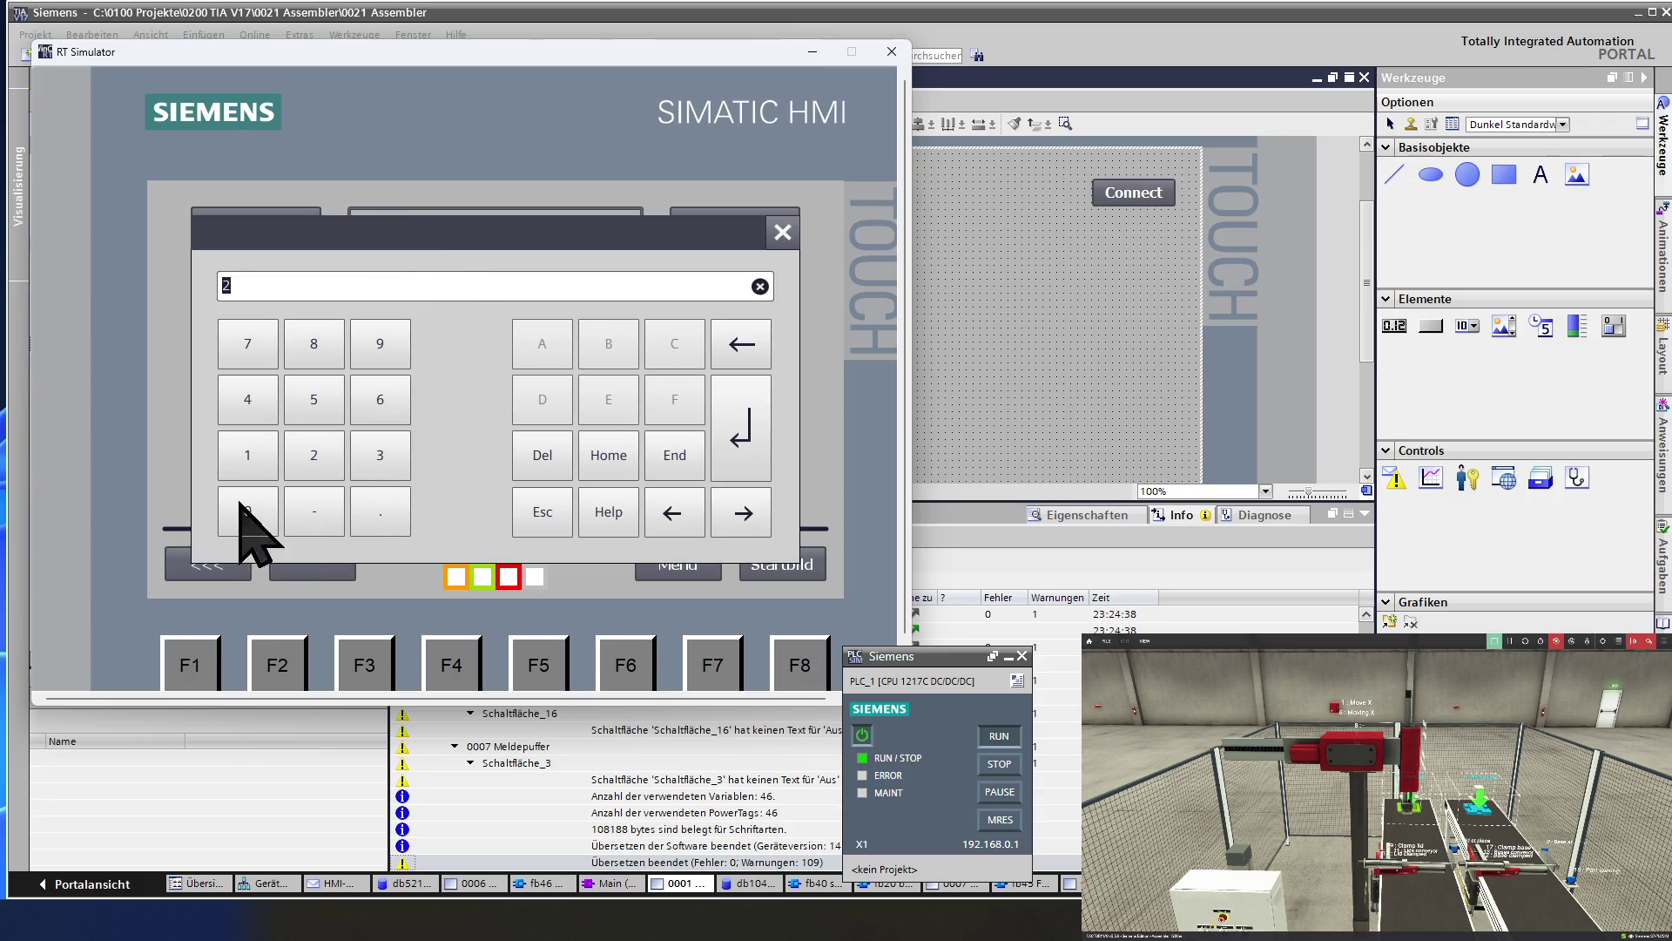
{"action": "left_click", "coordinate": [246, 448]}
{"action": "left_click", "coordinate": [249, 512]}
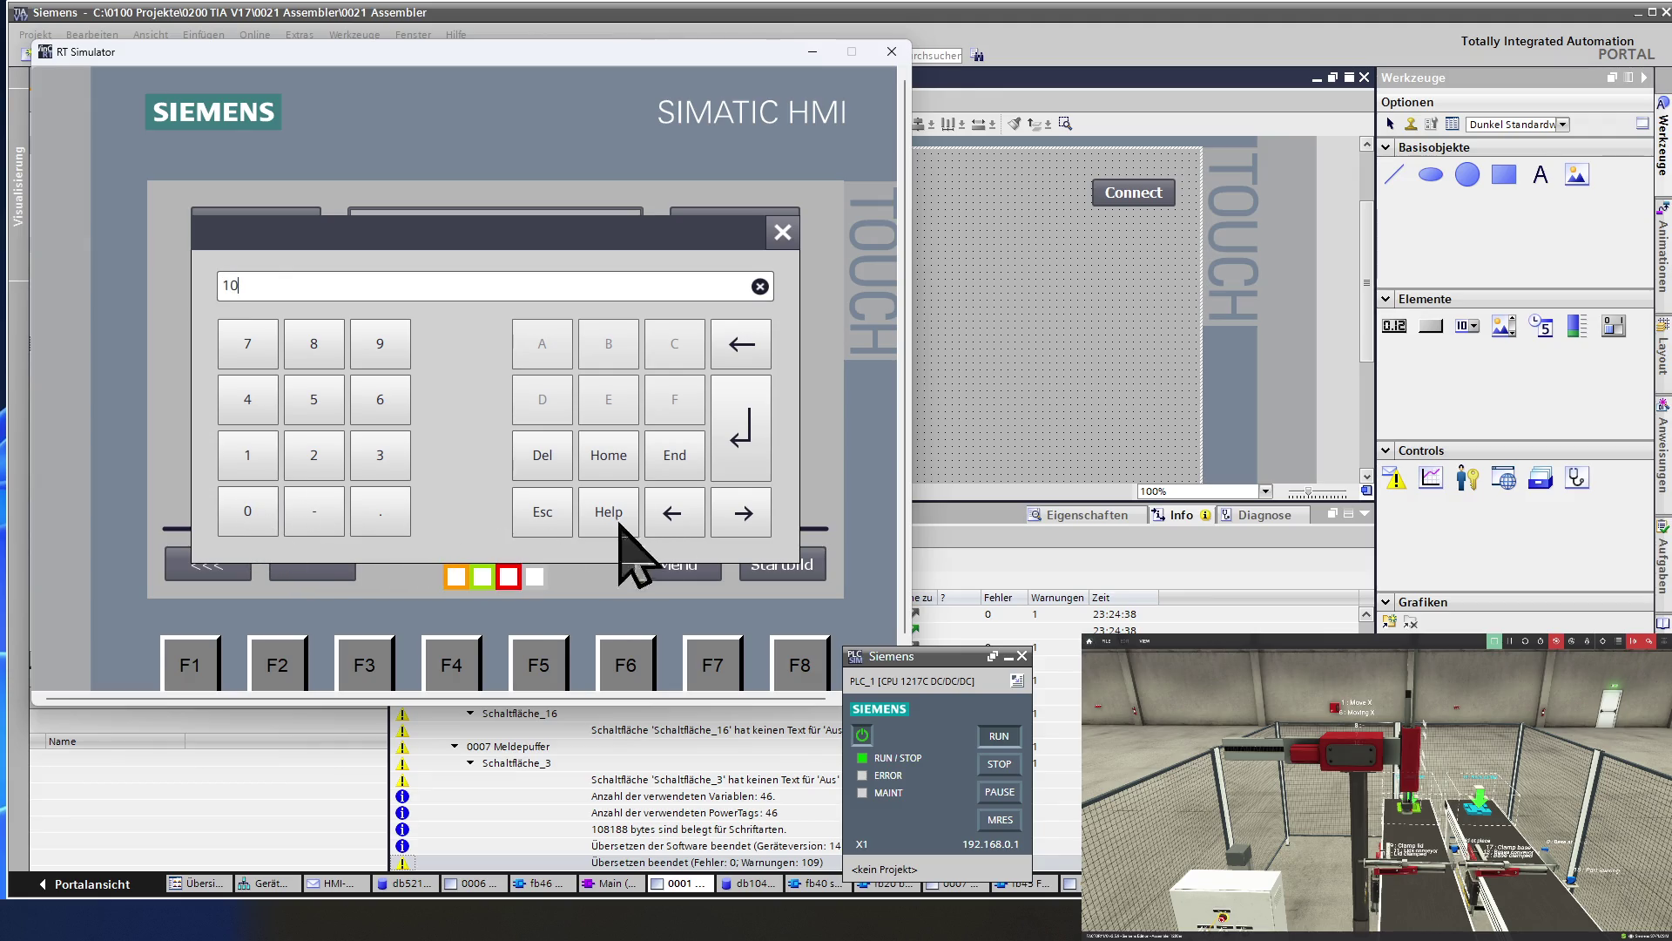
{"action": "left_click", "coordinate": [749, 436]}
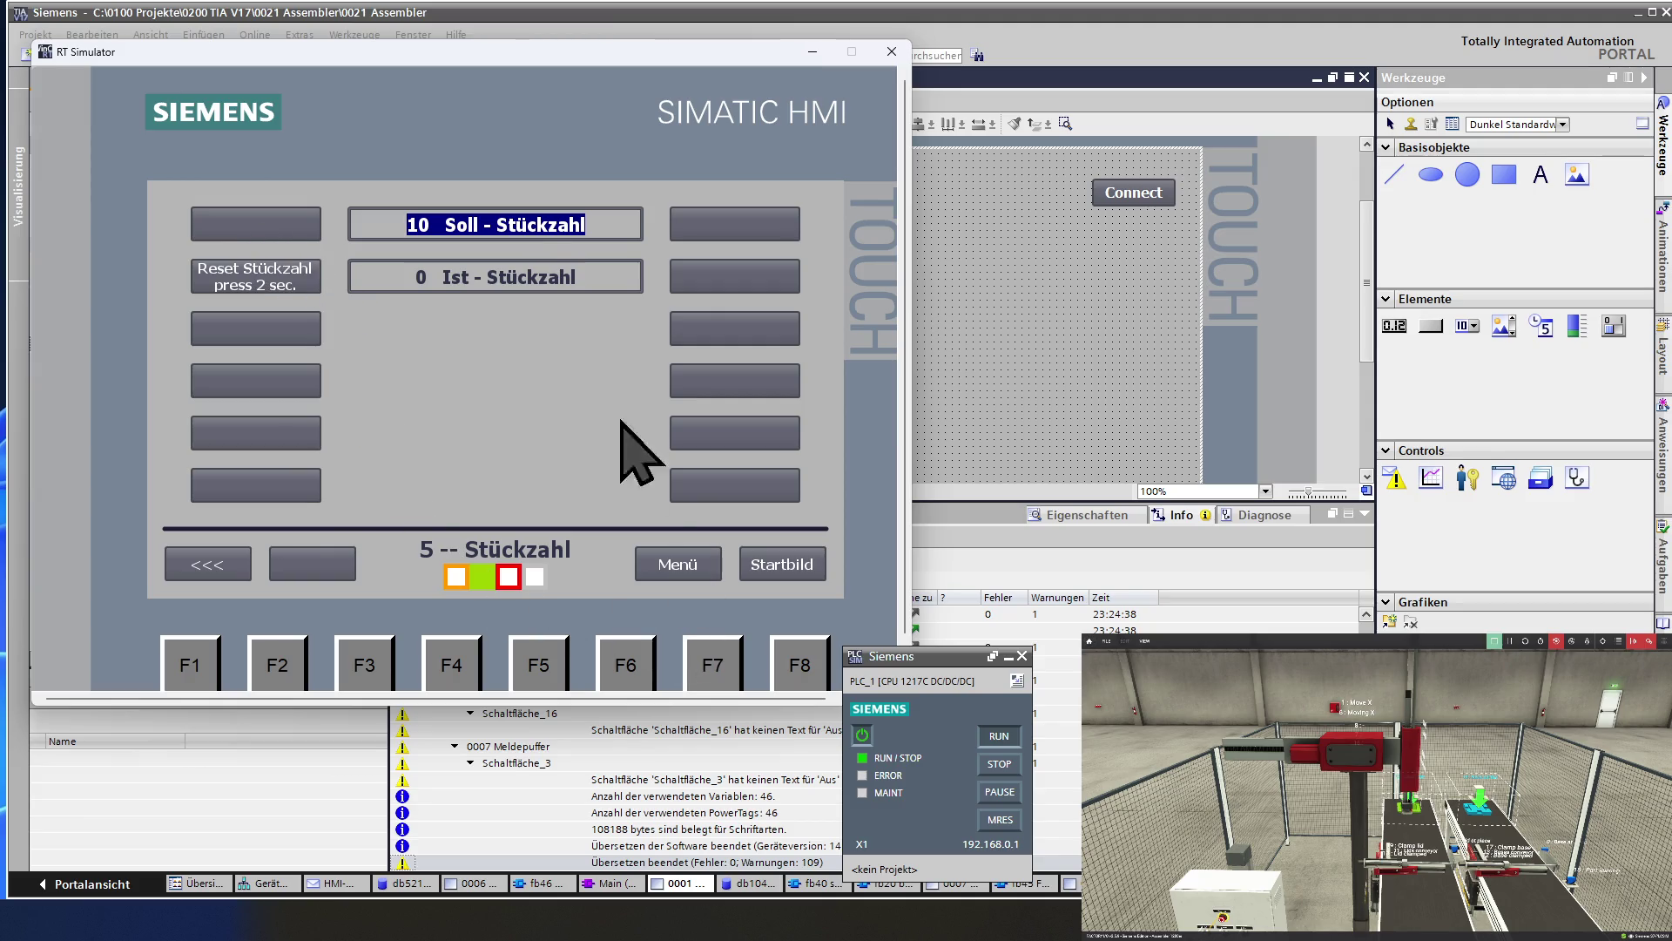
Change the Soll-Stückzahl target to 50 and return to Menü.
{"action": "left_click", "coordinate": [408, 228]}
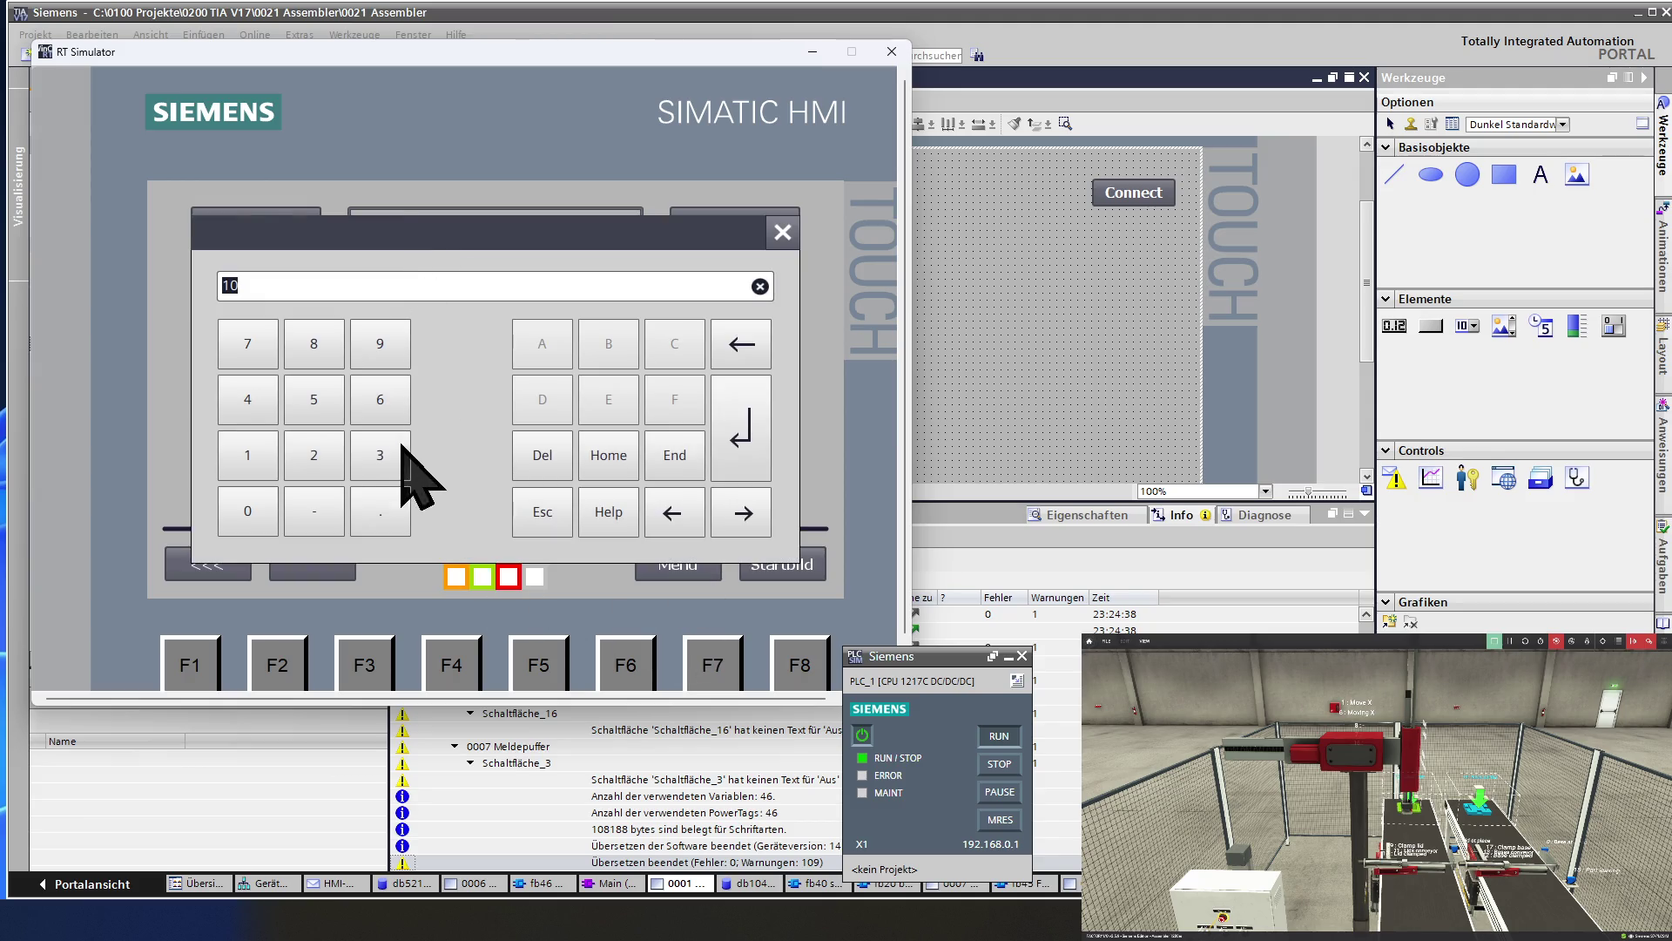
{"action": "left_click", "coordinate": [316, 401]}
{"action": "left_click", "coordinate": [253, 515]}
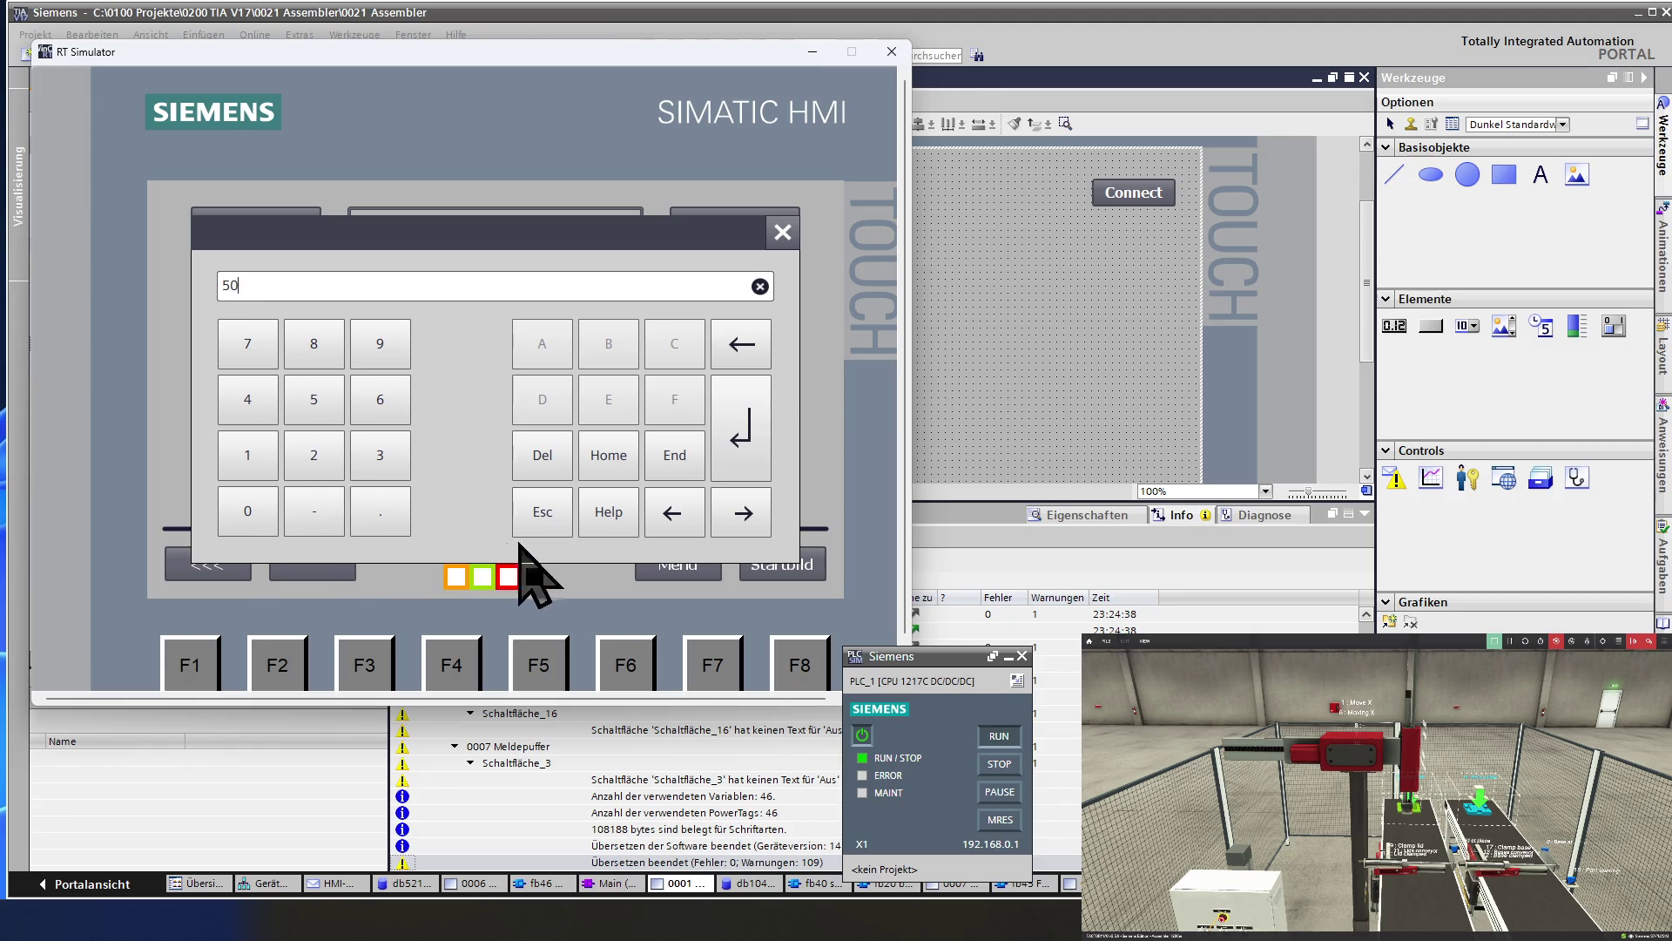
{"action": "left_click", "coordinate": [734, 444]}
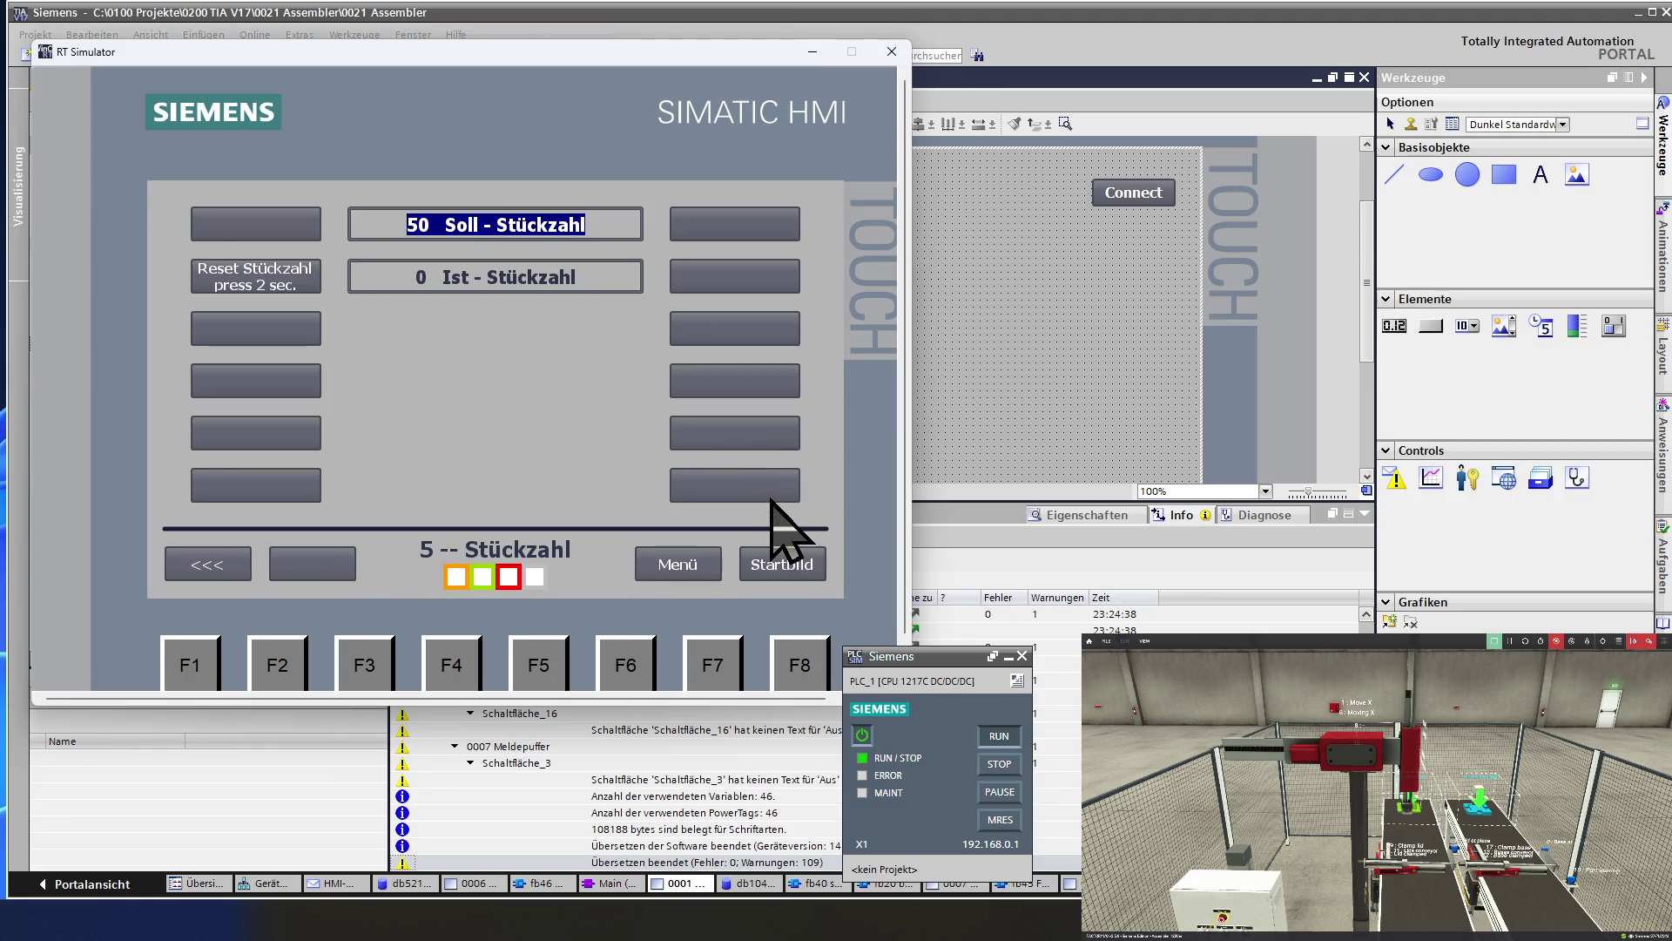
{"action": "left_click", "coordinate": [699, 573]}
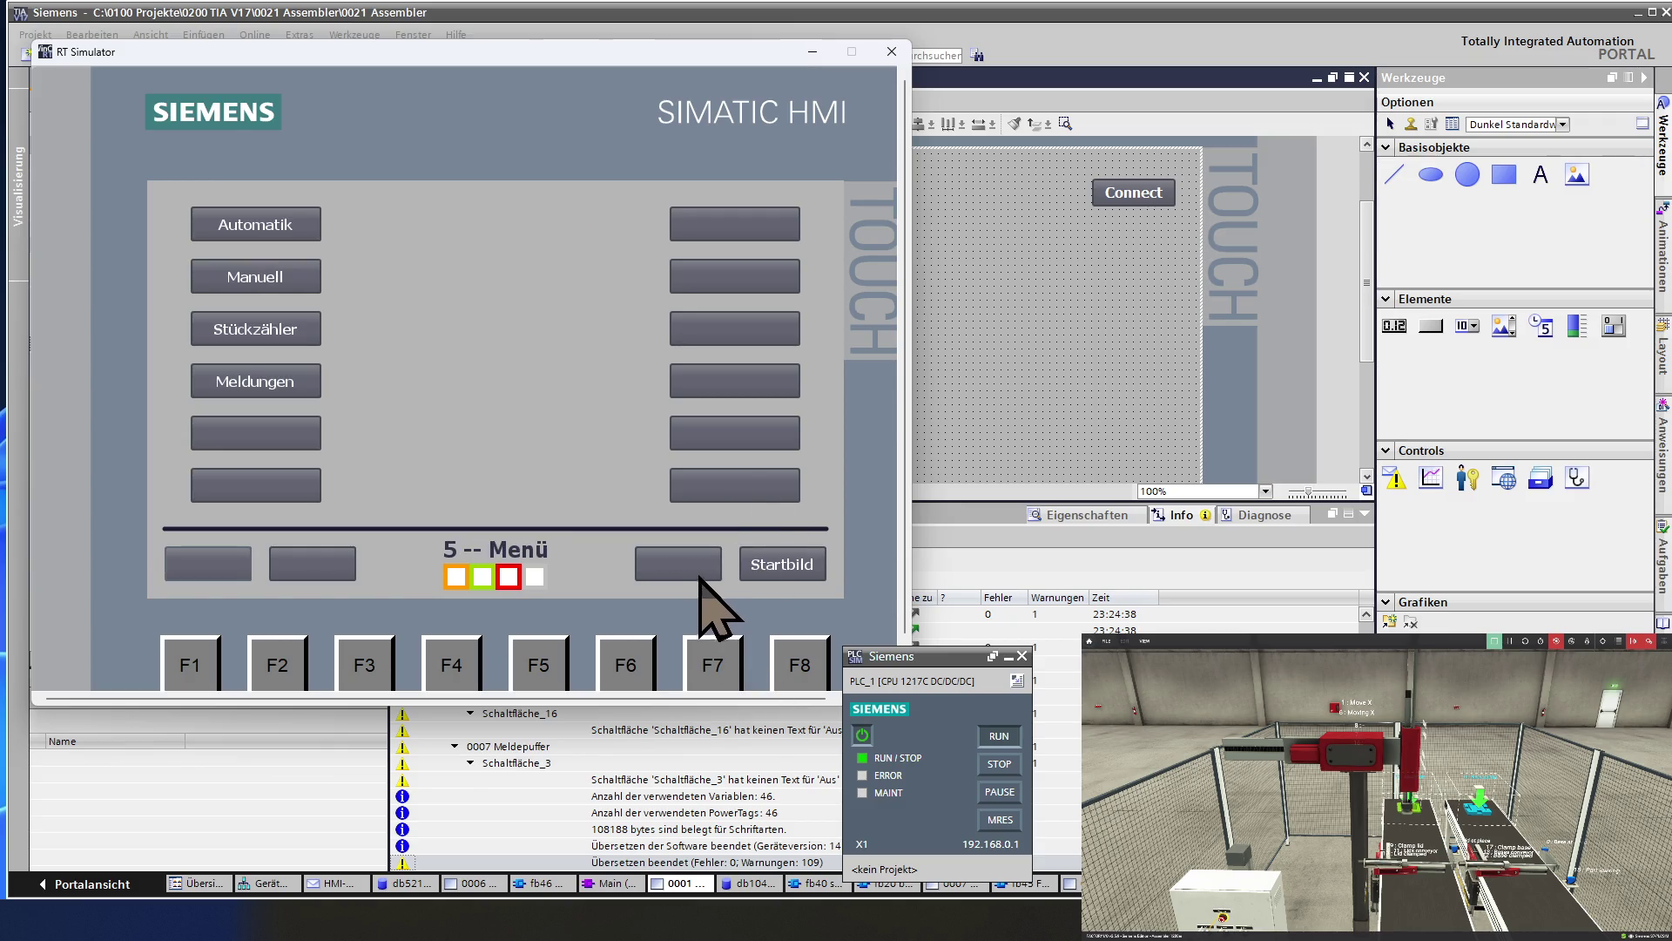
Look over the Automatik and Manuell screens, then open the 11 Achssystem axis screen.
{"action": "left_click", "coordinate": [242, 278]}
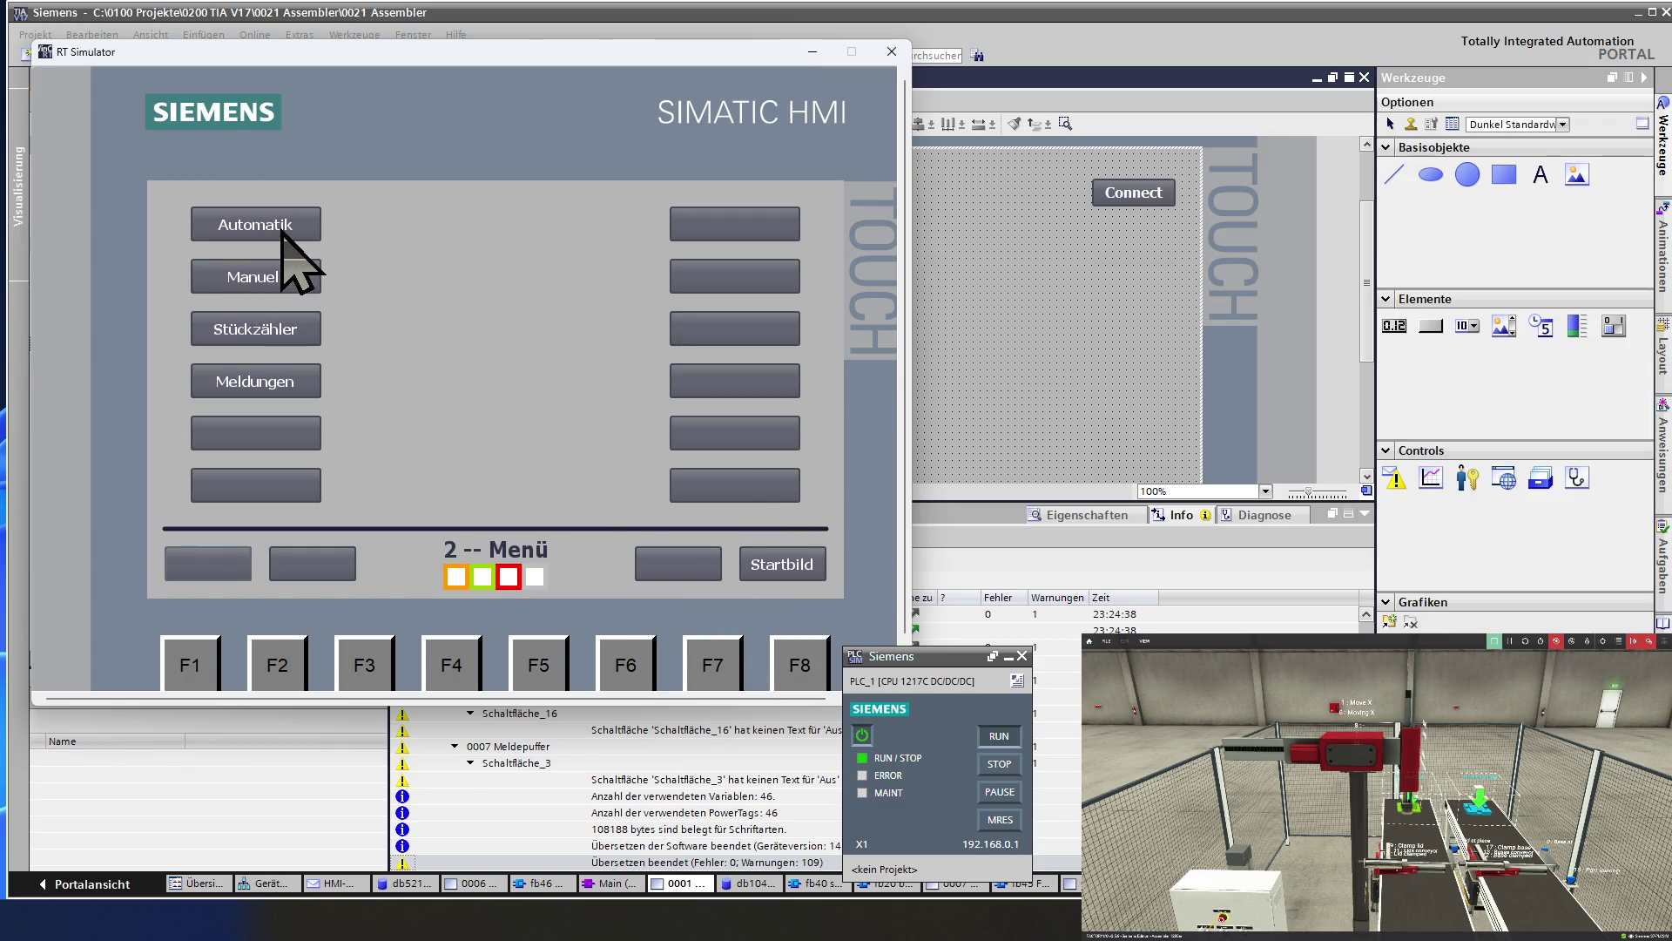
{"action": "left_click", "coordinate": [281, 233]}
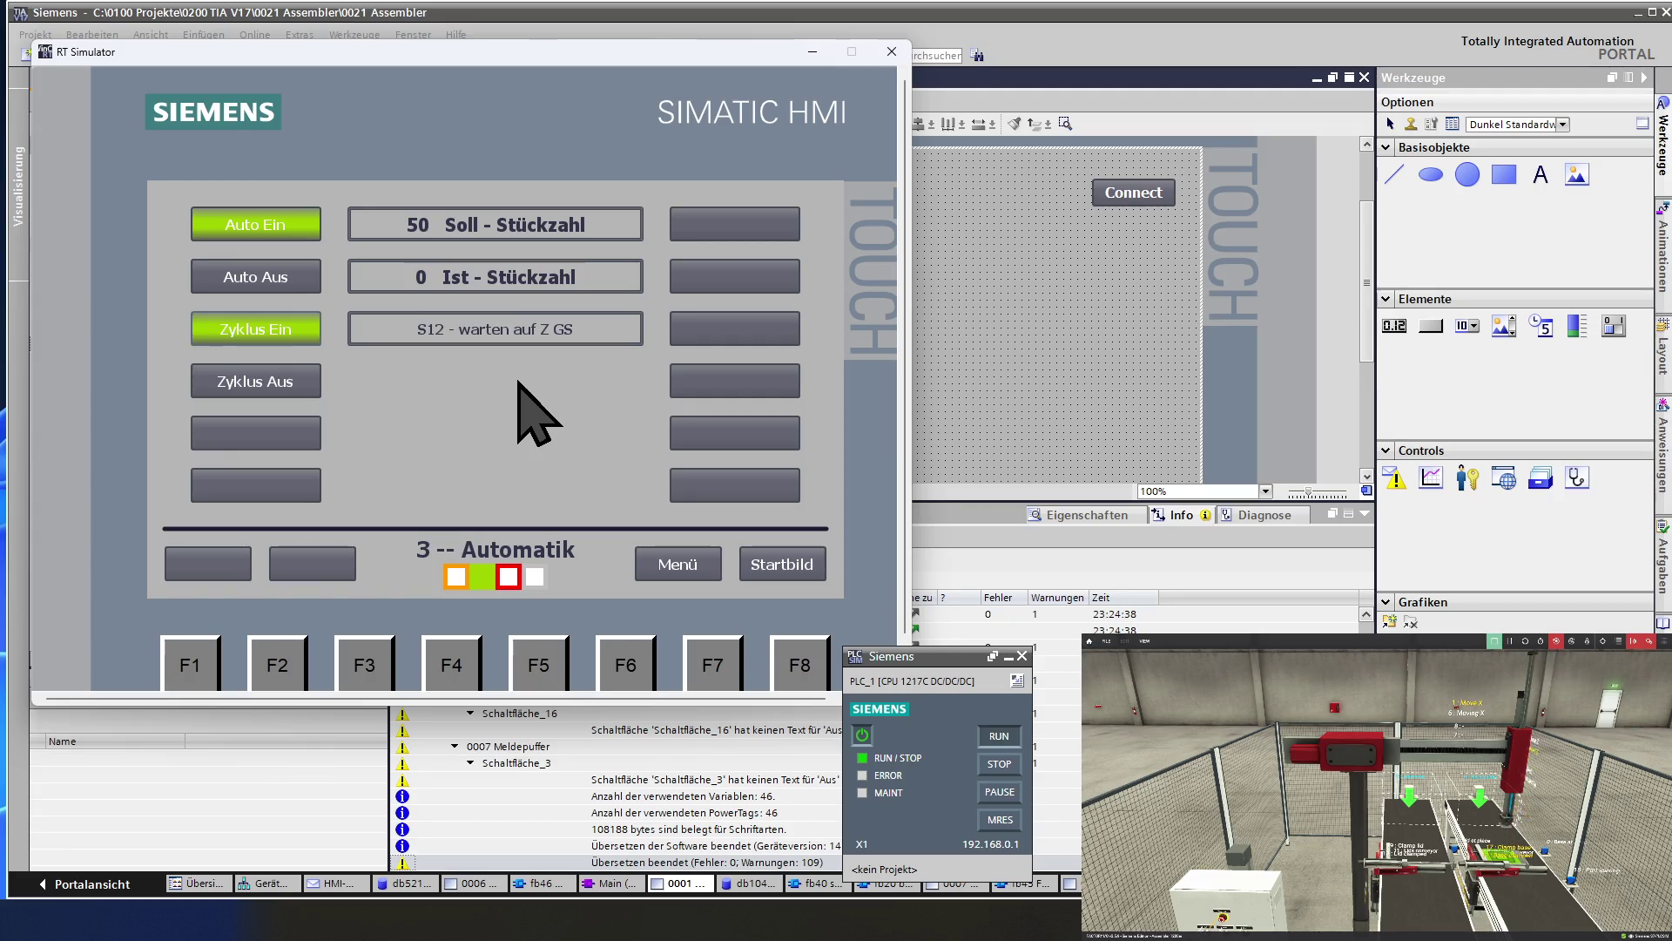
{"action": "left_click", "coordinate": [693, 582]}
{"action": "left_click", "coordinate": [296, 279]}
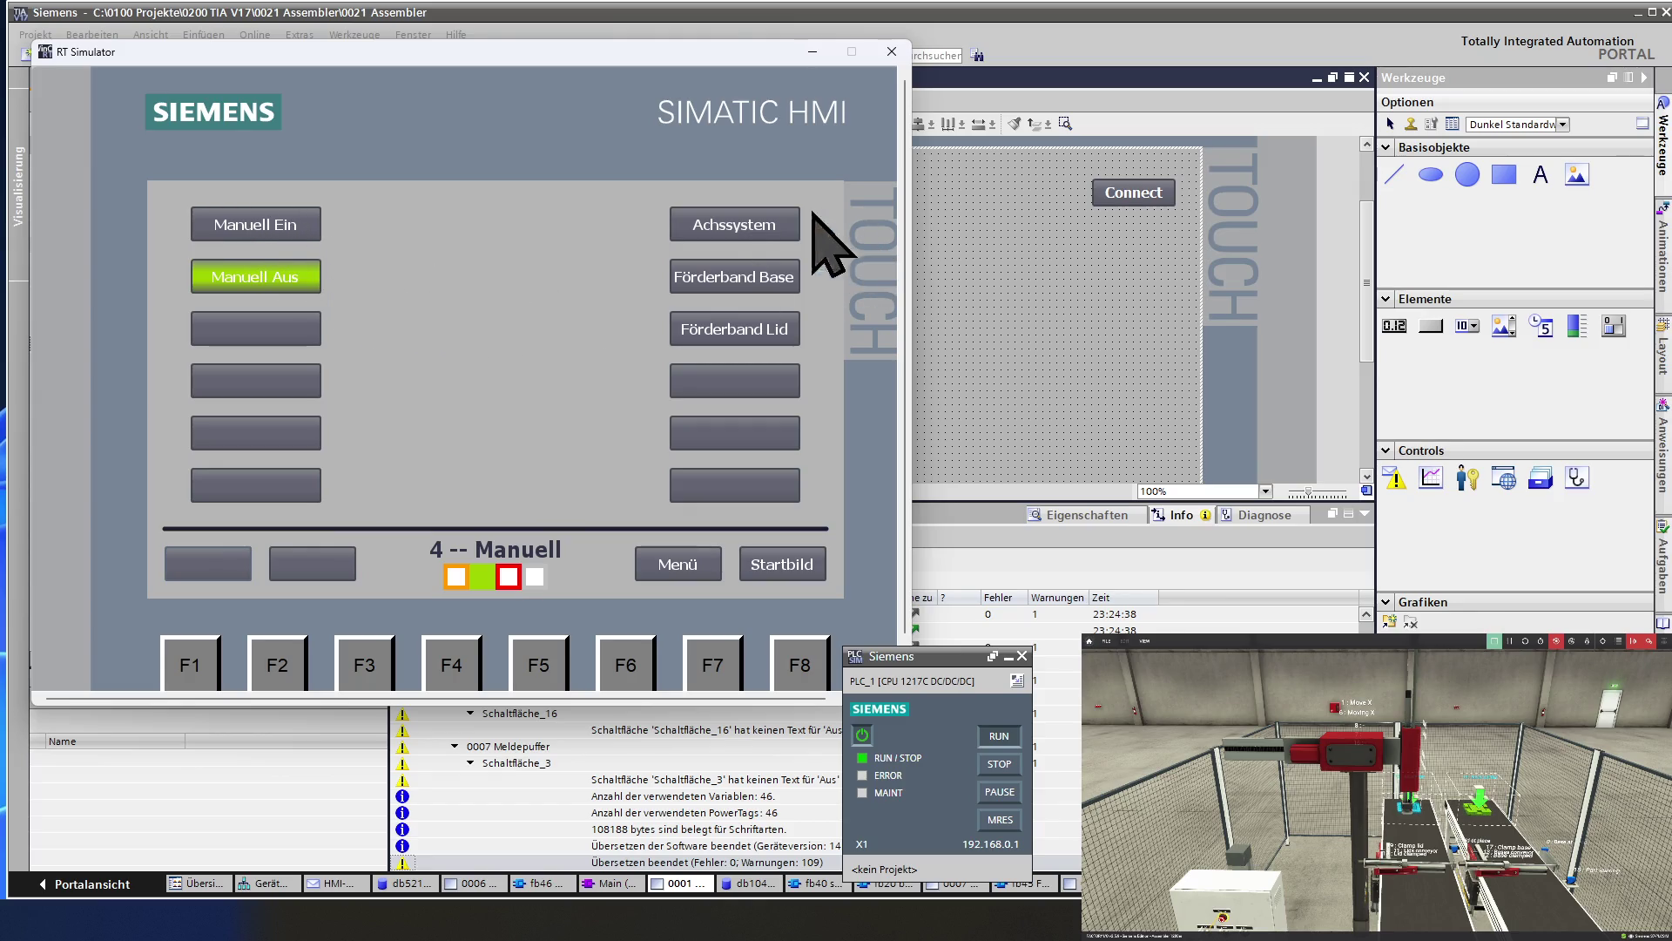
{"action": "left_click", "coordinate": [768, 224]}
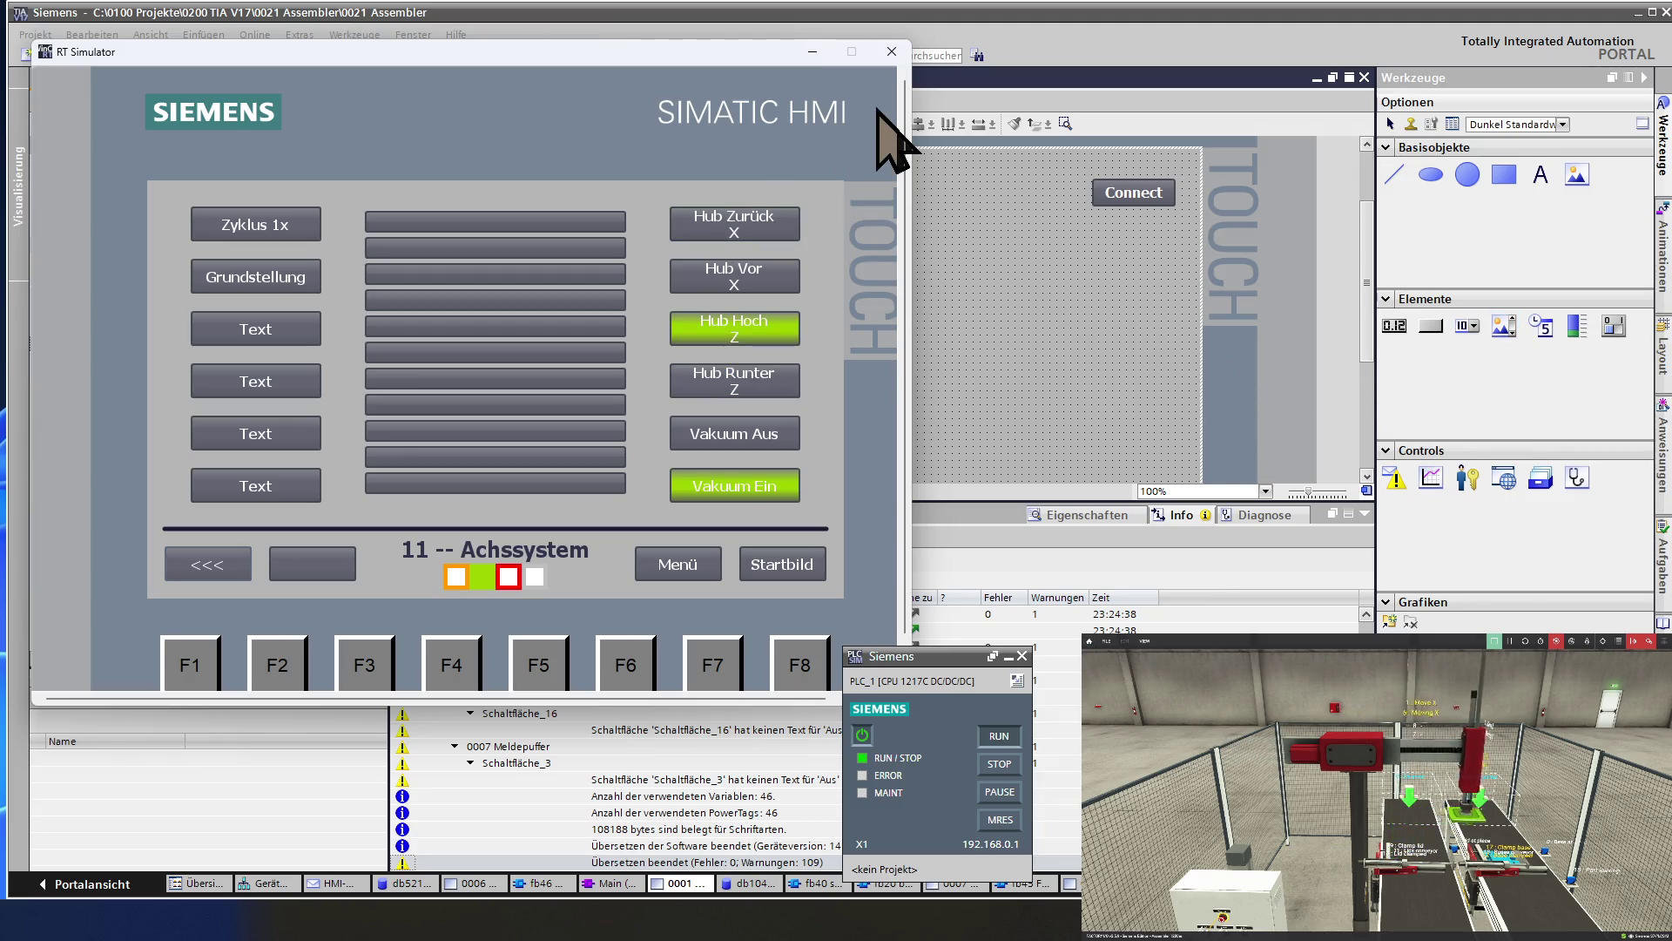
Move the simulator aside and open the 0003 Automatik screen in TIA Portal.
{"action": "left_click_drag", "start_coordinate": [740, 50], "coordinate": [404, 81]}
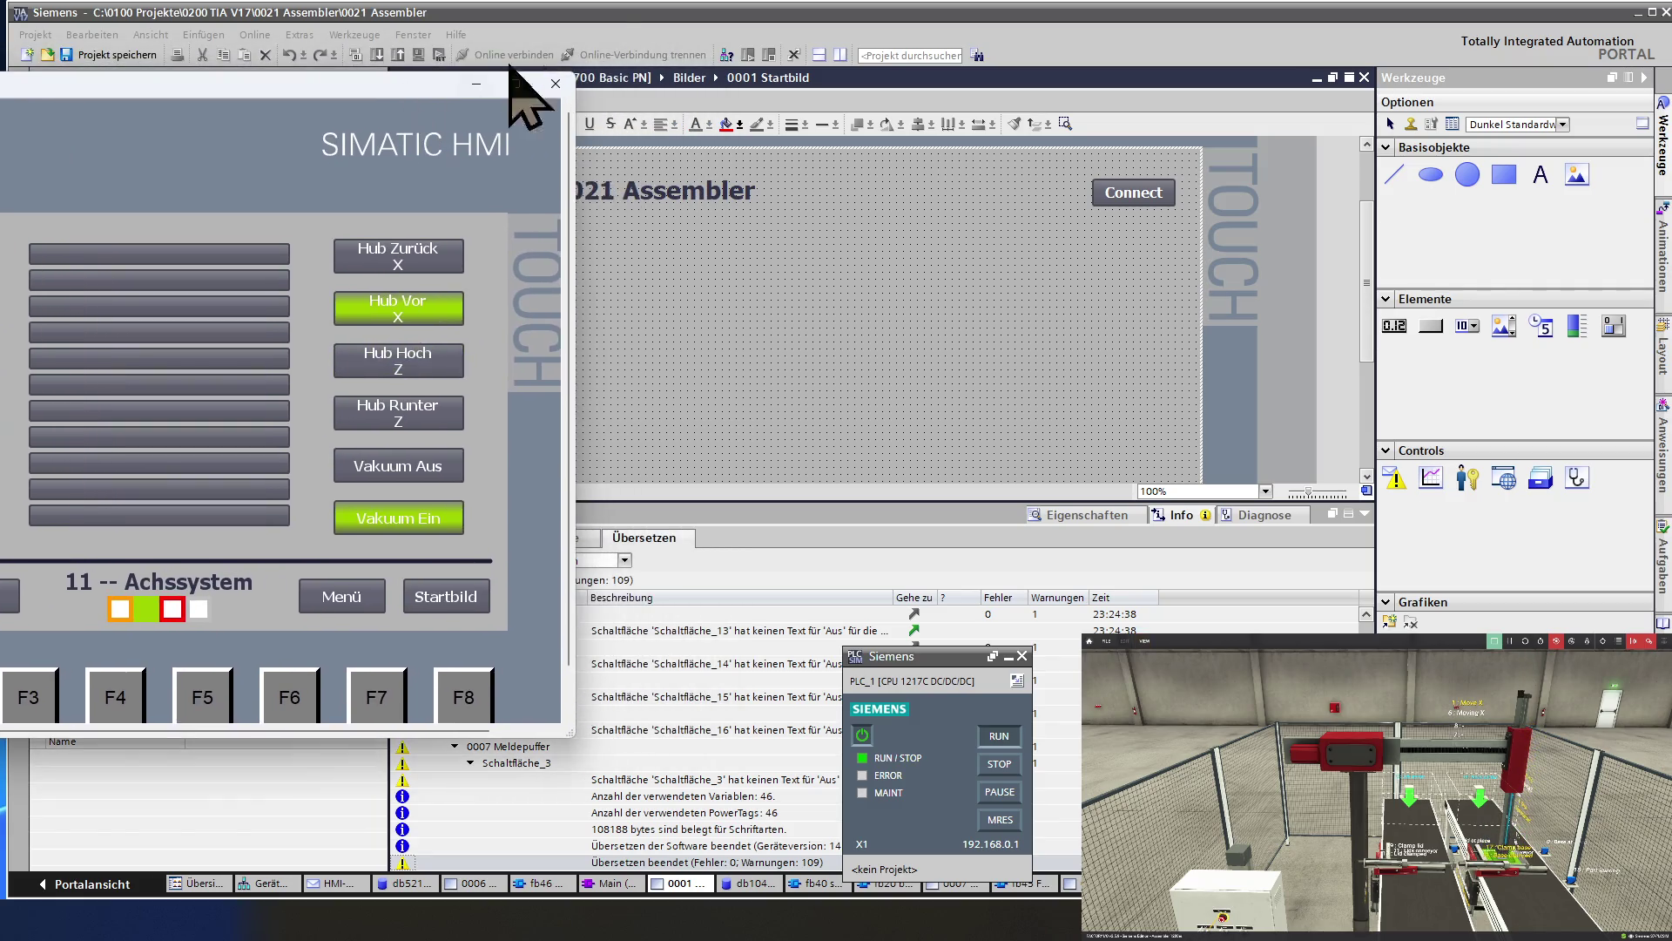
{"action": "left_click", "coordinate": [662, 26]}
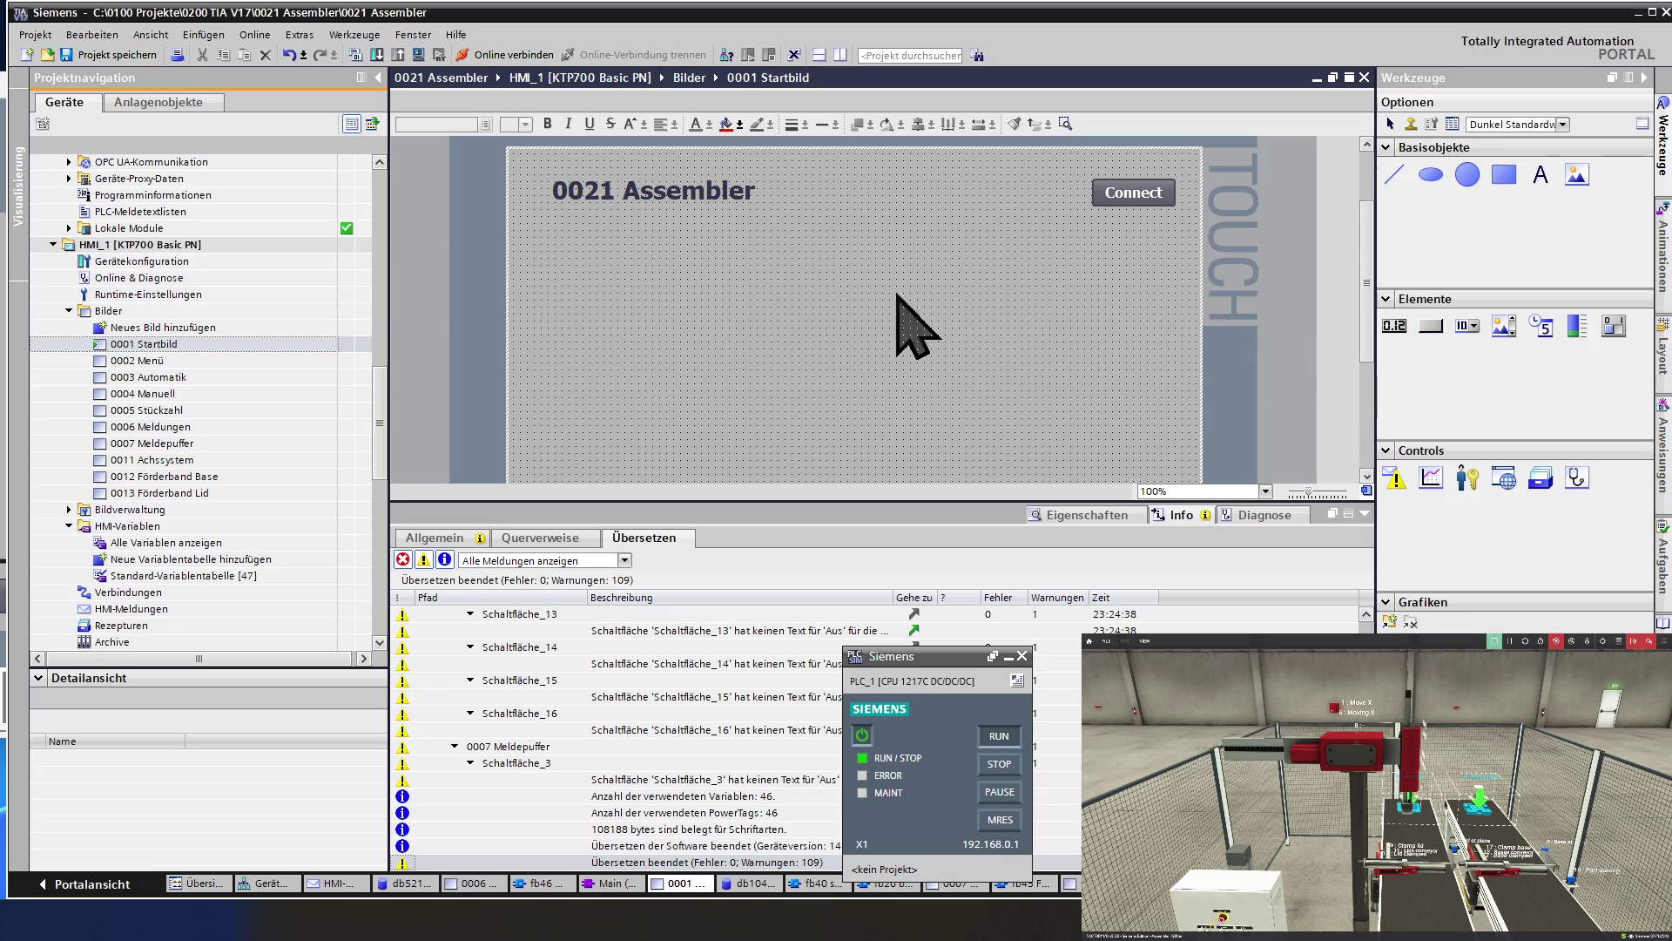
{"action": "double_click", "coordinate": [173, 377]}
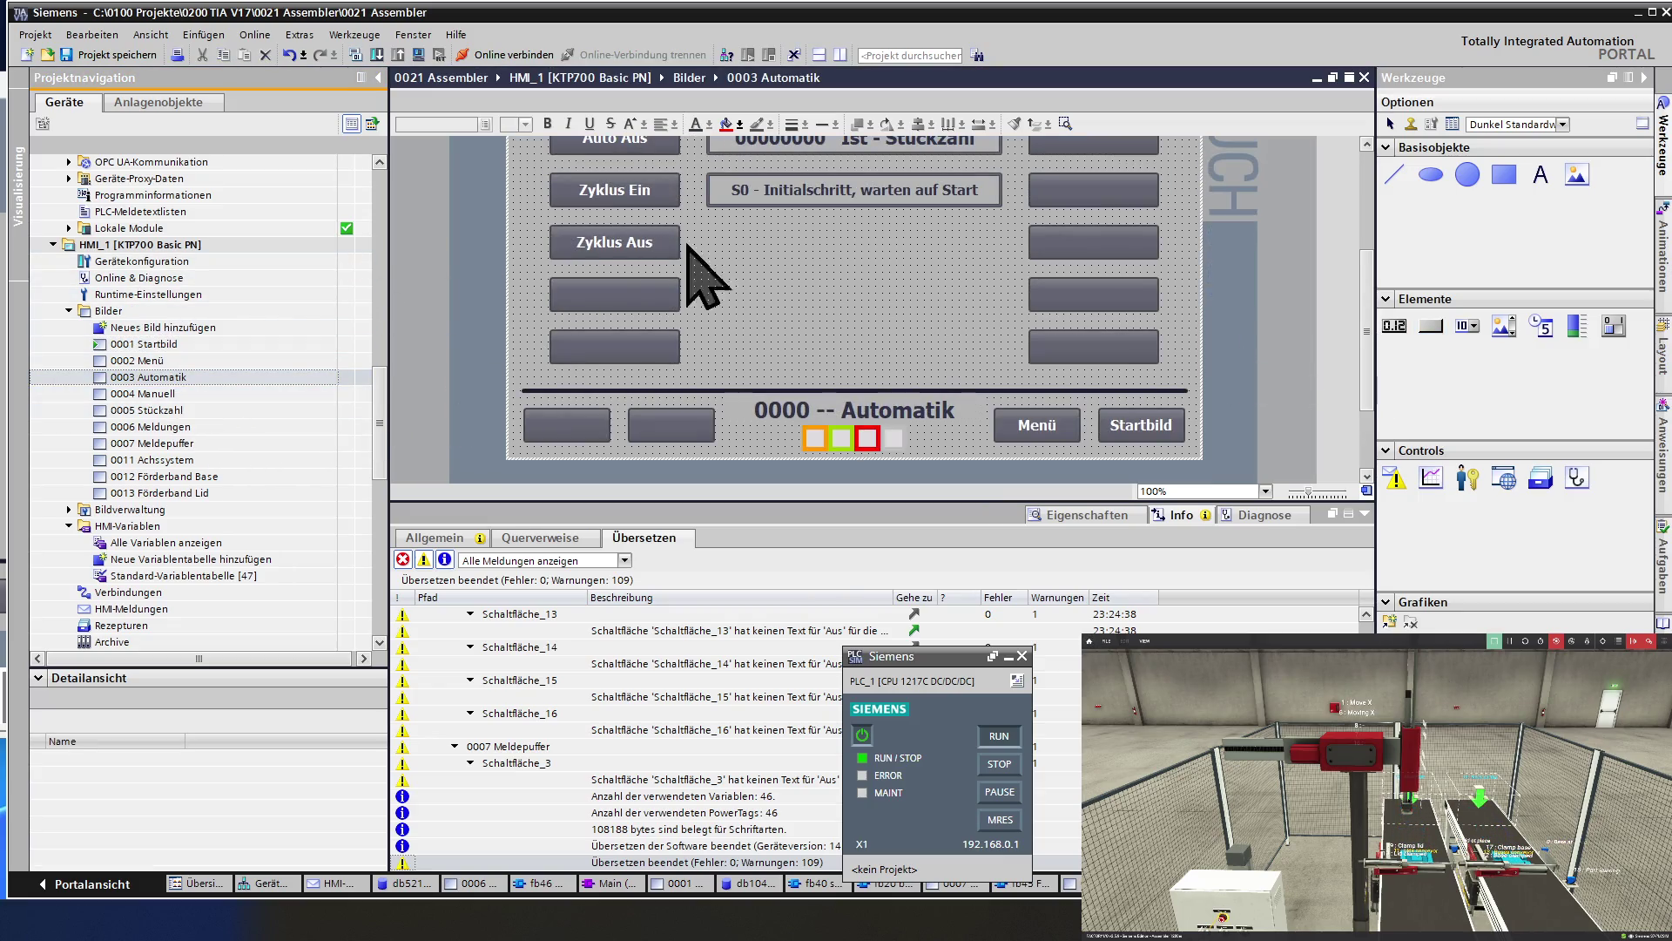
{"action": "scroll", "coordinate": [745, 314], "scroll_direction": "up", "scroll_amount": 3}
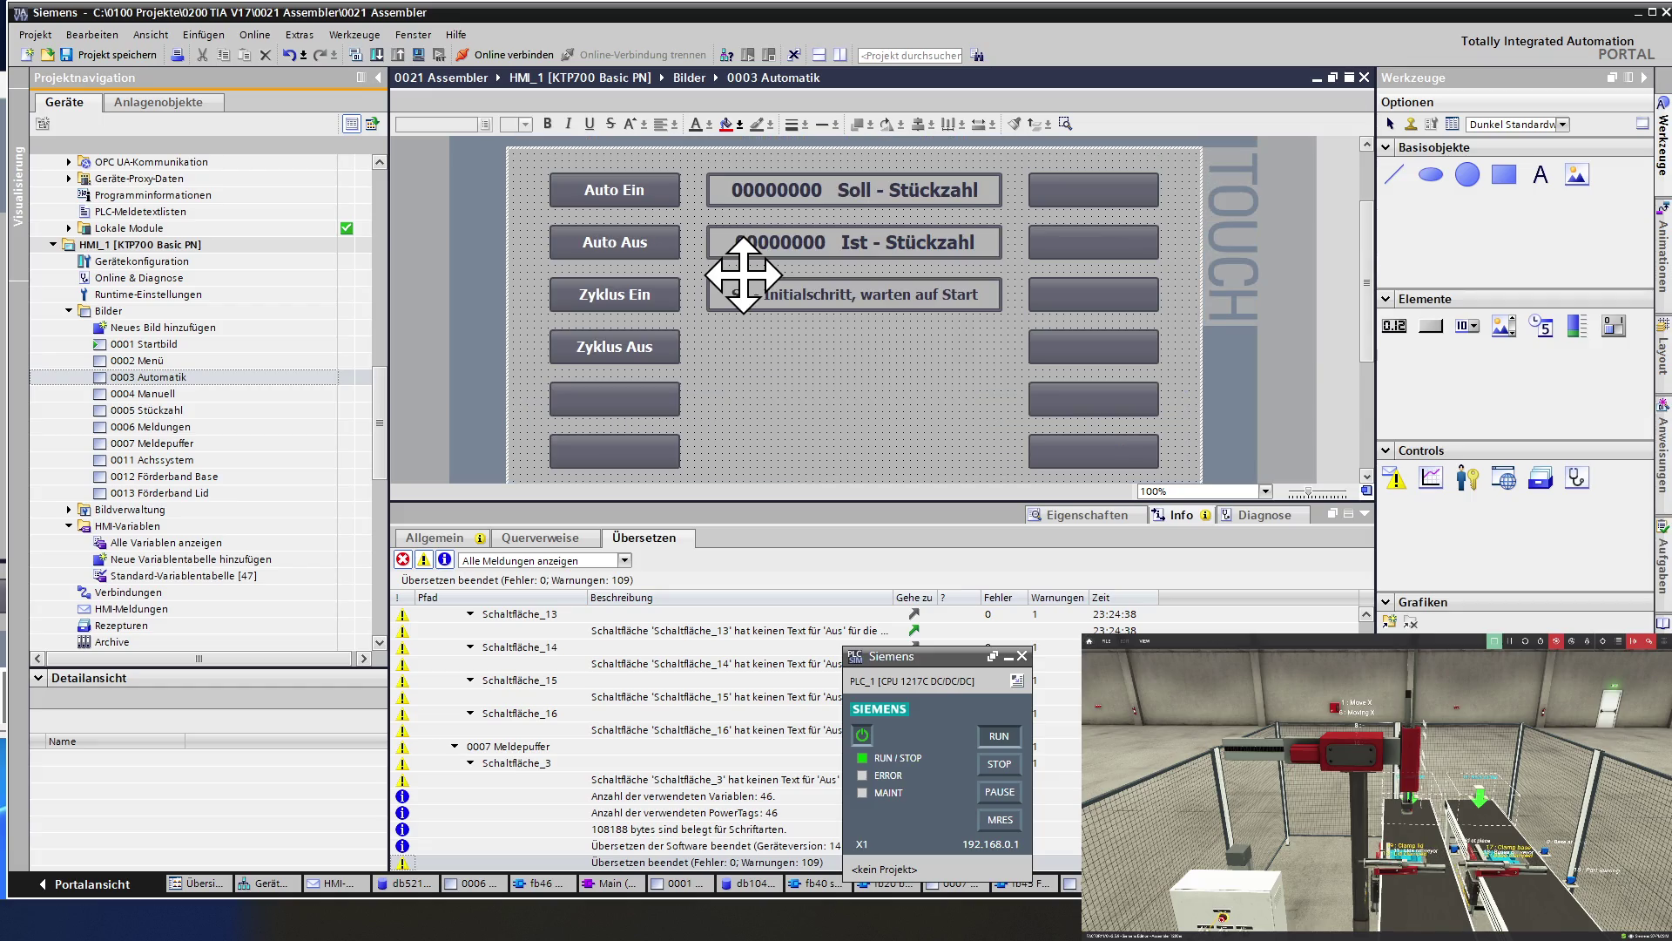
Select the Auto Ein button and show its animation properties.
{"action": "left_click", "coordinate": [635, 186]}
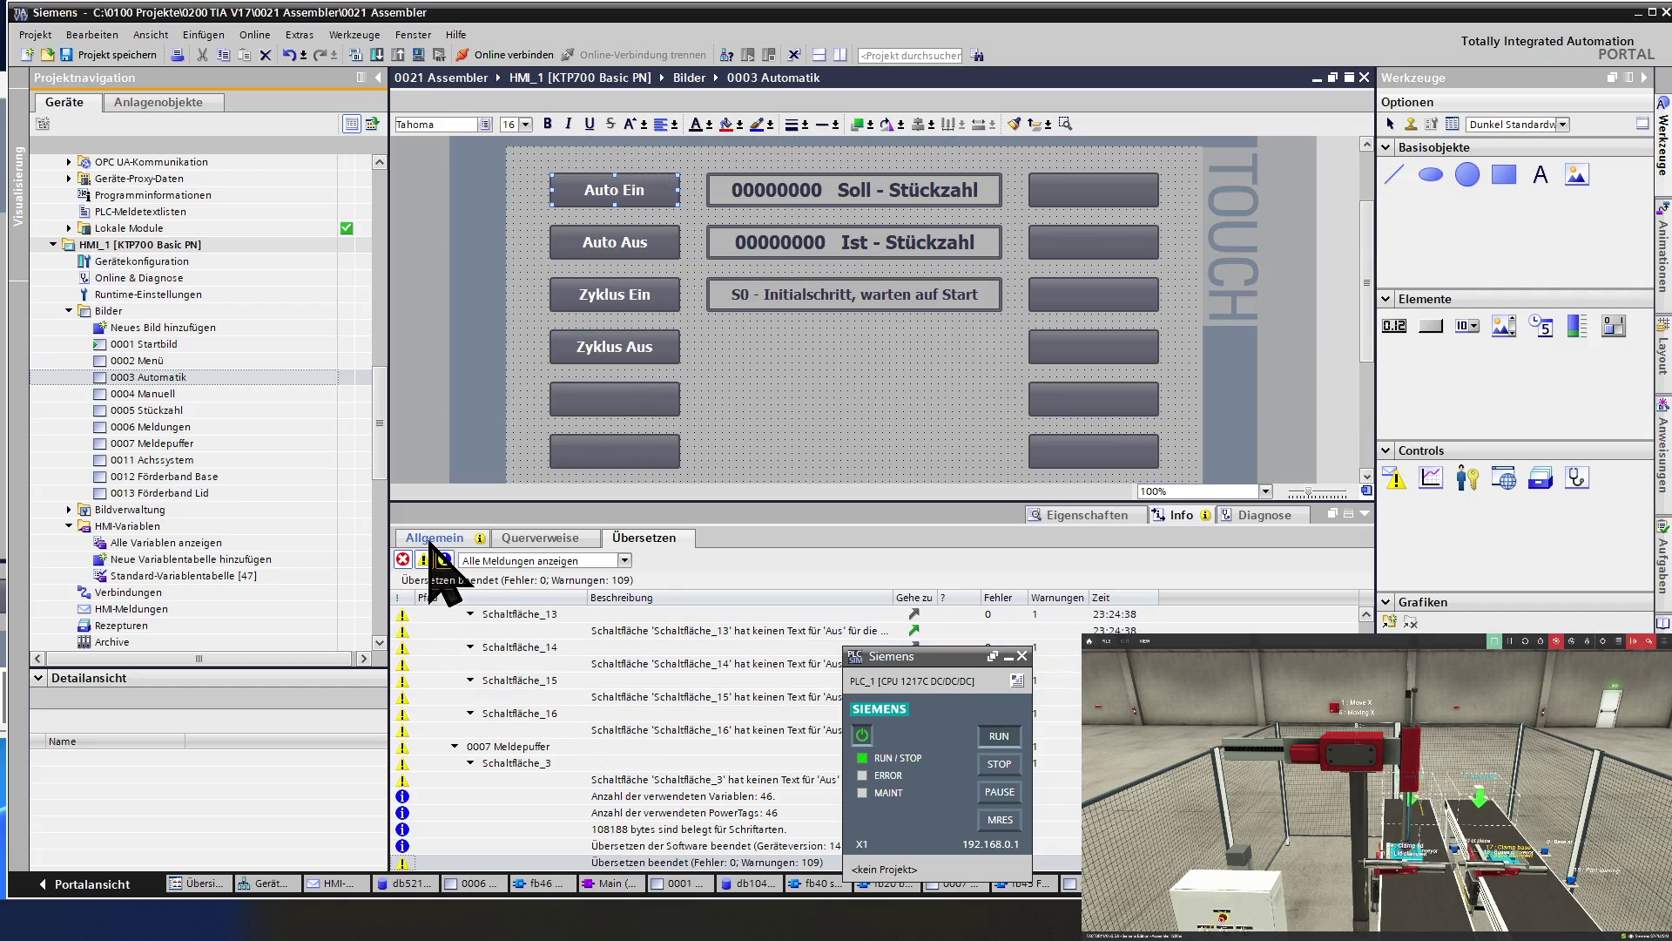
{"action": "left_click", "coordinate": [1086, 519]}
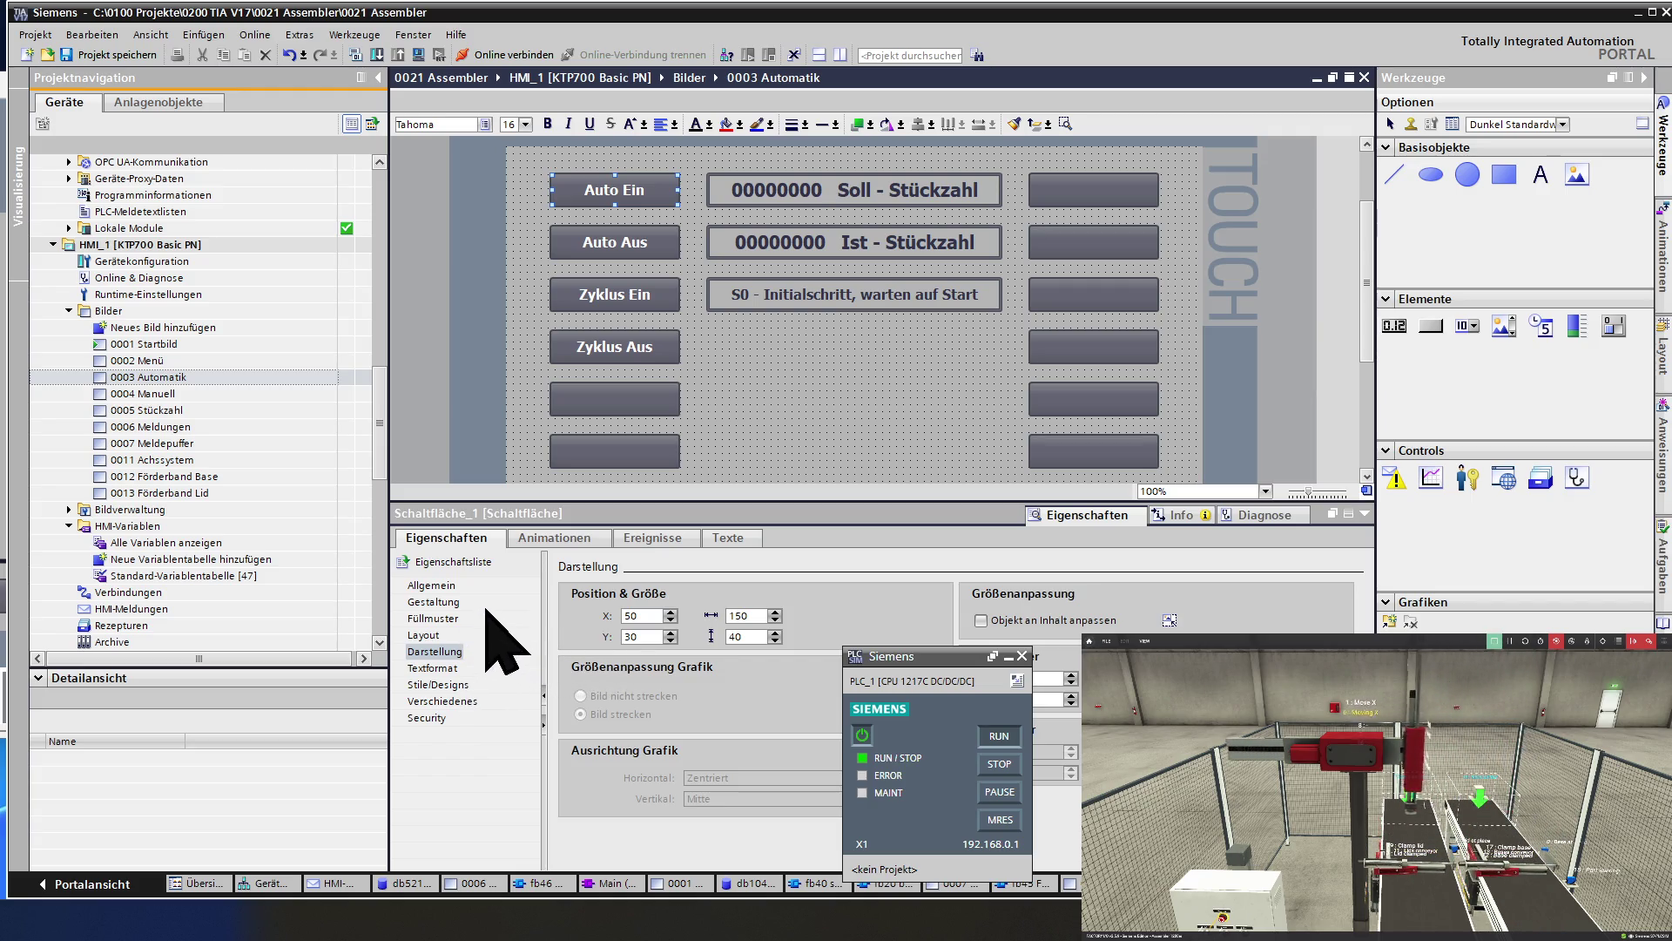
{"action": "left_click", "coordinate": [553, 537]}
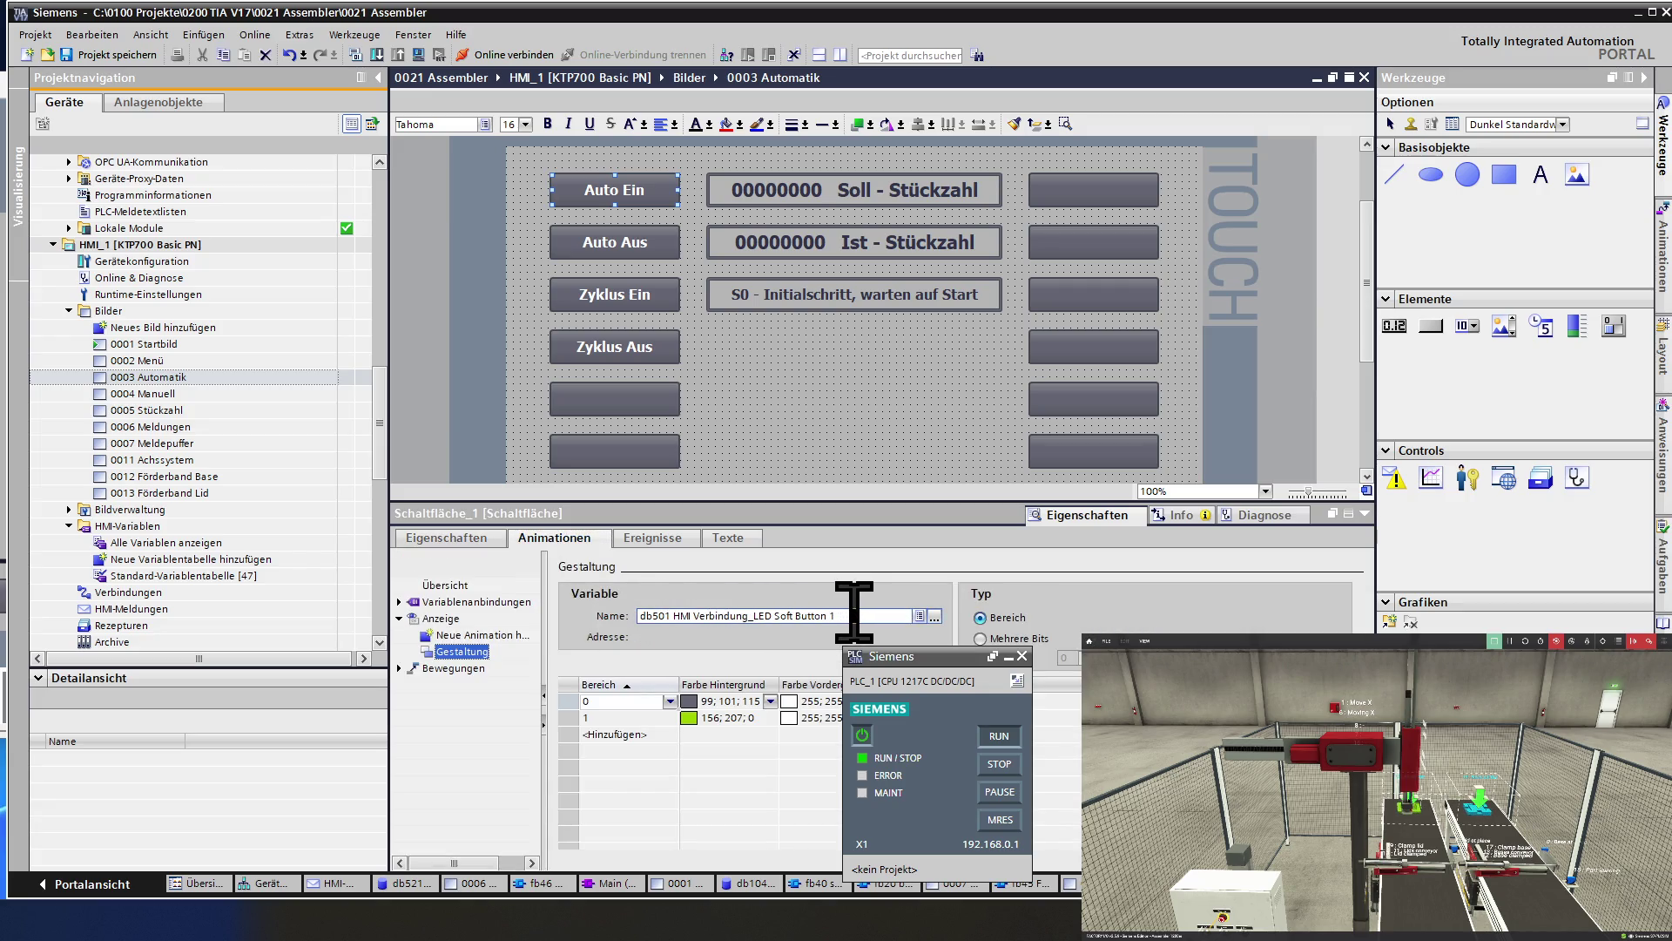
Inspect the LED Soft Button 1 colour animation variable and its value ranges.
{"action": "left_click_drag", "start_coordinate": [853, 612], "coordinate": [666, 613]}
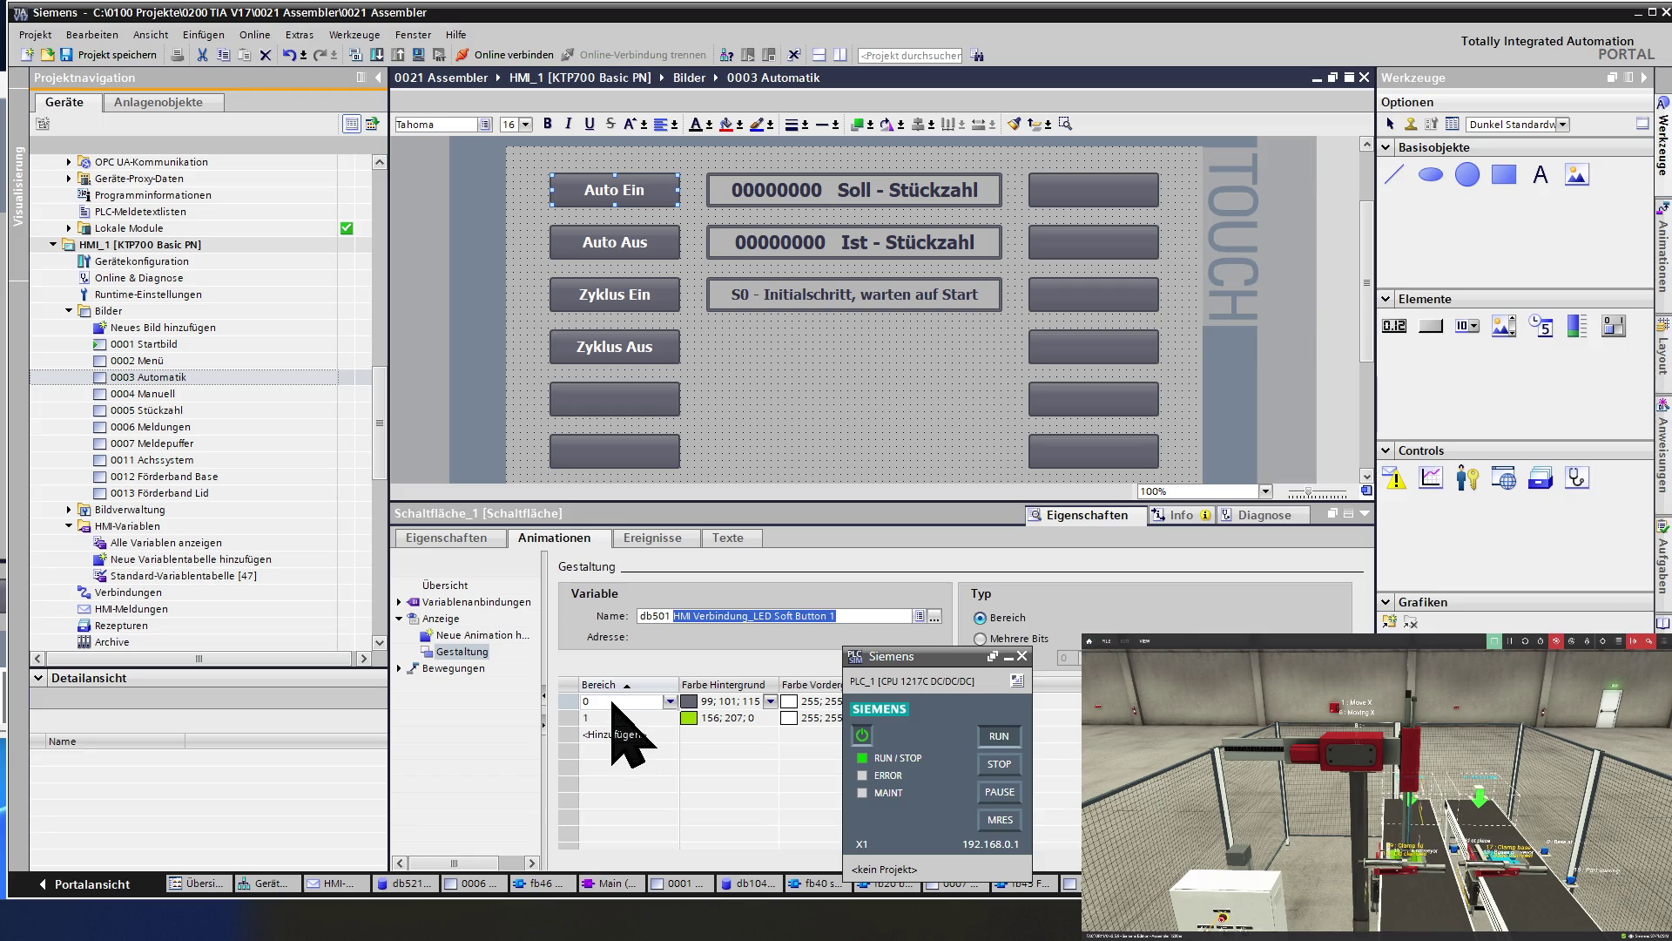
{"action": "left_click", "coordinate": [635, 702]}
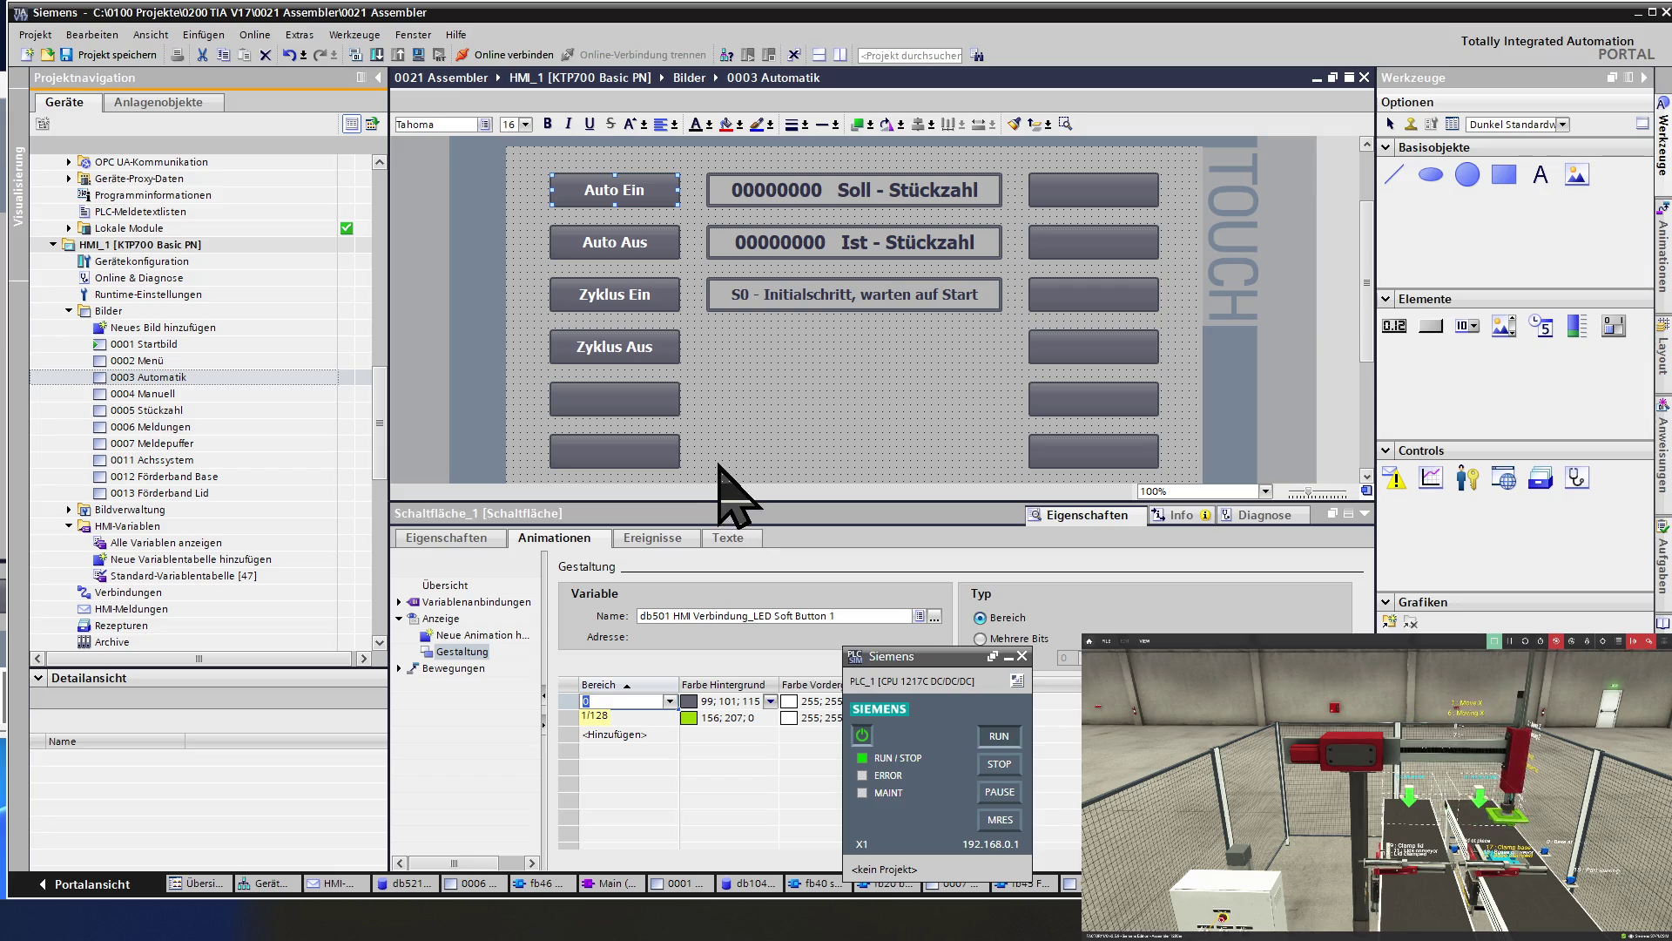
{"action": "left_click", "coordinate": [666, 539]}
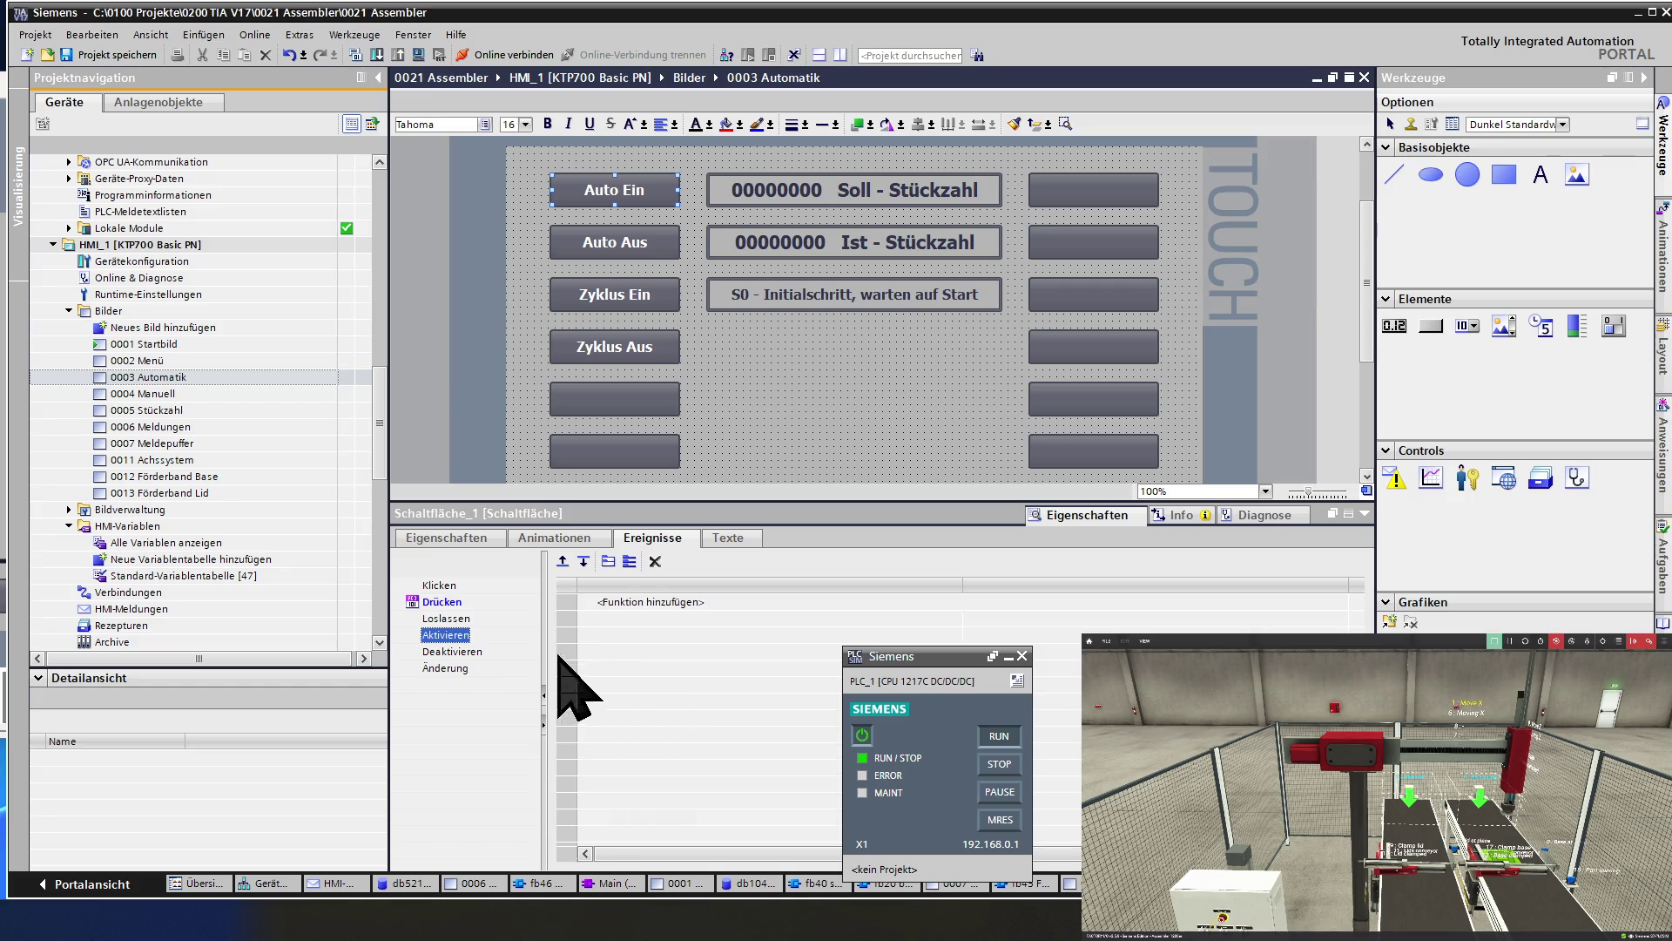
Check the Drücken event's SetzeBitWährendTasteGedrückt on db501 Soft Button 1, then select HMI_1.
{"action": "left_click", "coordinate": [457, 602]}
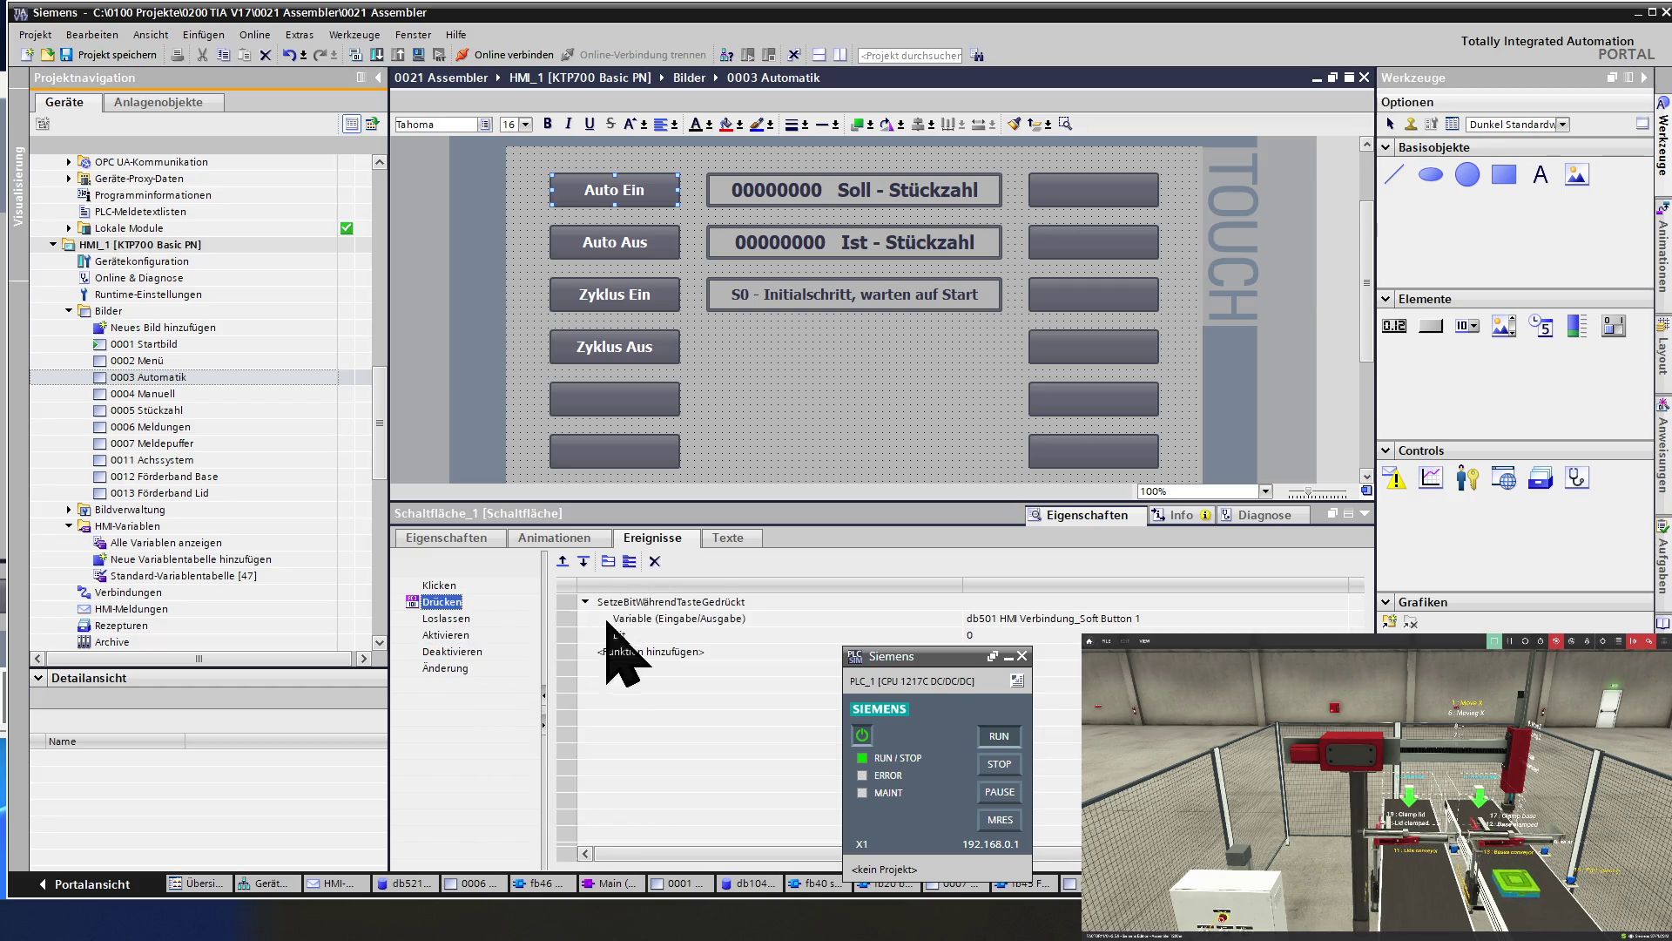
{"action": "left_click", "coordinate": [1140, 616]}
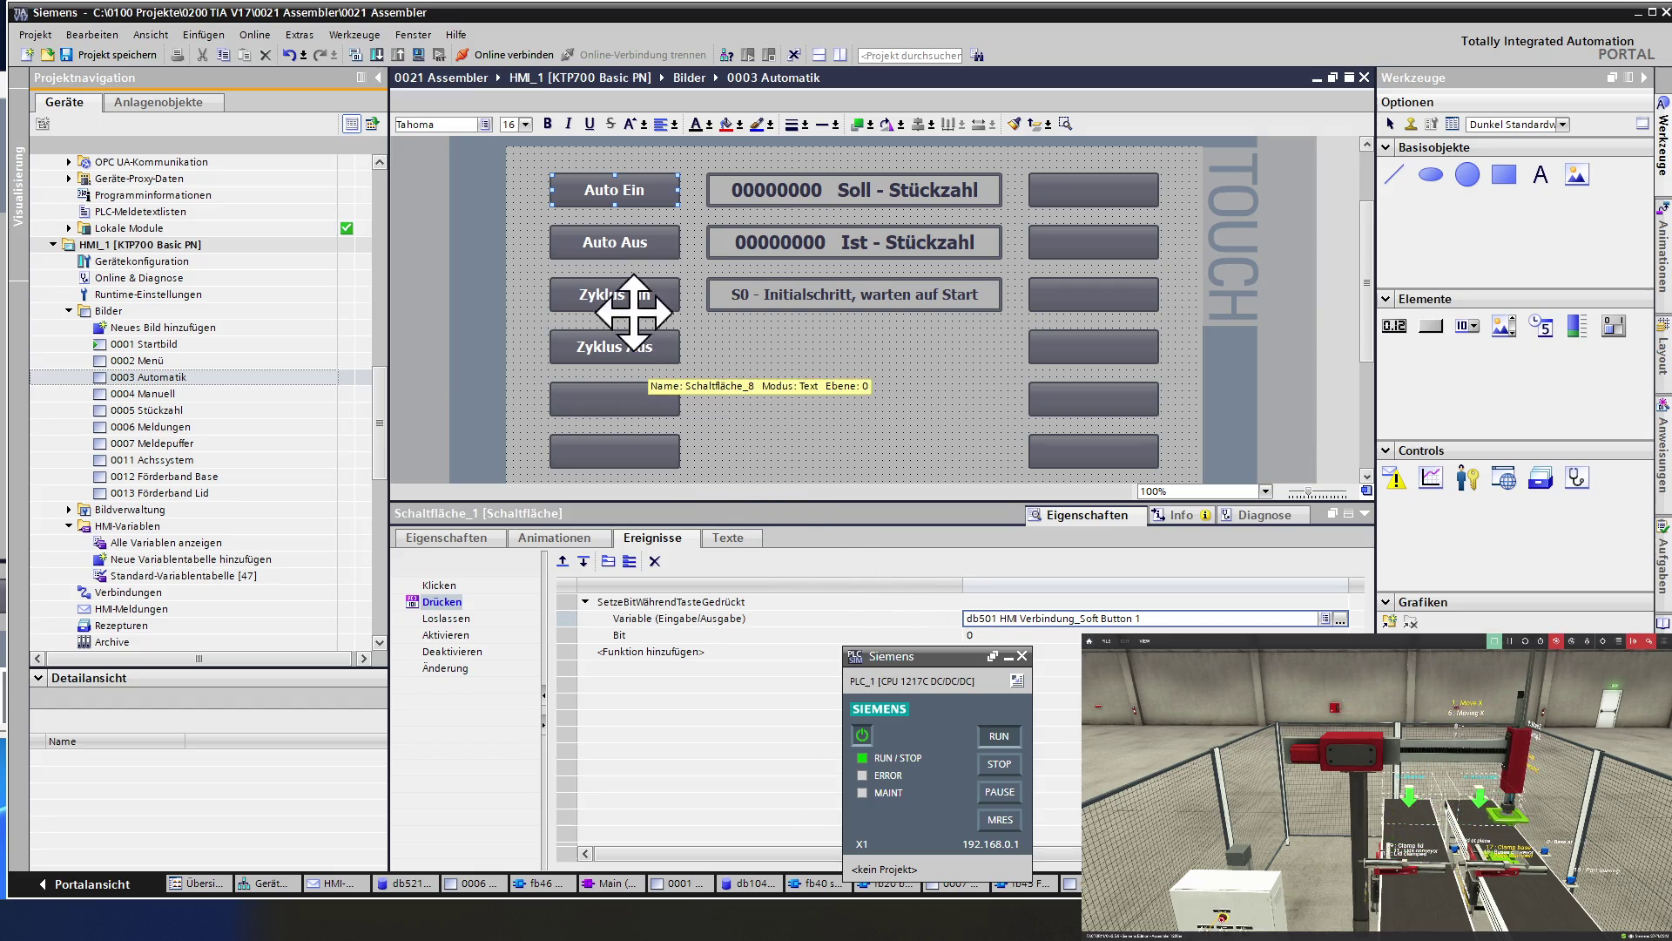
{"action": "left_click", "coordinate": [173, 244]}
{"action": "scroll", "coordinate": [171, 249], "scroll_direction": "up", "scroll_amount": 9}
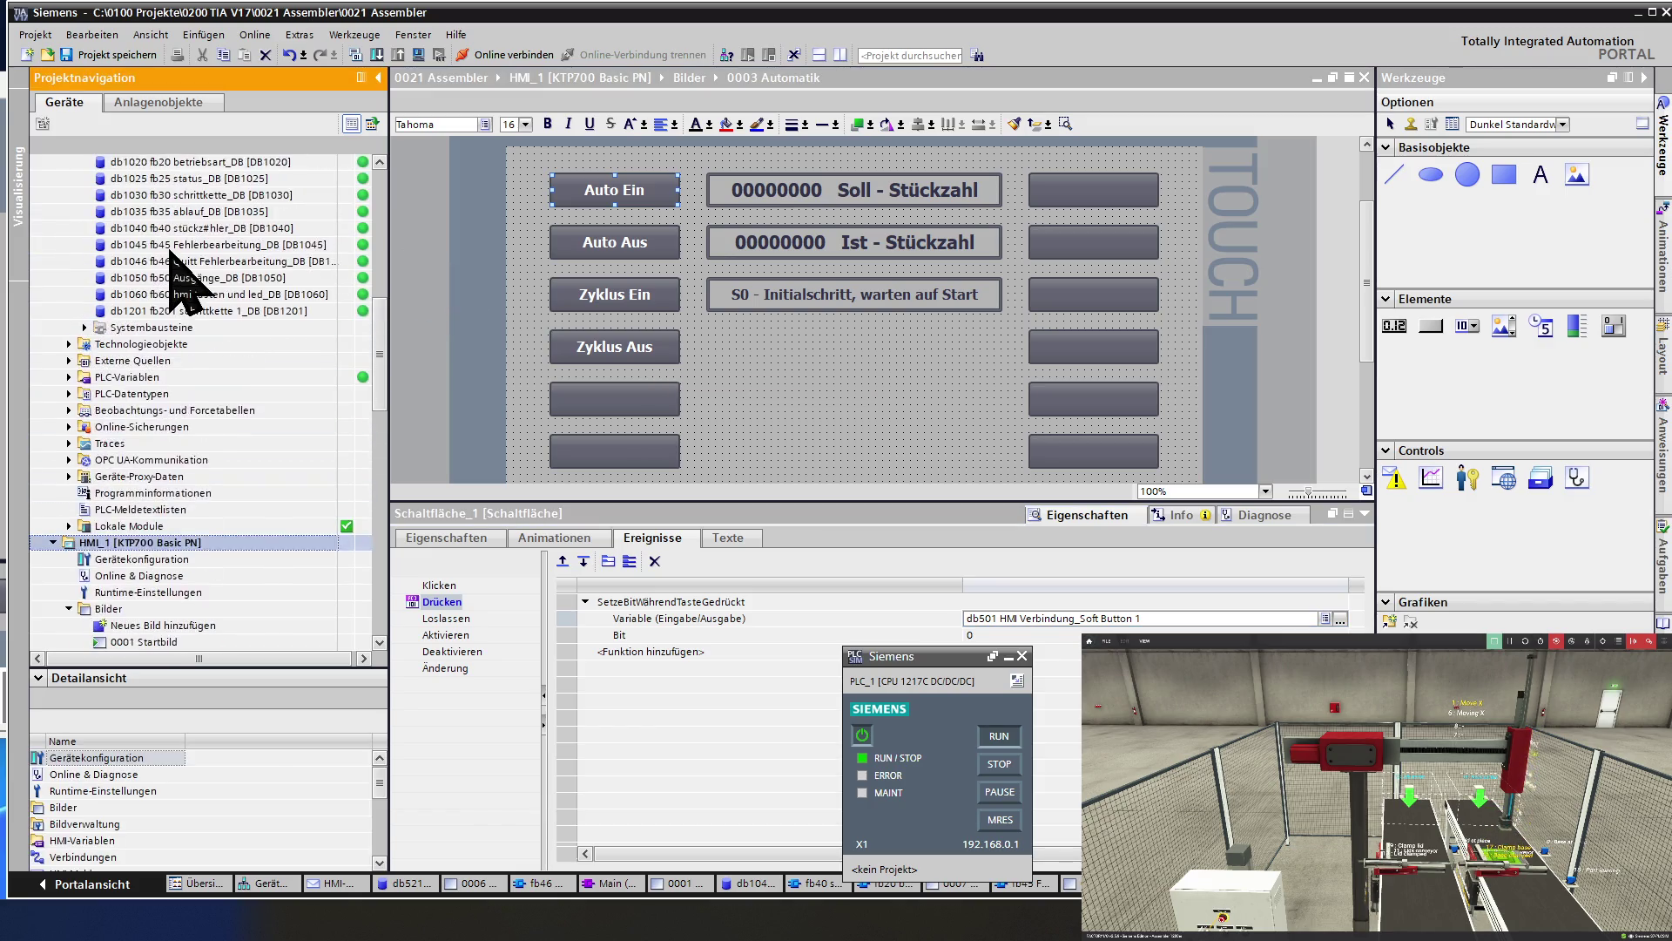
Open block fb60 hmi tasten und led [FB60] from Programmbausteine in the project tree.
{"action": "scroll", "coordinate": [171, 251], "scroll_direction": "up", "scroll_amount": 5}
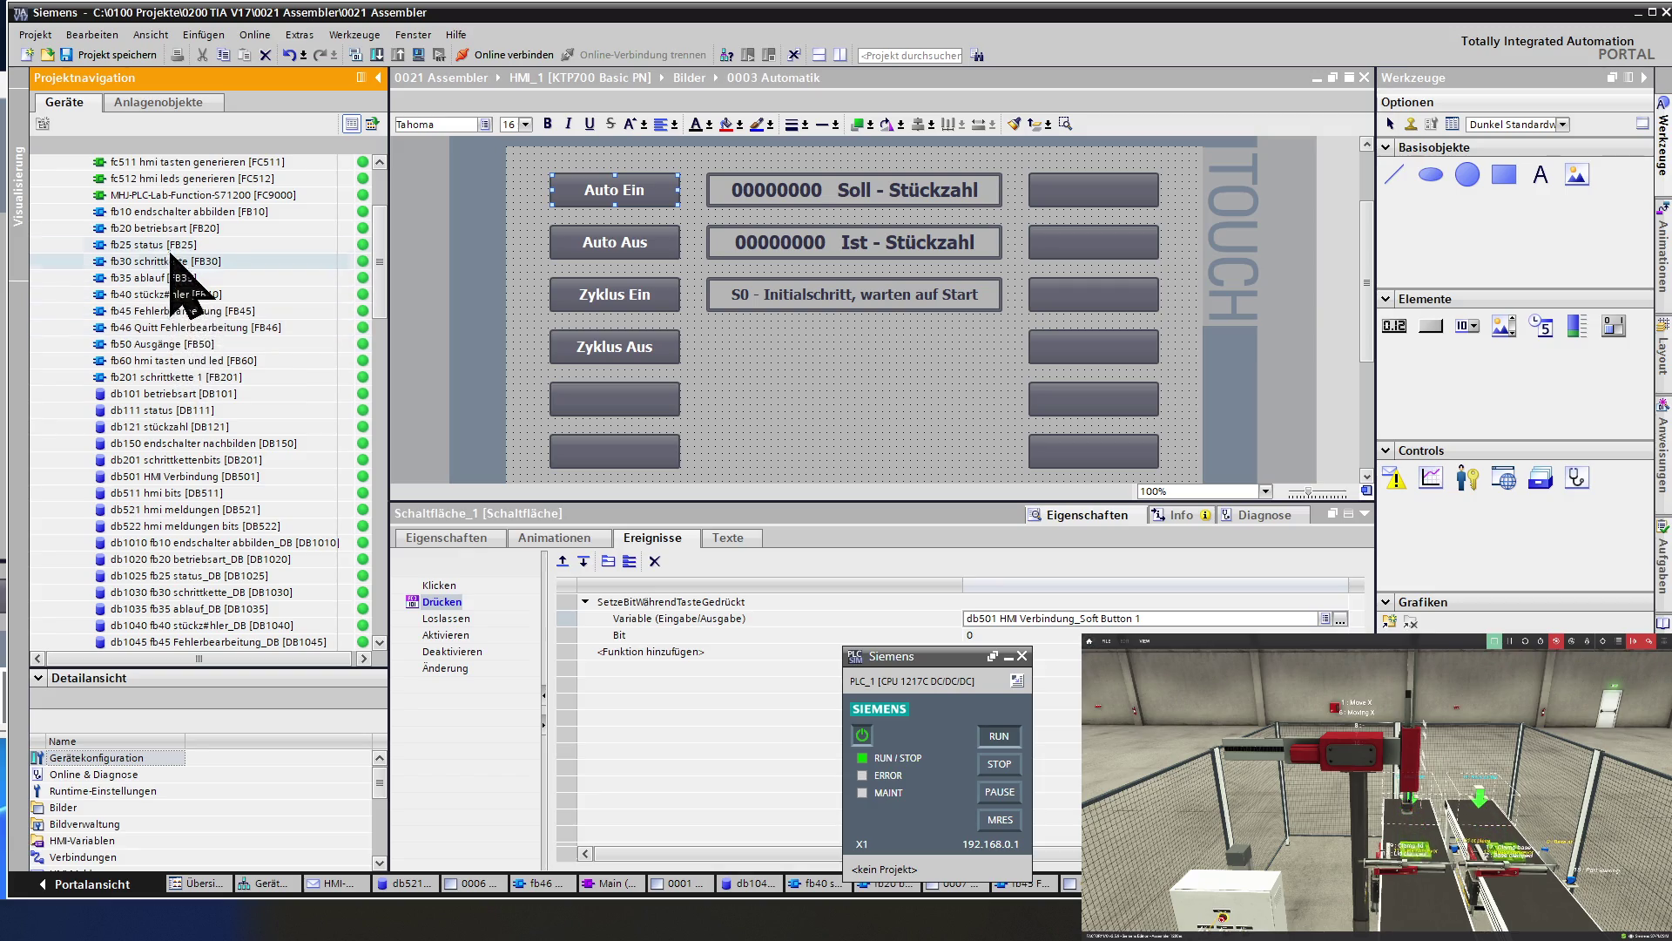
{"action": "double_click", "coordinate": [166, 361]}
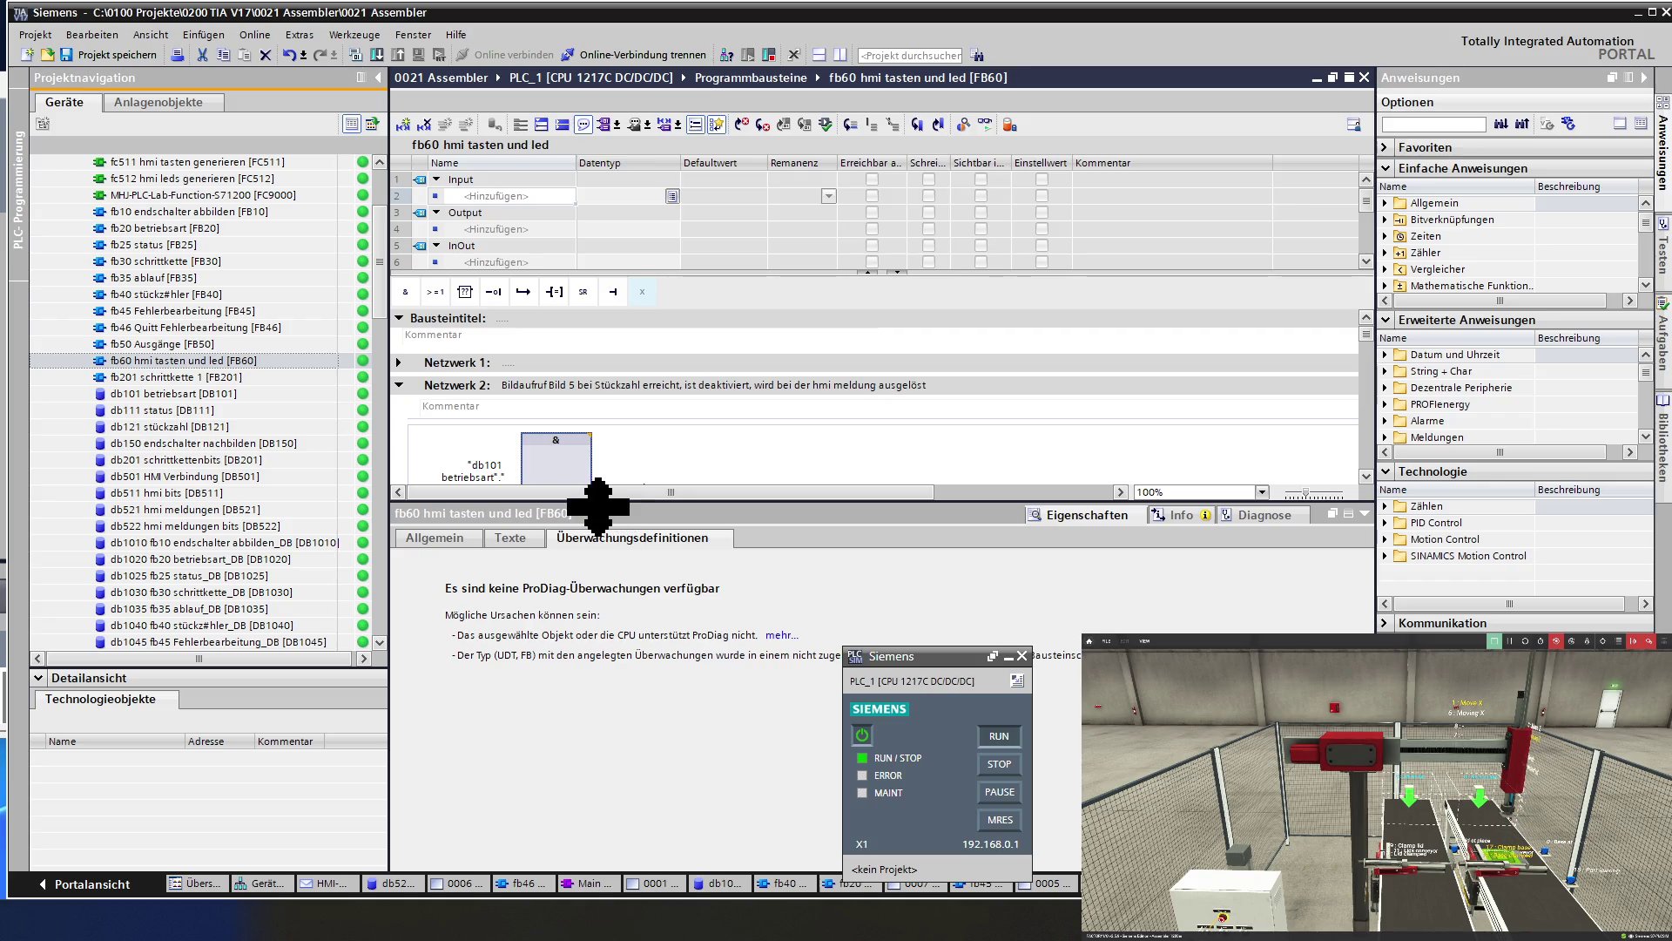
Enlarge the program editor and expand all FB60 networks, scrolling through them.
{"action": "left_click_drag", "start_coordinate": [592, 504], "coordinate": [598, 745]}
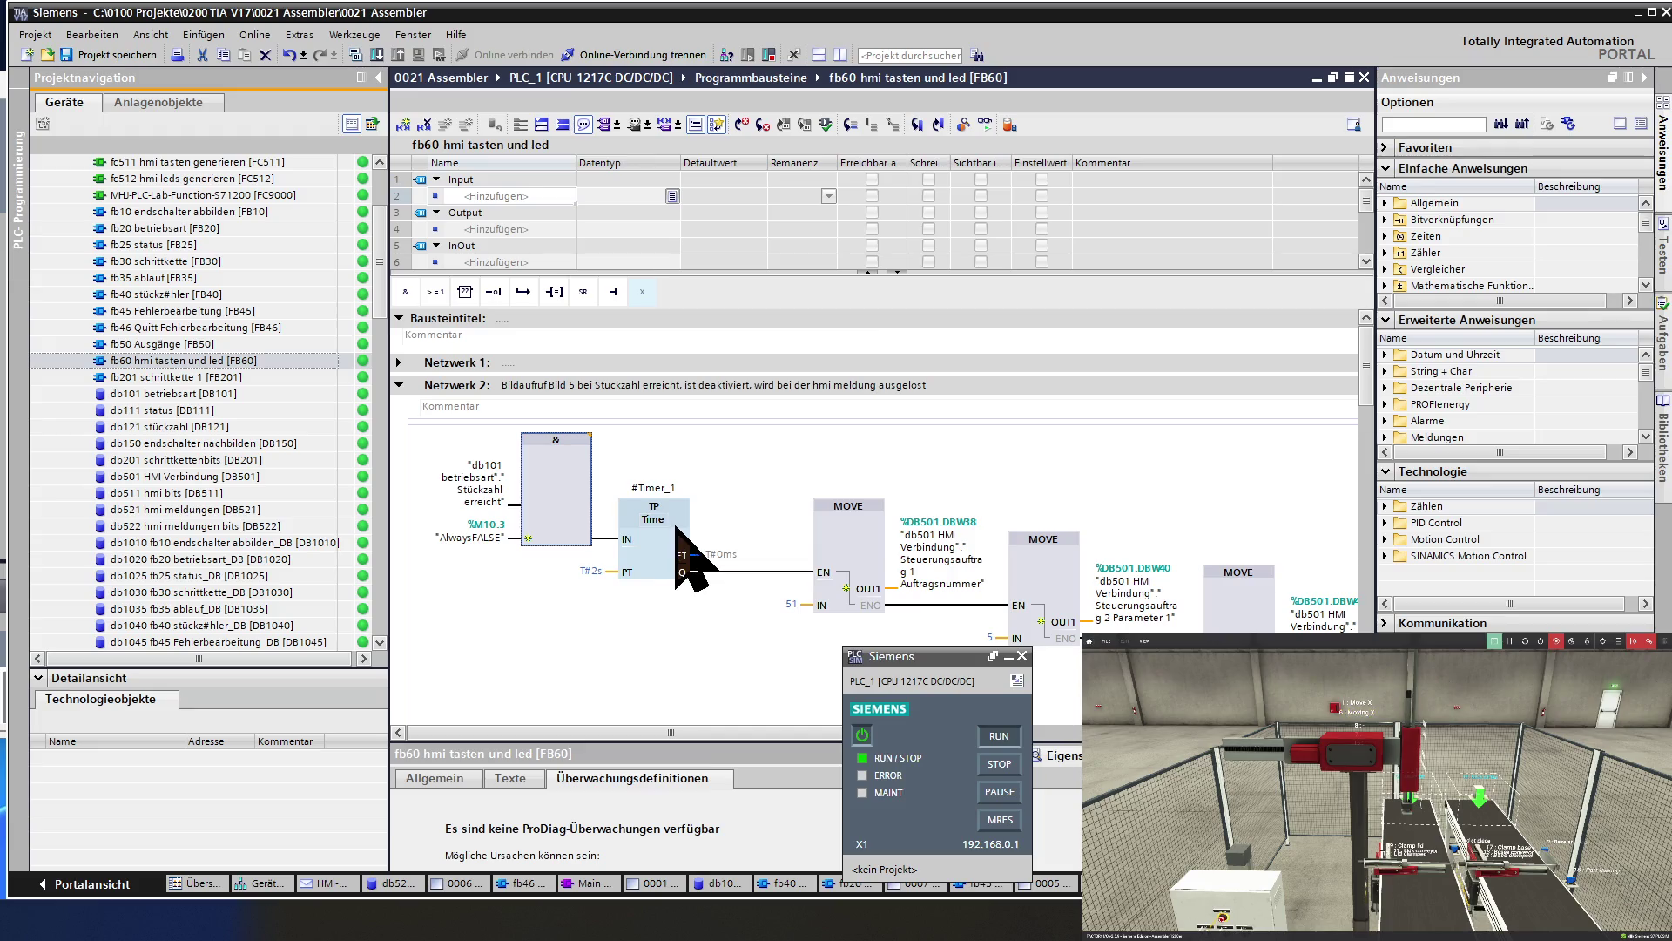
{"action": "scroll", "coordinate": [676, 525], "scroll_direction": "down", "scroll_amount": 4}
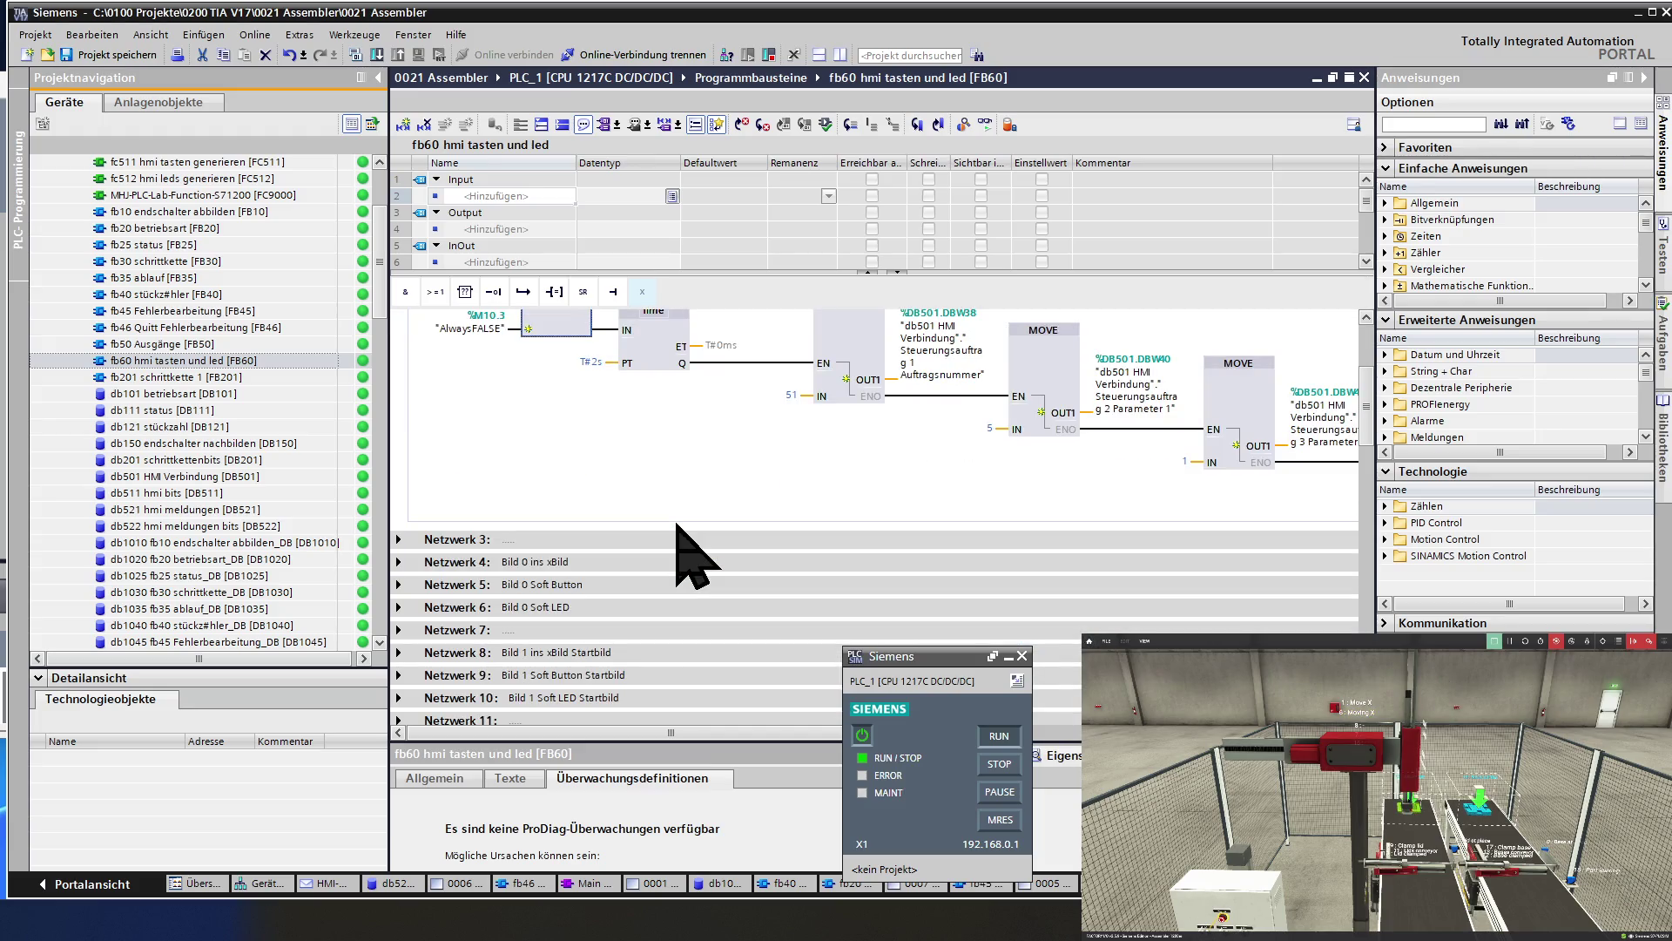
{"action": "left_click", "coordinate": [541, 125]}
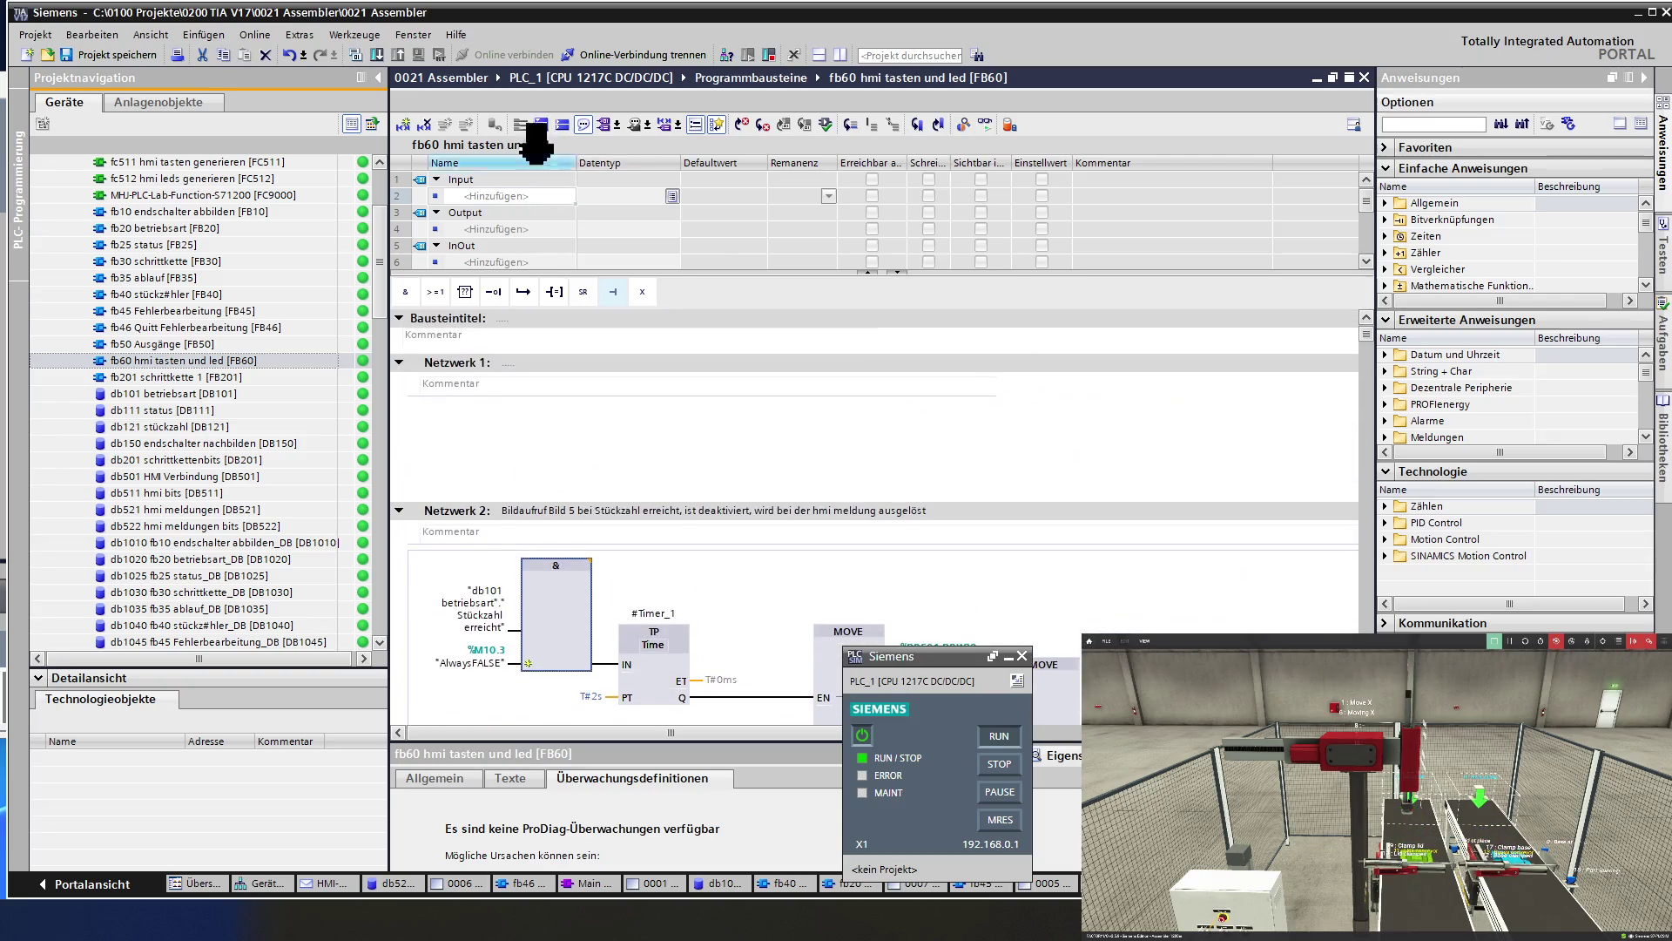
{"action": "scroll", "coordinate": [646, 442], "scroll_direction": "down", "scroll_amount": 4}
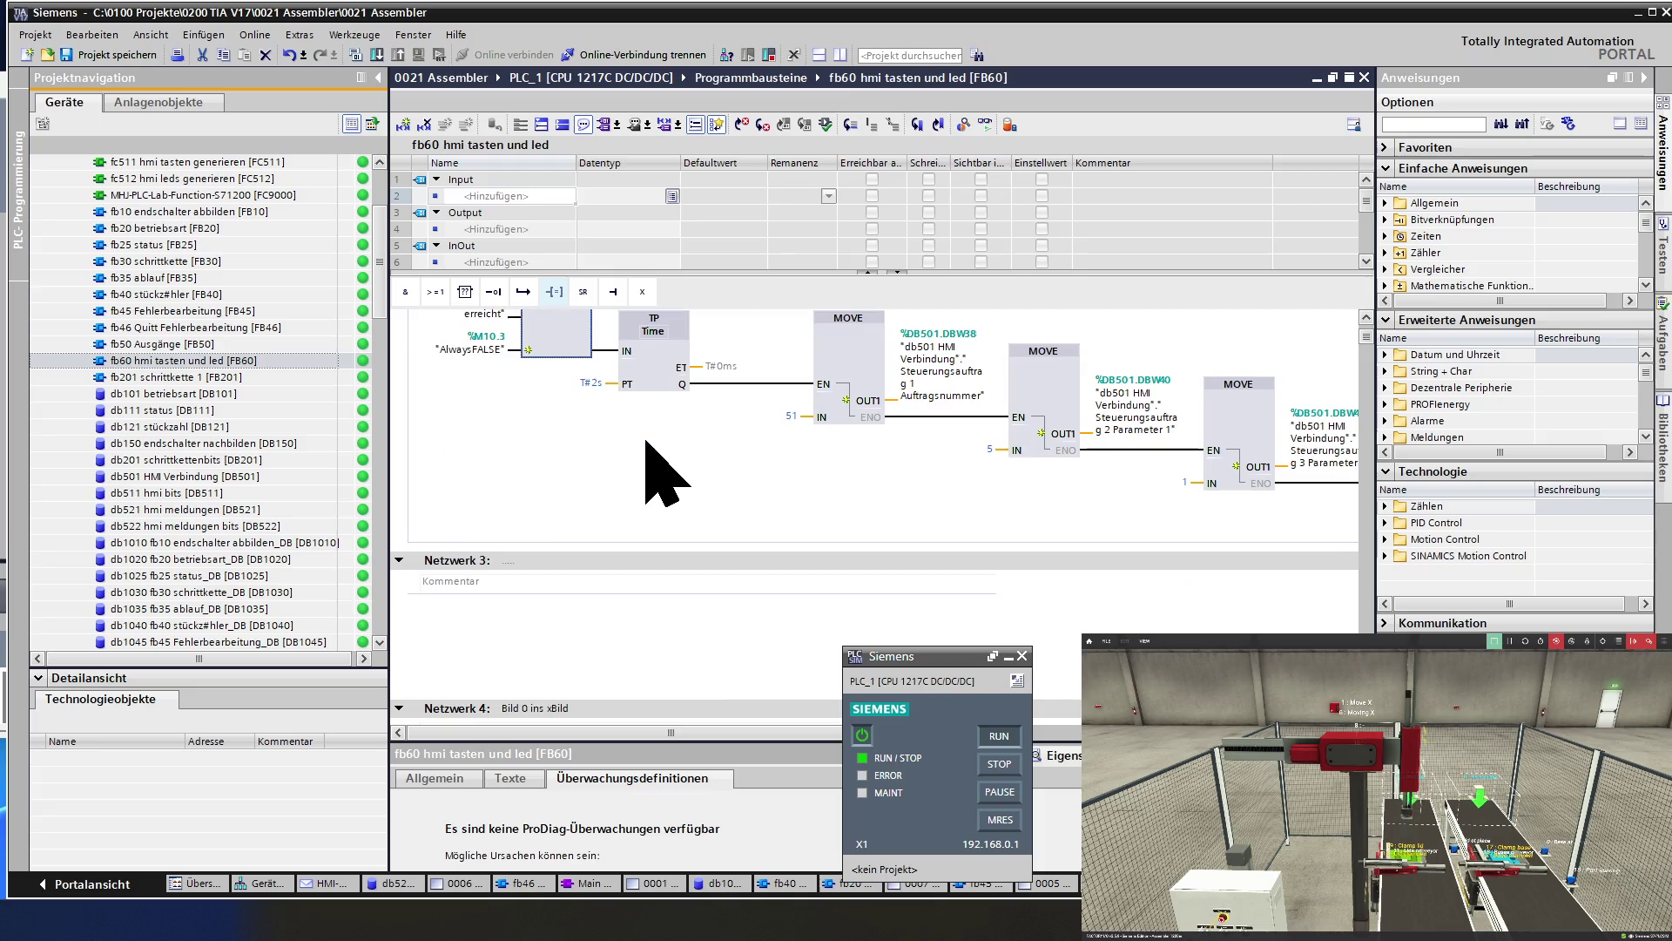
{"action": "scroll", "coordinate": [646, 442], "scroll_direction": "down", "scroll_amount": 4}
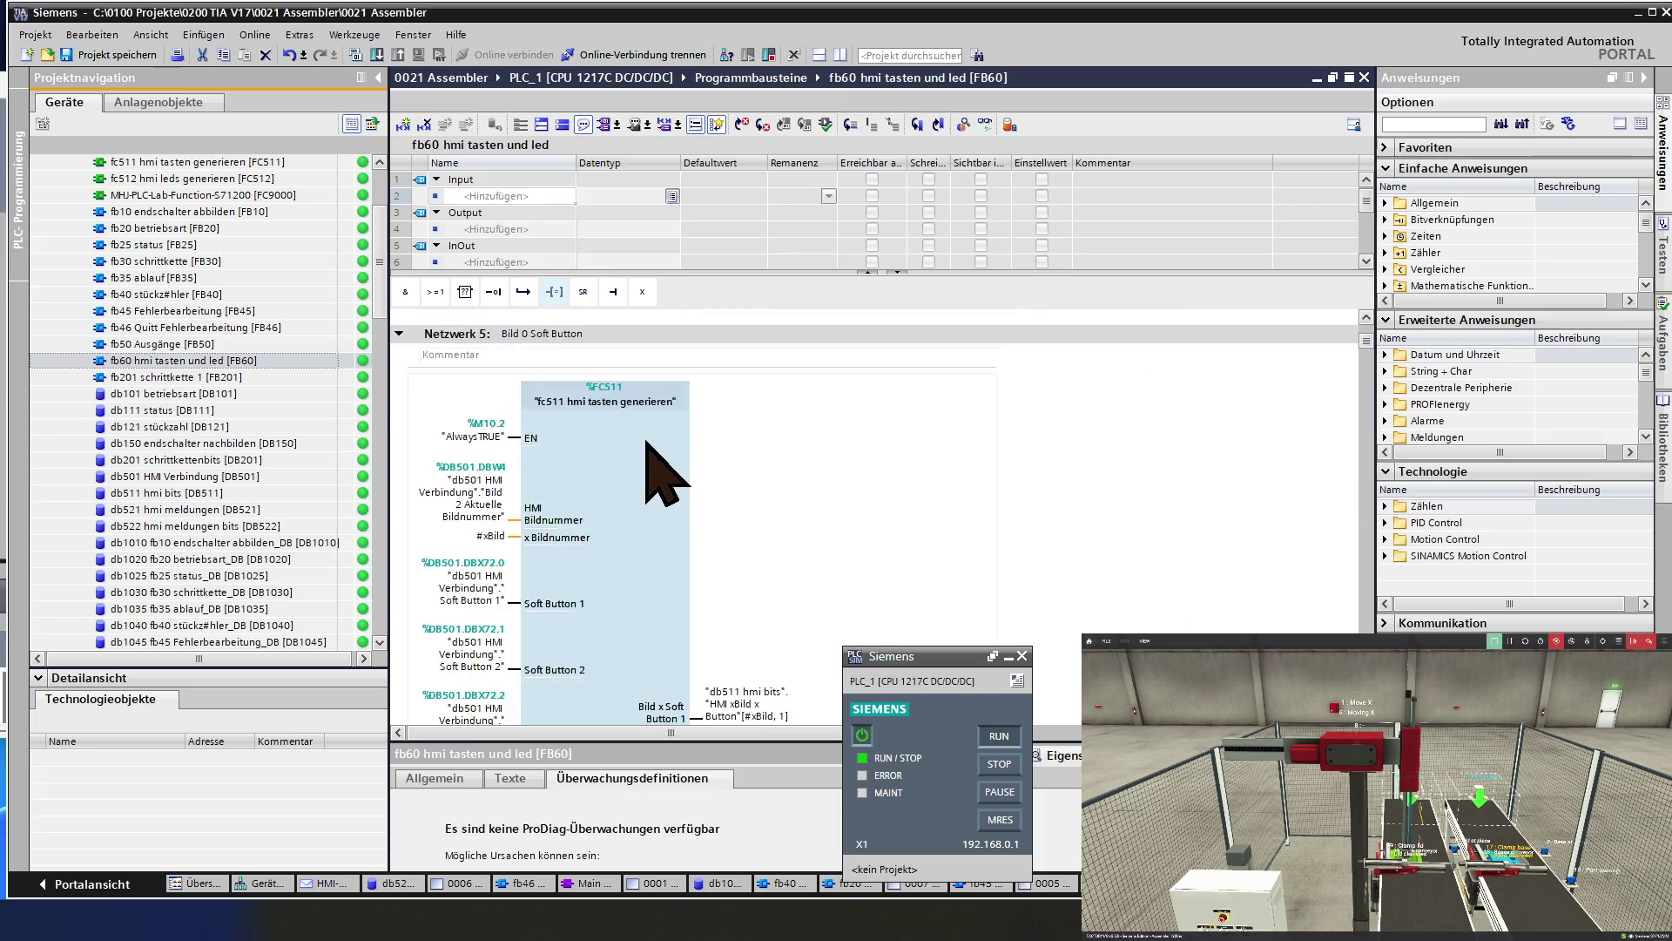
{"action": "scroll", "coordinate": [646, 442], "scroll_direction": "down", "scroll_amount": 4}
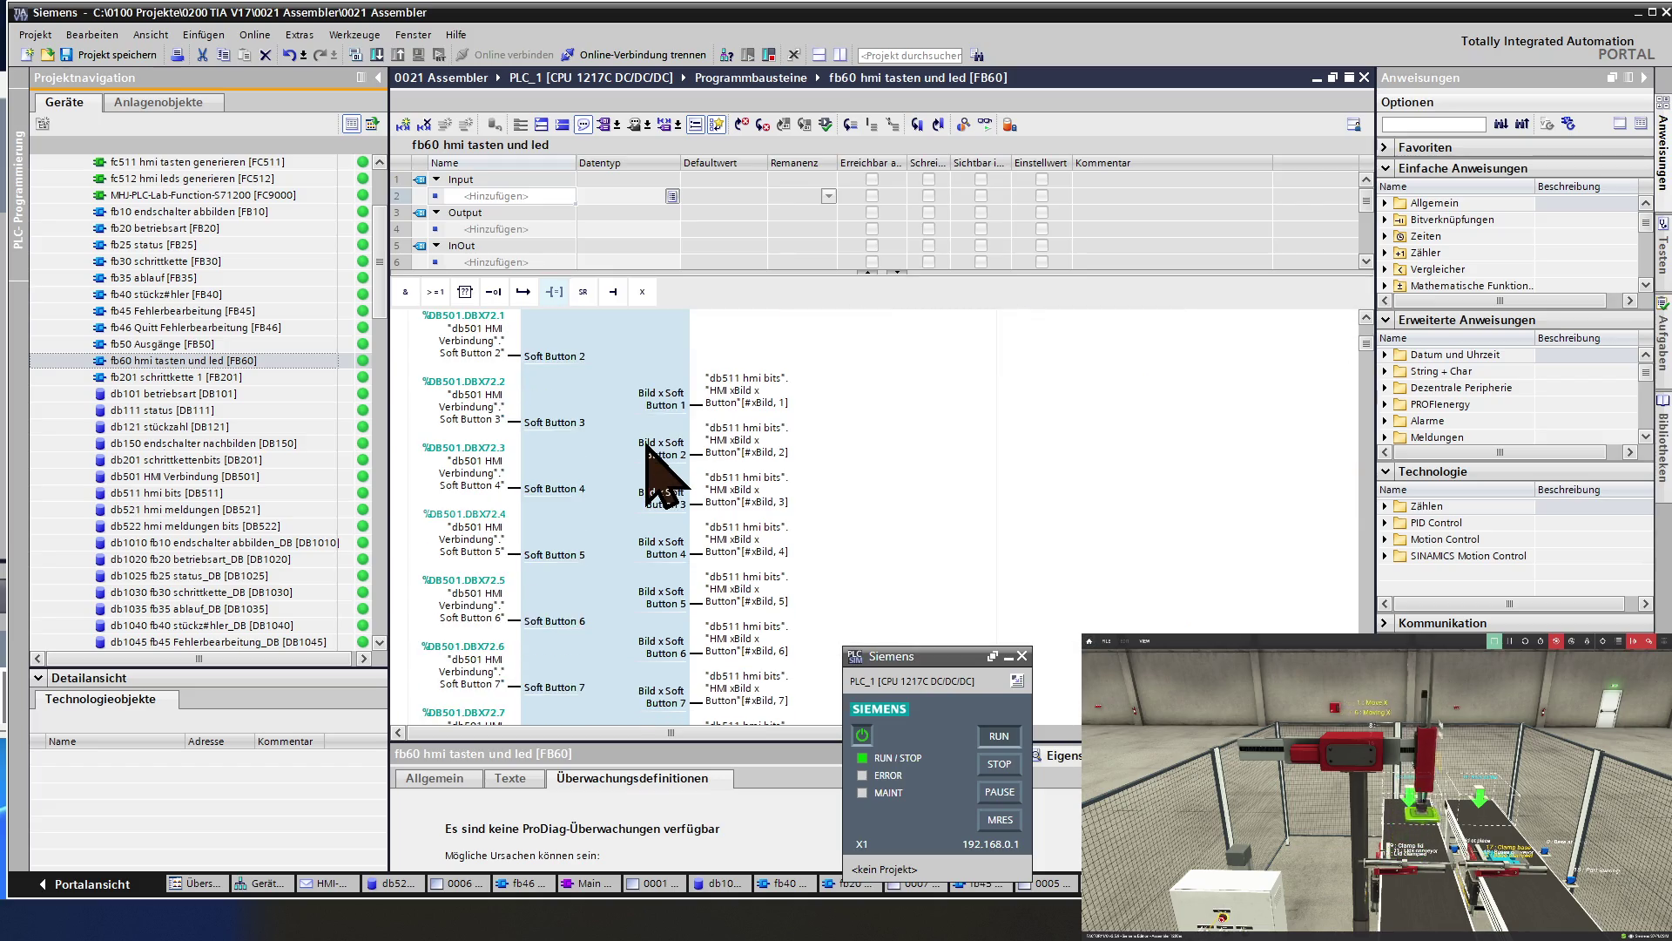
{"action": "scroll", "coordinate": [619, 483], "scroll_direction": "down", "scroll_amount": 4}
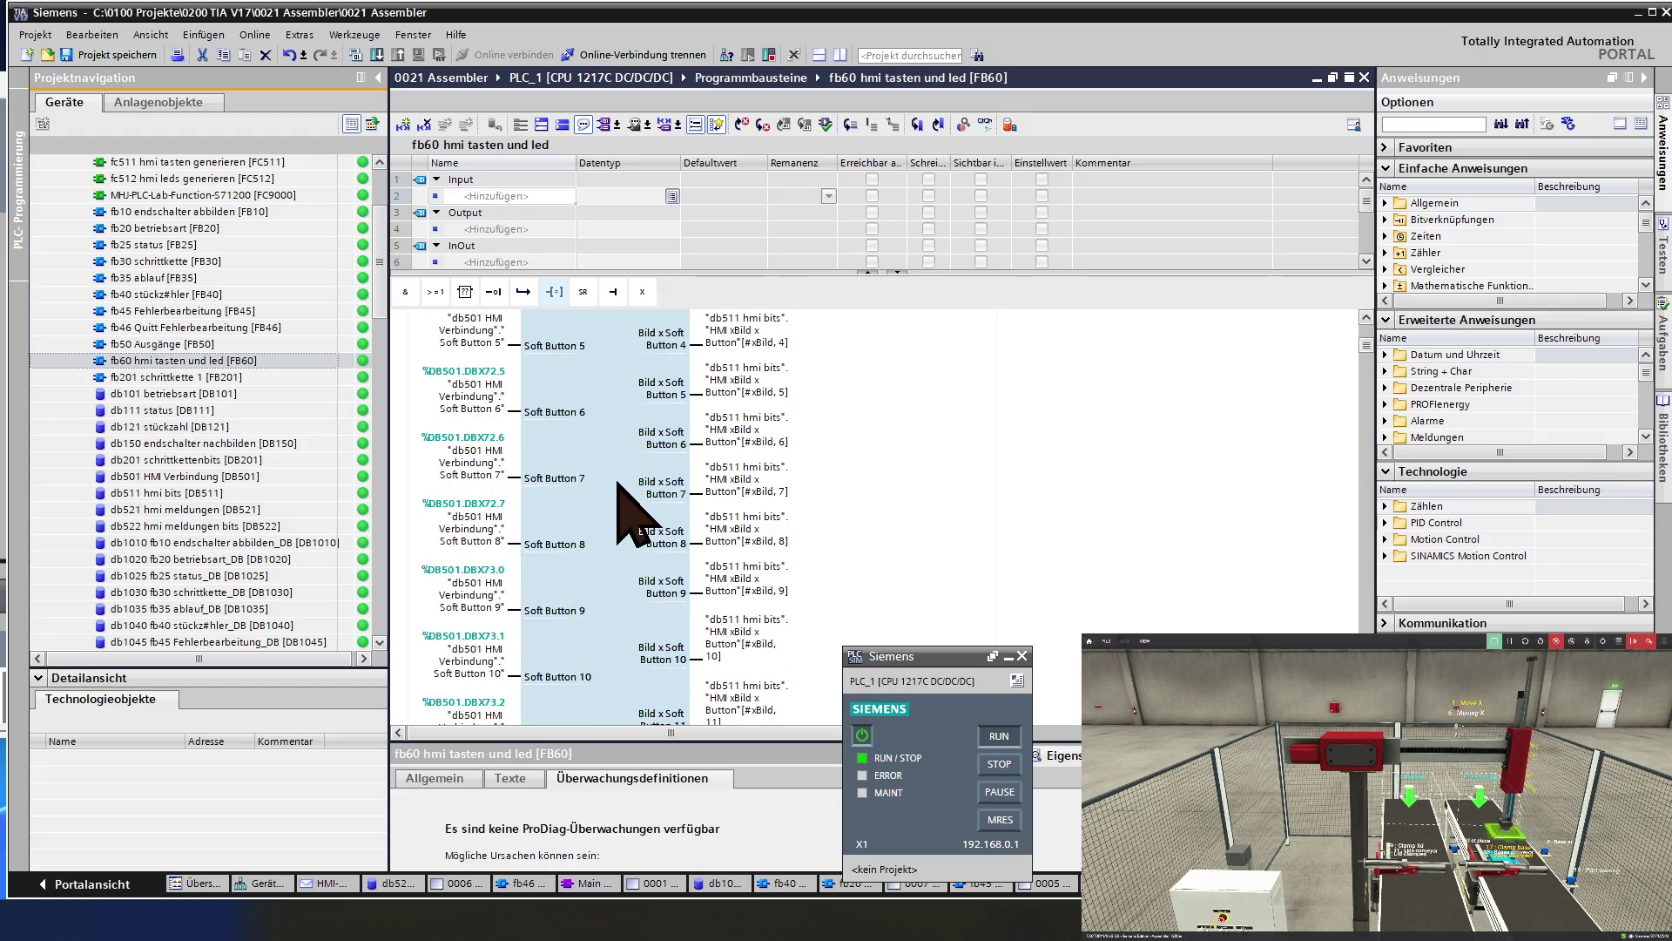
{"action": "scroll", "coordinate": [619, 484], "scroll_direction": "down", "scroll_amount": 4}
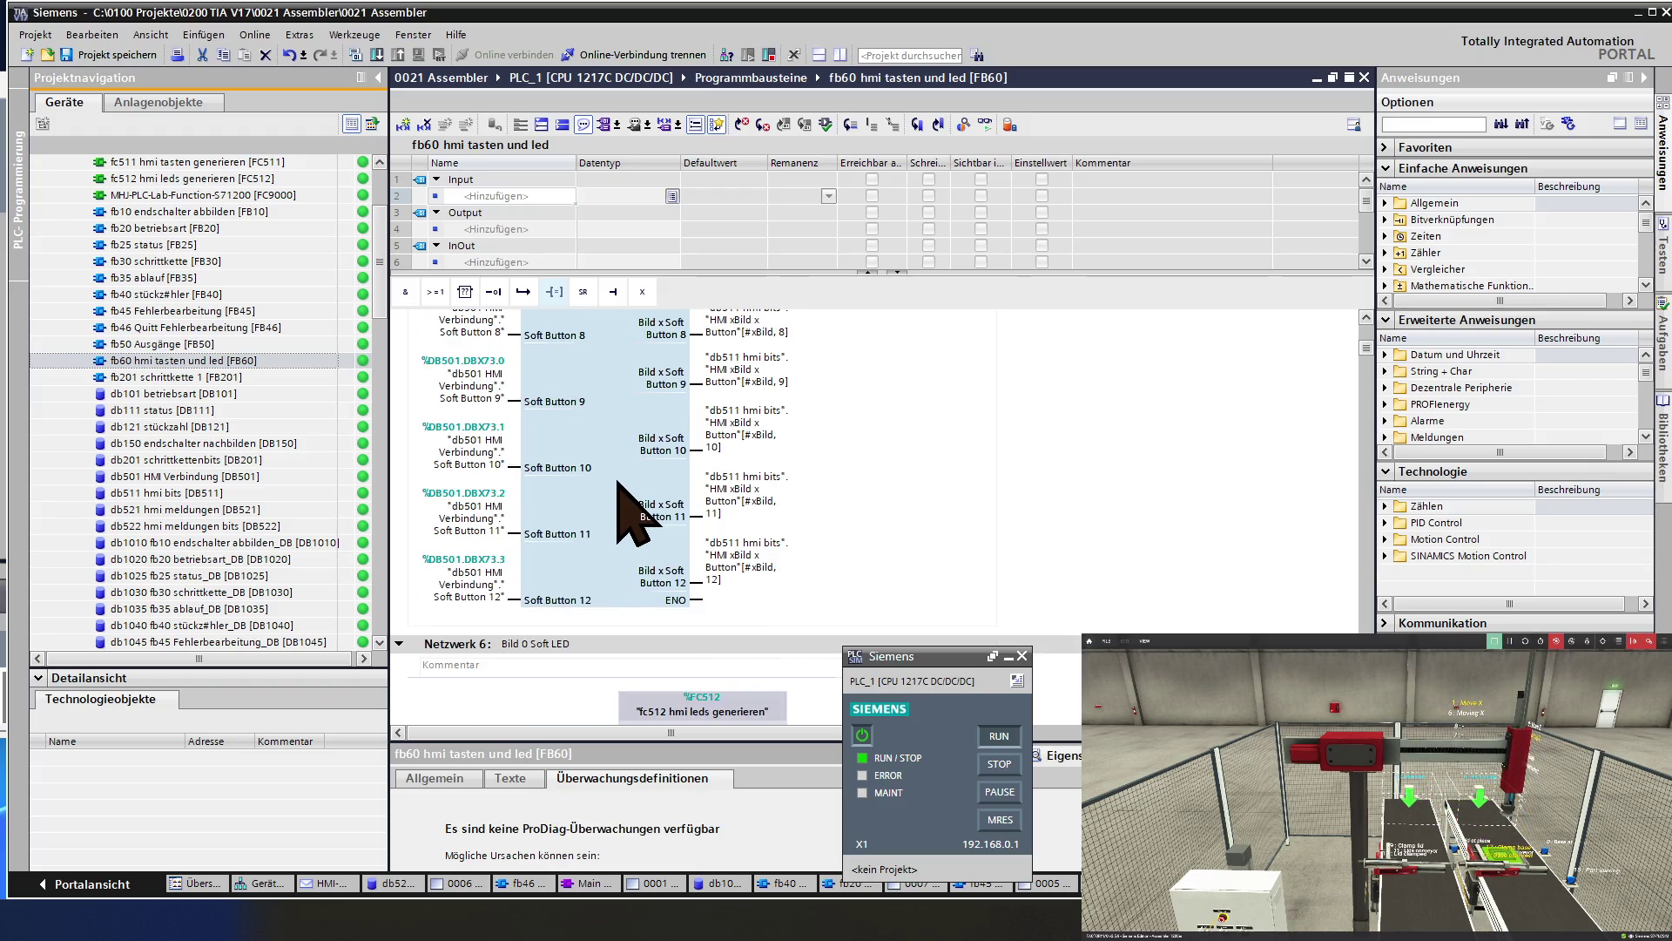
{"action": "scroll", "coordinate": [619, 483], "scroll_direction": "up", "scroll_amount": 10}
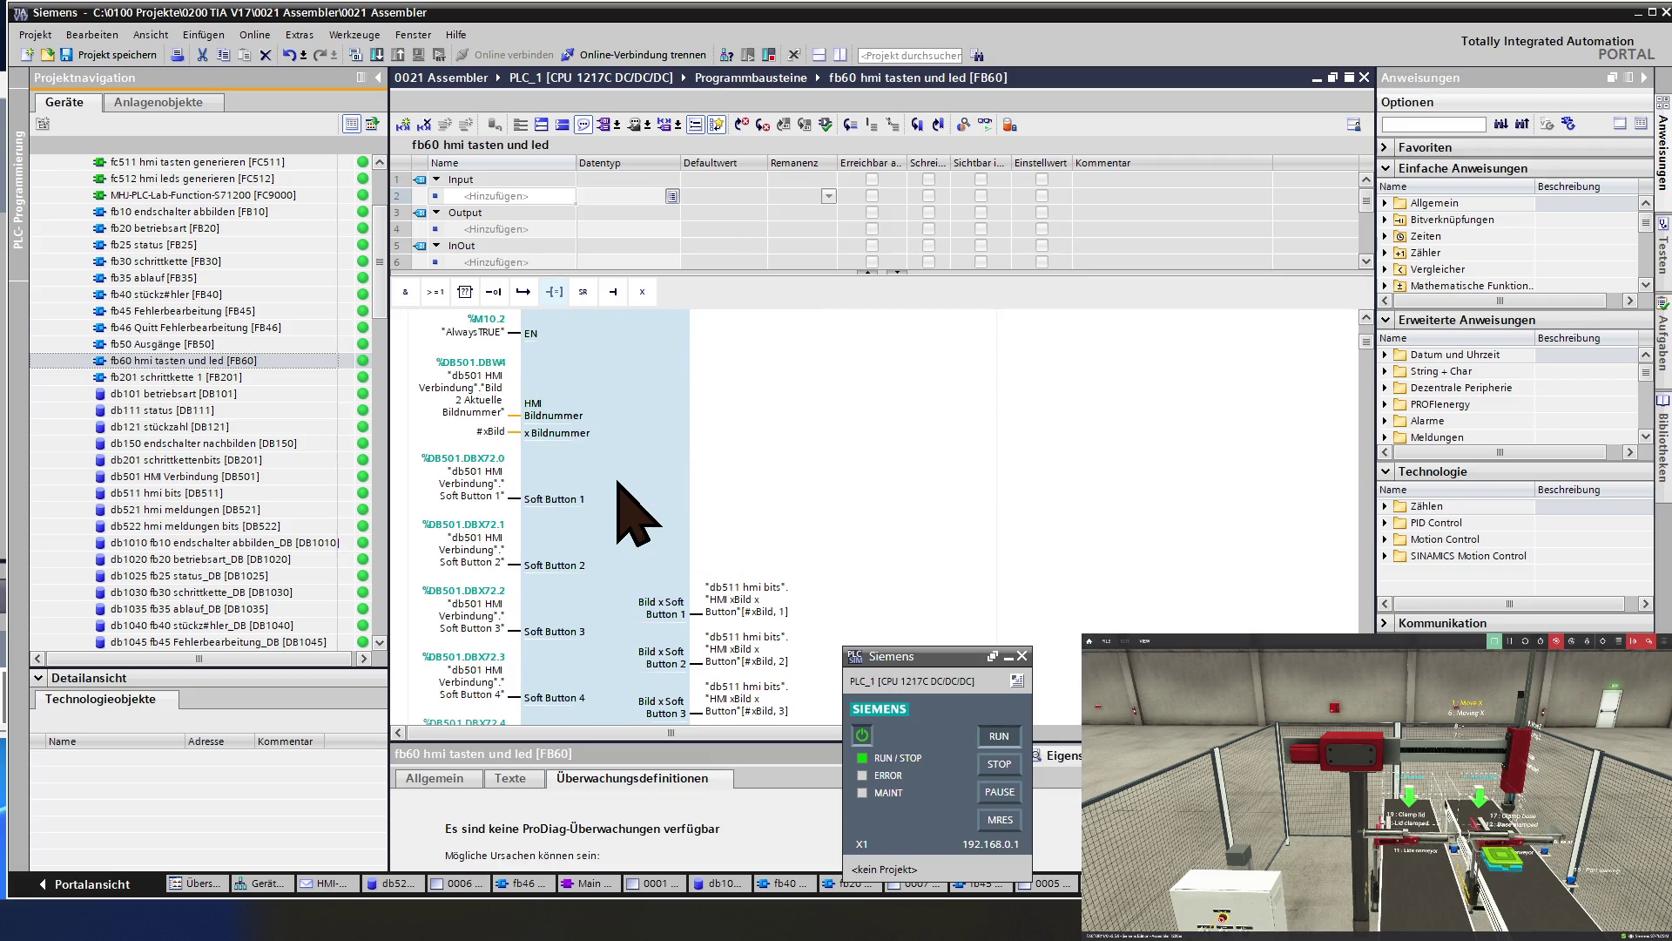
{"action": "scroll", "coordinate": [619, 483], "scroll_direction": "up", "scroll_amount": 8}
{"action": "scroll", "coordinate": [619, 483], "scroll_direction": "up", "scroll_amount": 6}
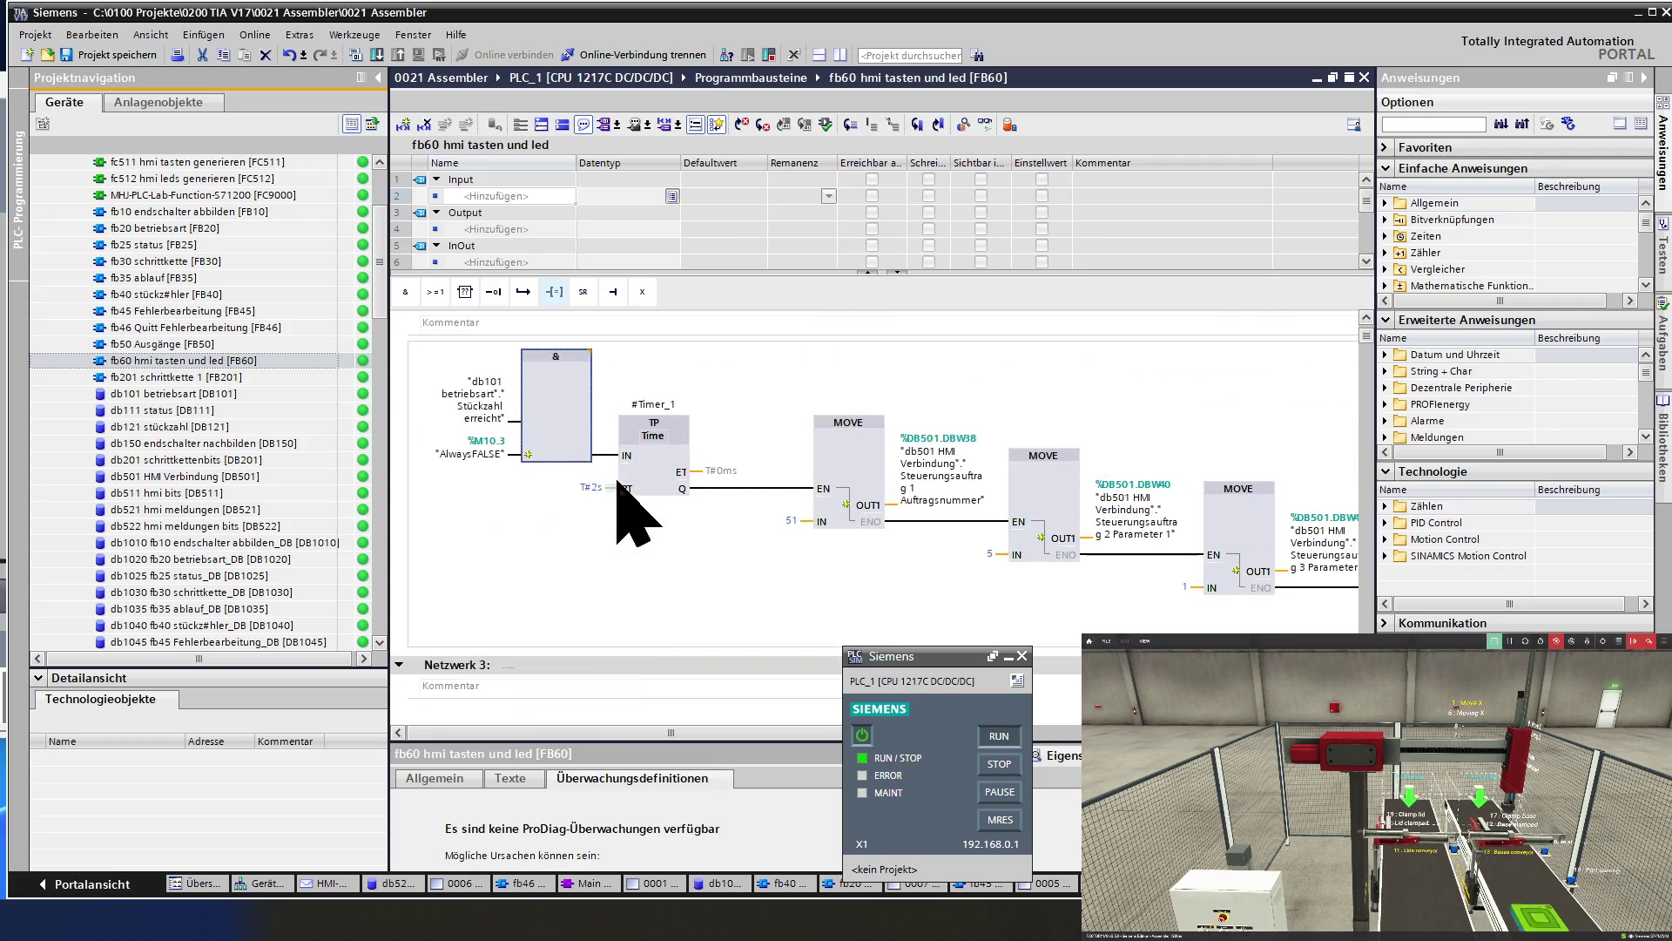
{"action": "scroll", "coordinate": [618, 482], "scroll_direction": "up", "scroll_amount": 4}
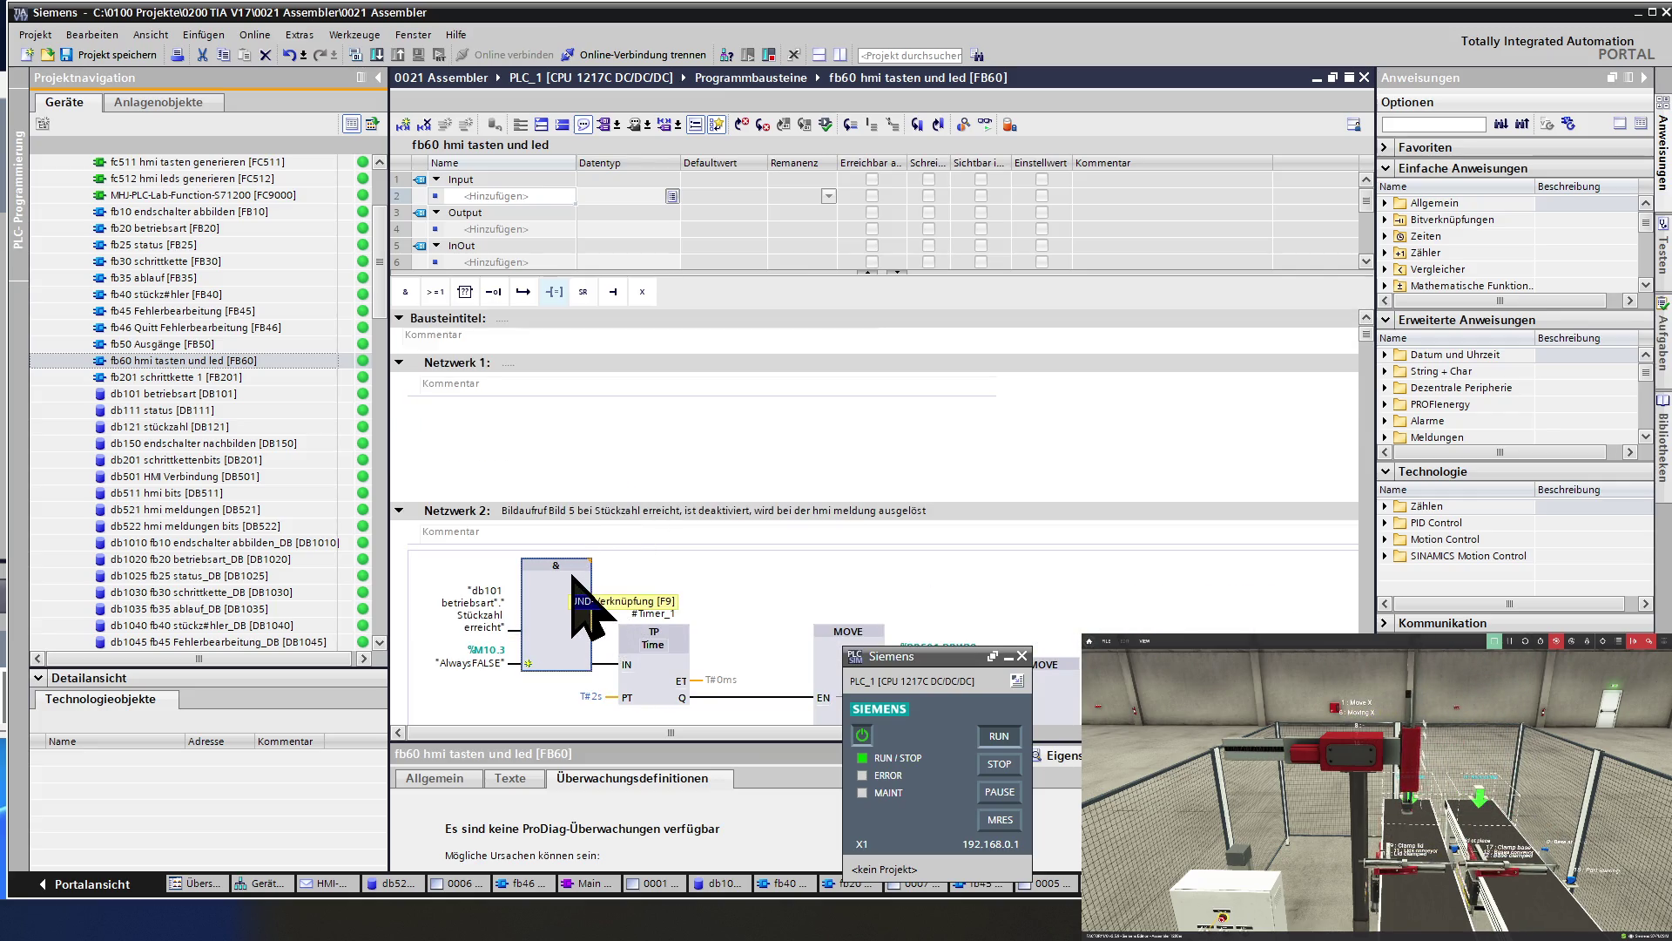
Inspect the TP timer in Netzwerk 2 and the Auftragsnummer output operand.
{"action": "left_click", "coordinate": [651, 660]}
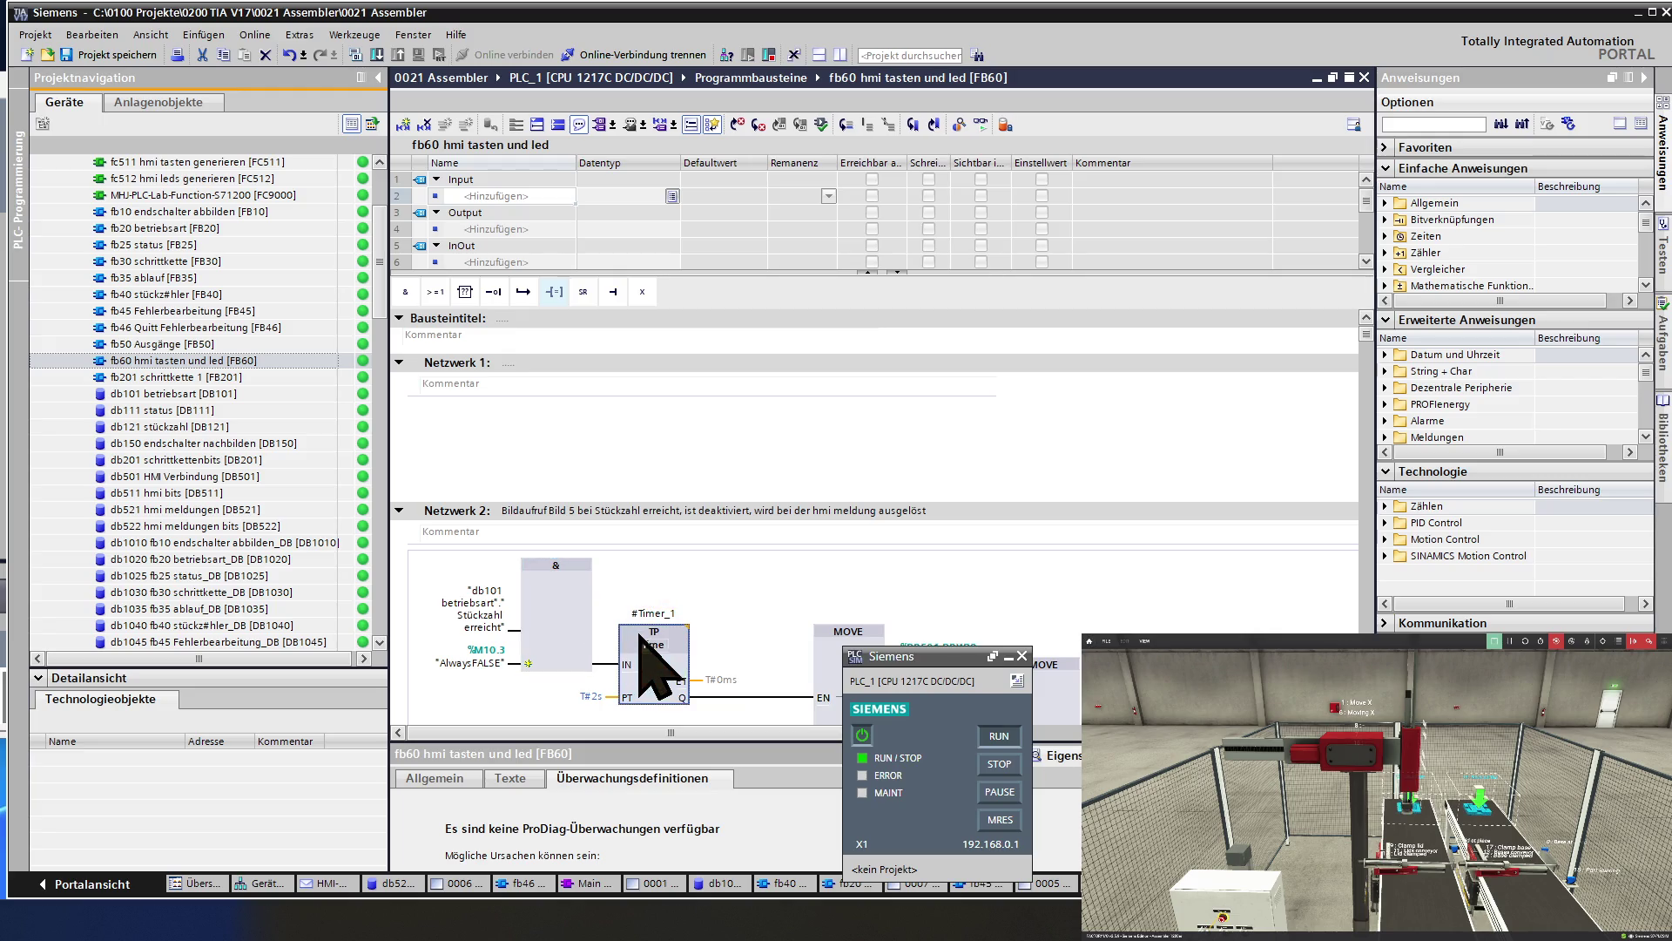
{"action": "scroll", "coordinate": [681, 636], "scroll_direction": "down", "scroll_amount": 2}
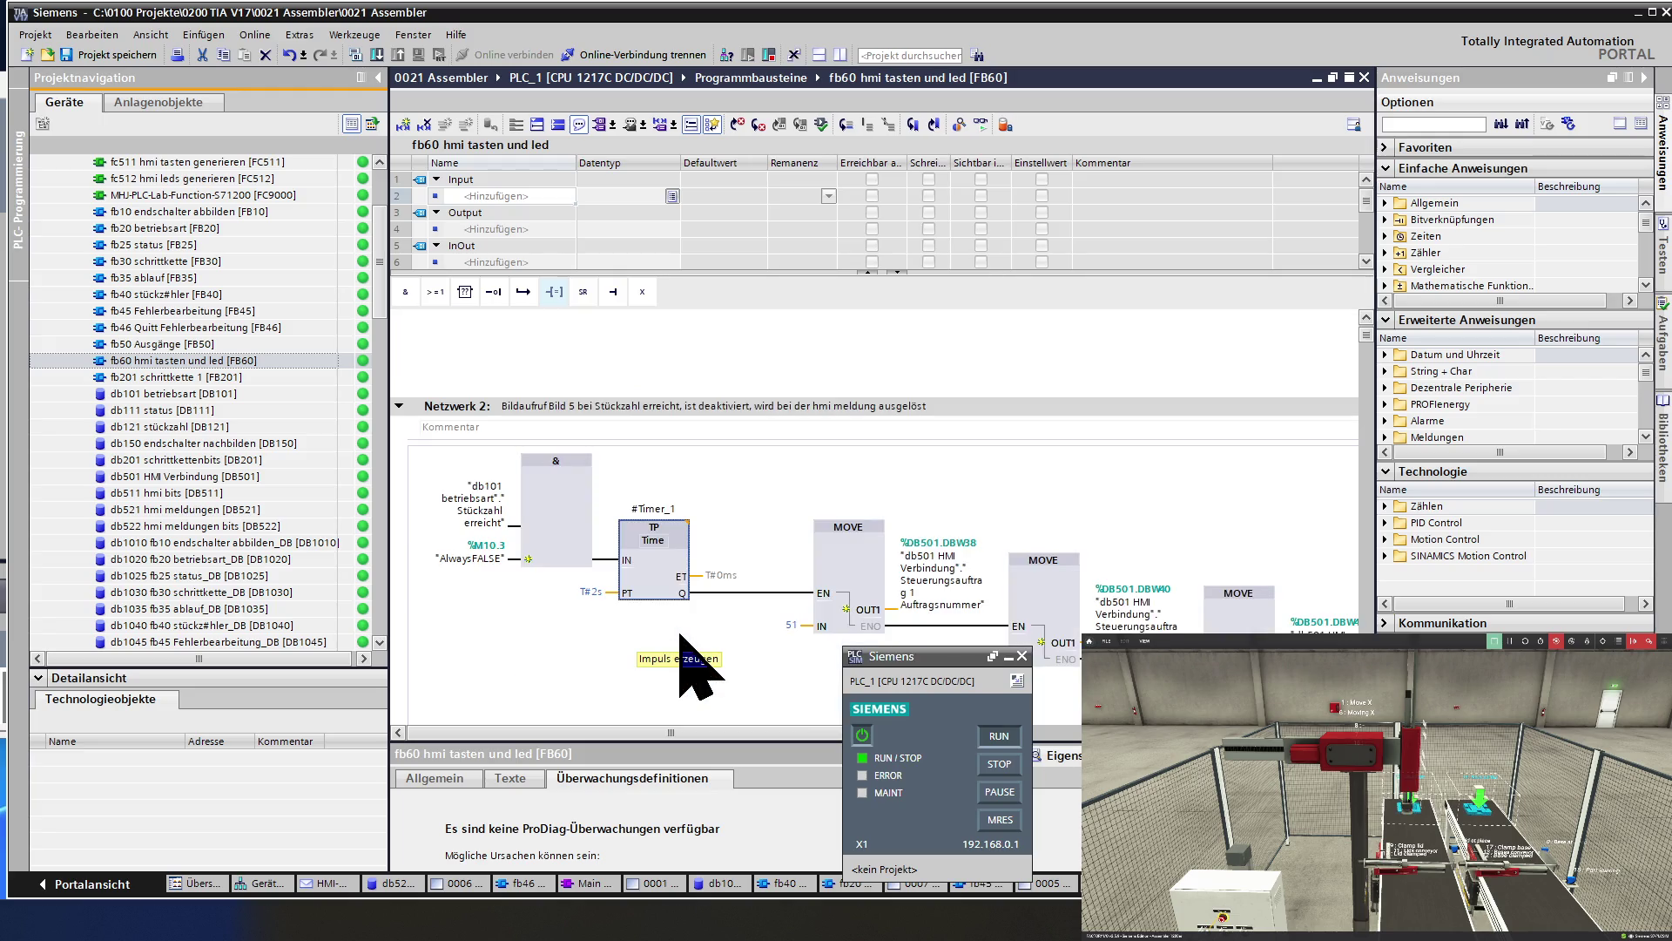
{"action": "left_click", "coordinate": [870, 570]}
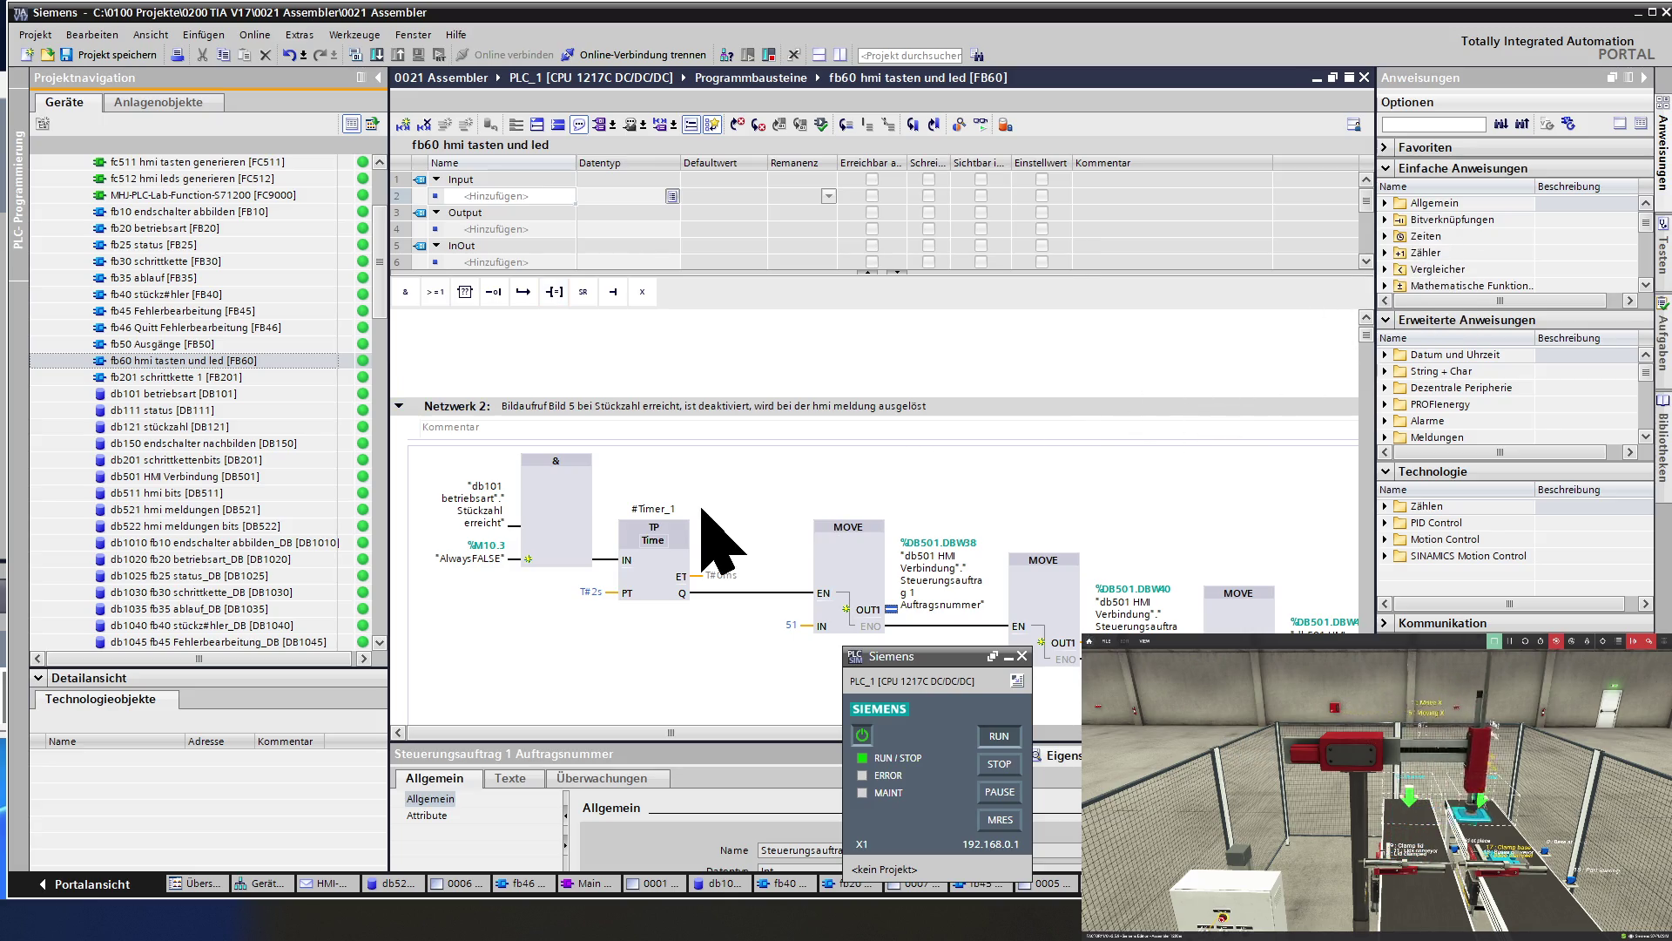
{"action": "scroll", "coordinate": [709, 530], "scroll_direction": "down", "scroll_amount": 10}
{"action": "scroll", "coordinate": [702, 514], "scroll_direction": "down", "scroll_amount": 5}
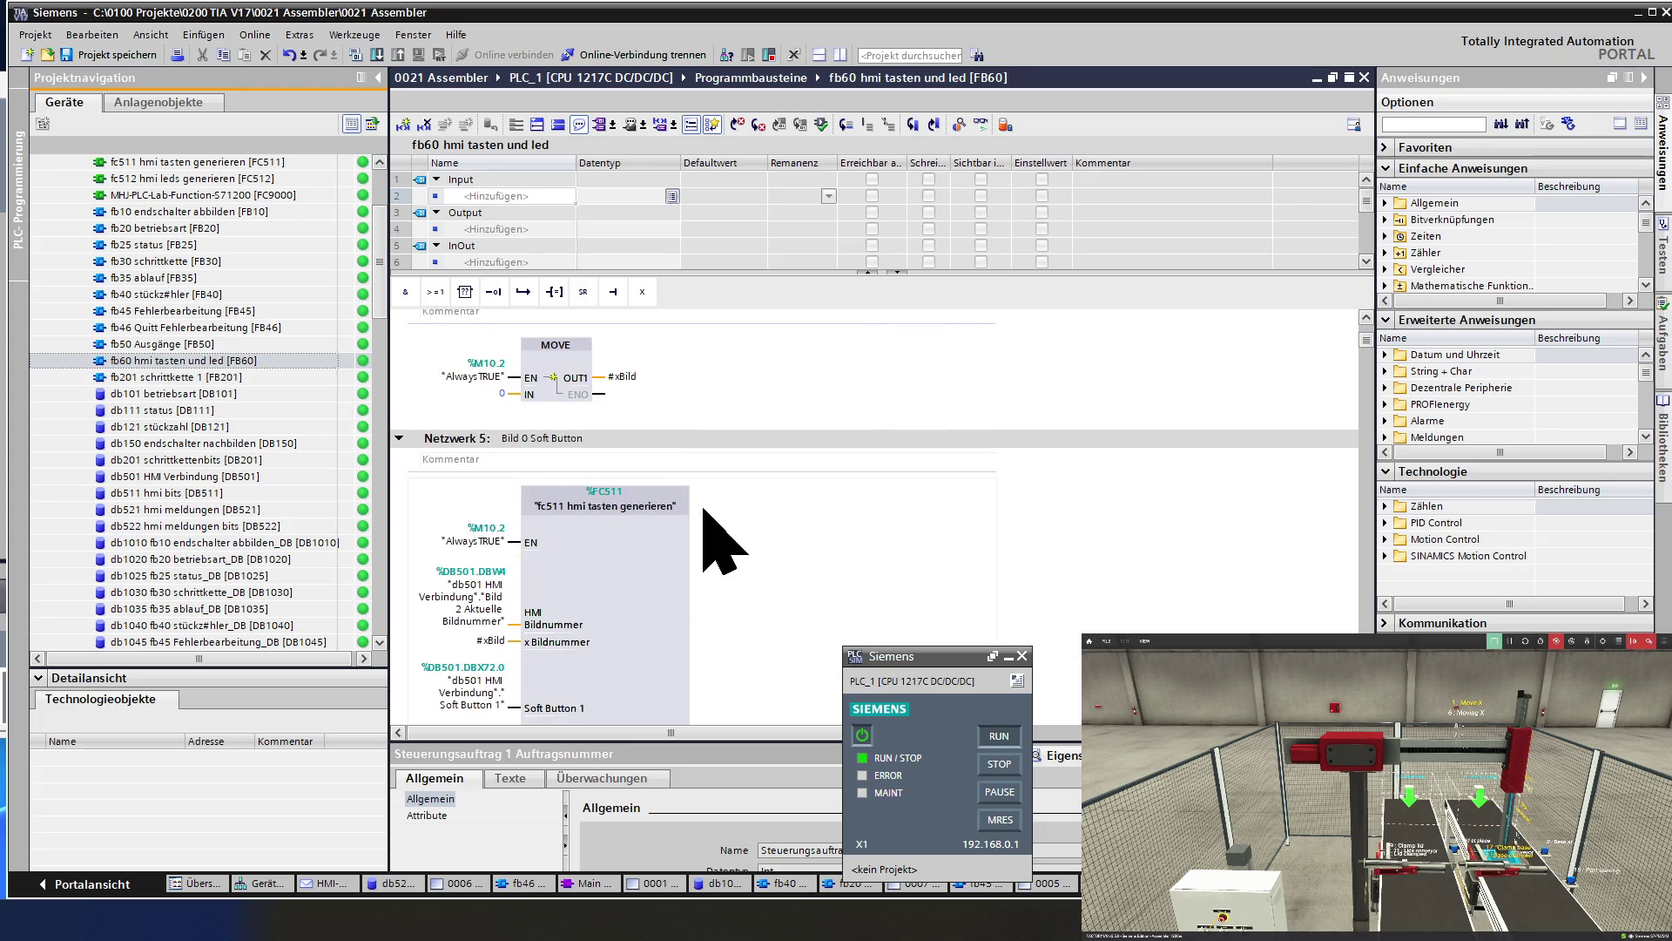
Inspect the fc511 hmi tasten generieren call.
{"action": "left_click", "coordinate": [653, 560]}
{"action": "scroll", "coordinate": [689, 559], "scroll_direction": "down", "scroll_amount": 3}
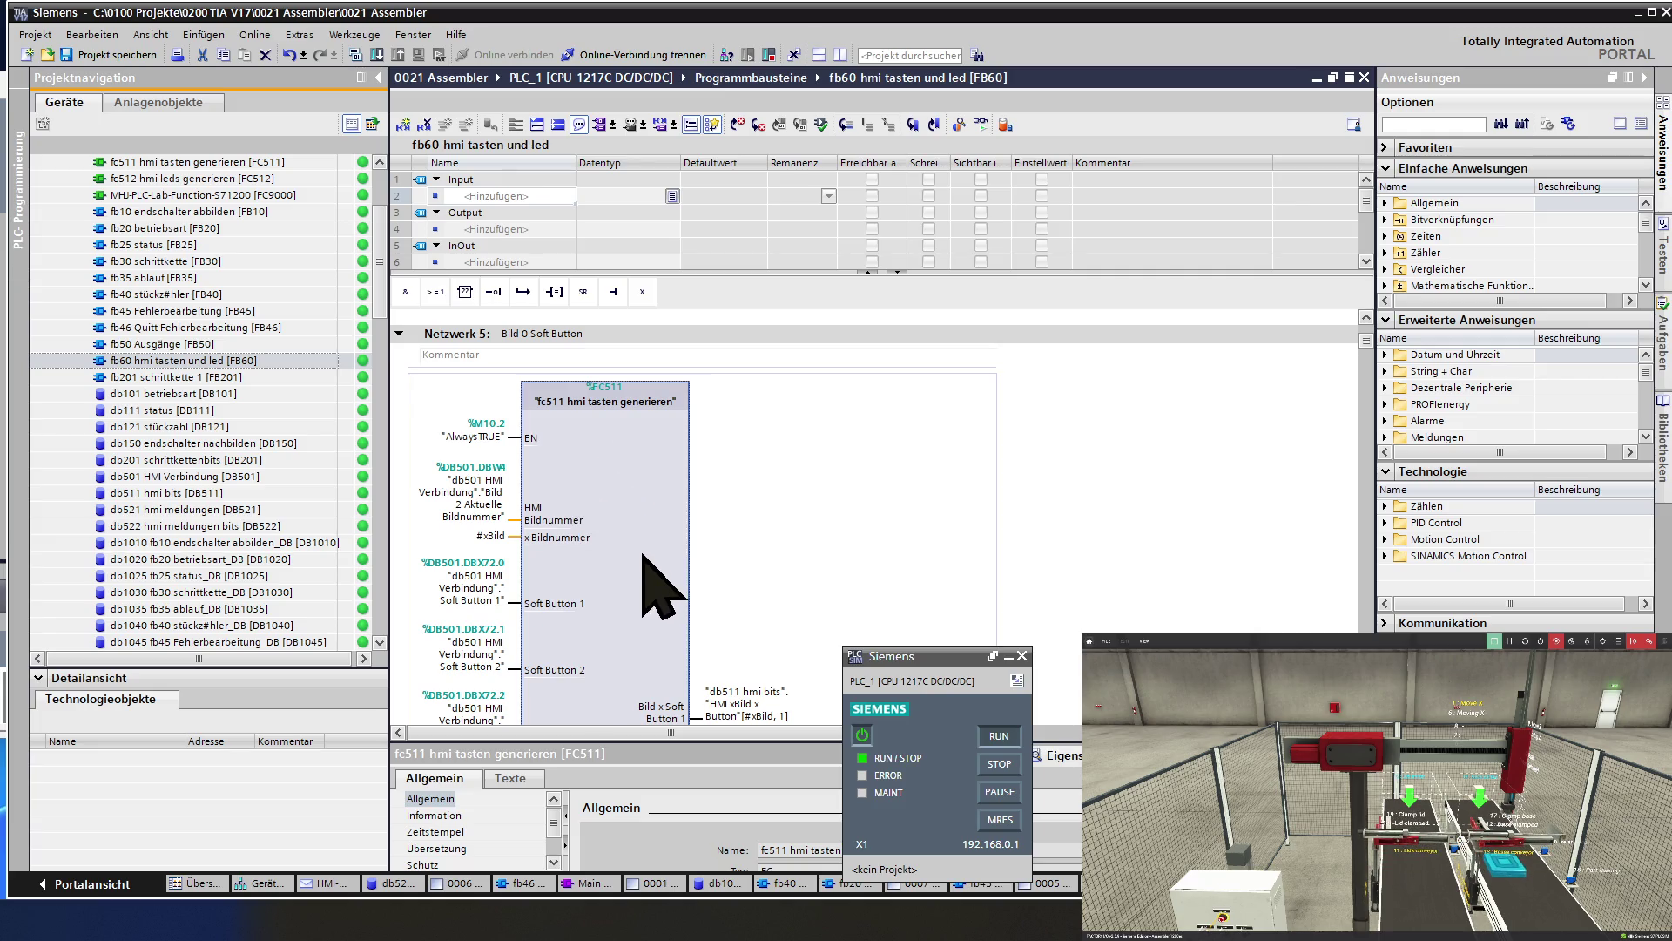
{"action": "scroll", "coordinate": [649, 520], "scroll_direction": "down", "scroll_amount": 3}
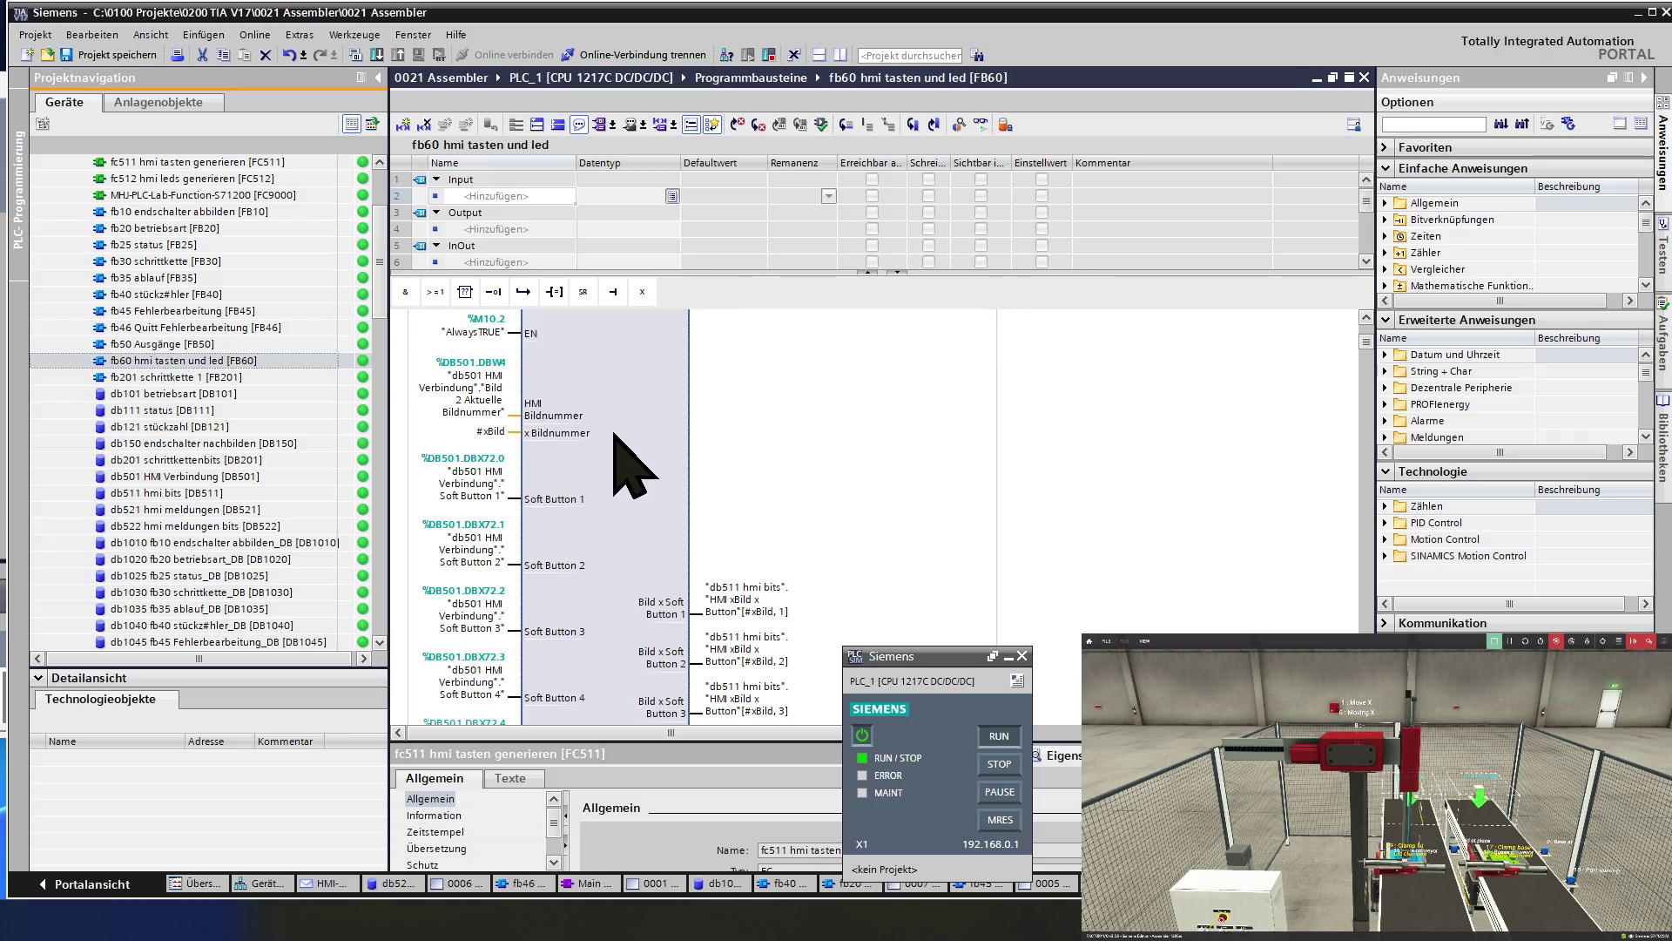
{"action": "scroll", "coordinate": [615, 434], "scroll_direction": "down", "scroll_amount": 3}
{"action": "scroll", "coordinate": [626, 459], "scroll_direction": "down", "scroll_amount": 3}
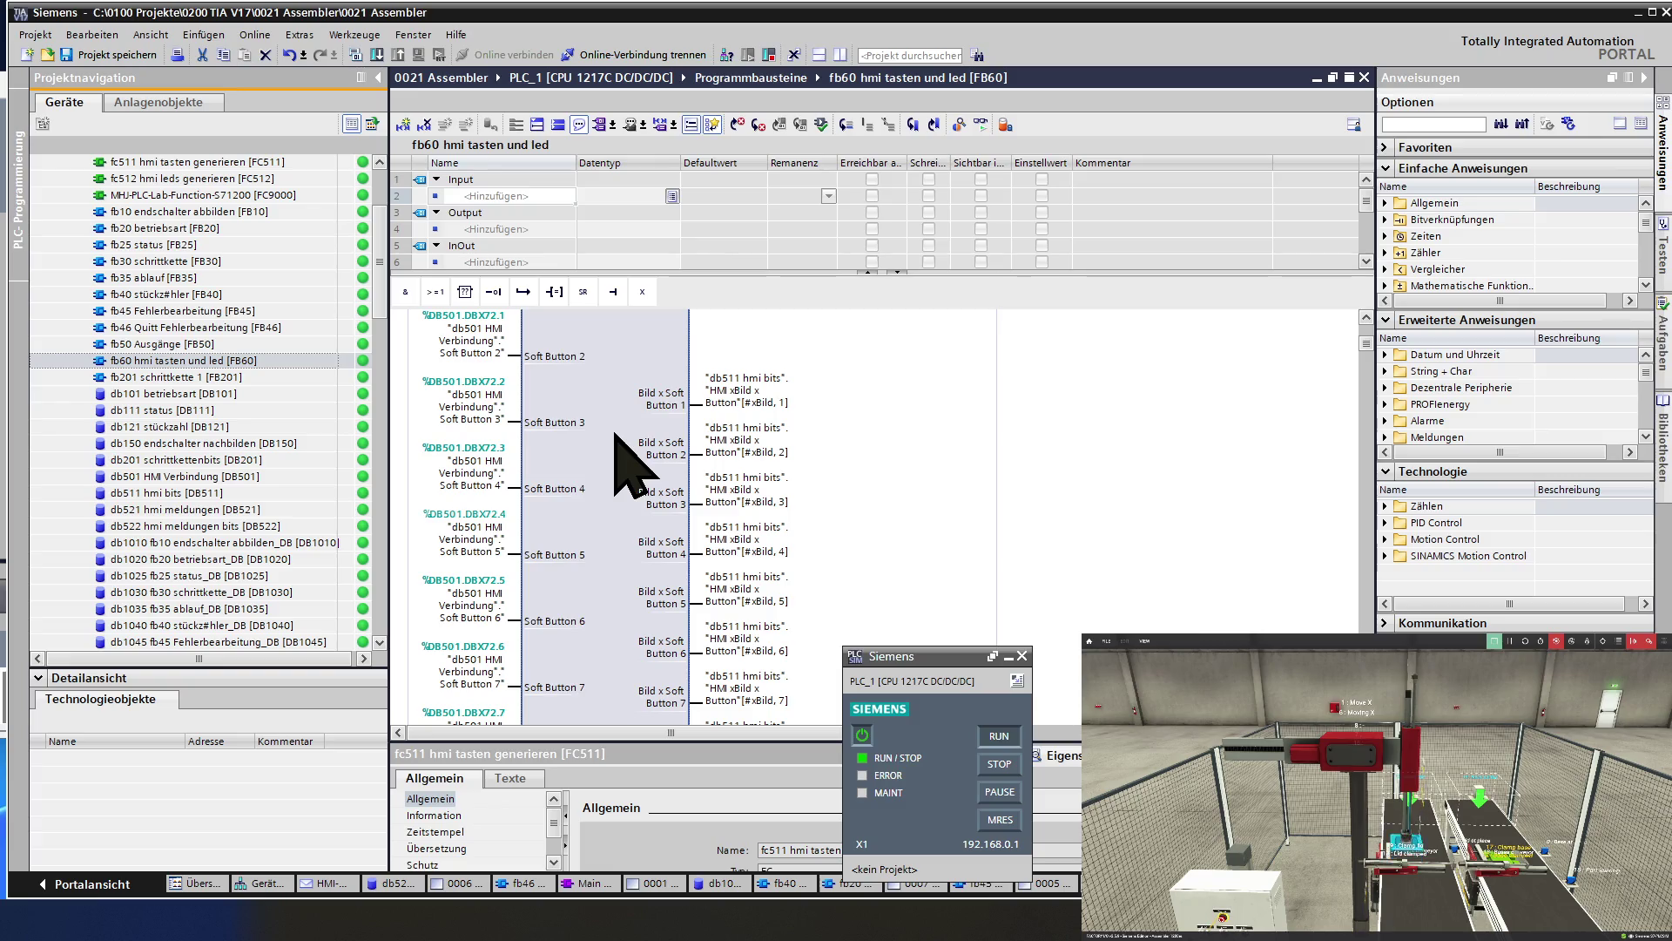
{"action": "scroll", "coordinate": [629, 466], "scroll_direction": "down", "scroll_amount": 12}
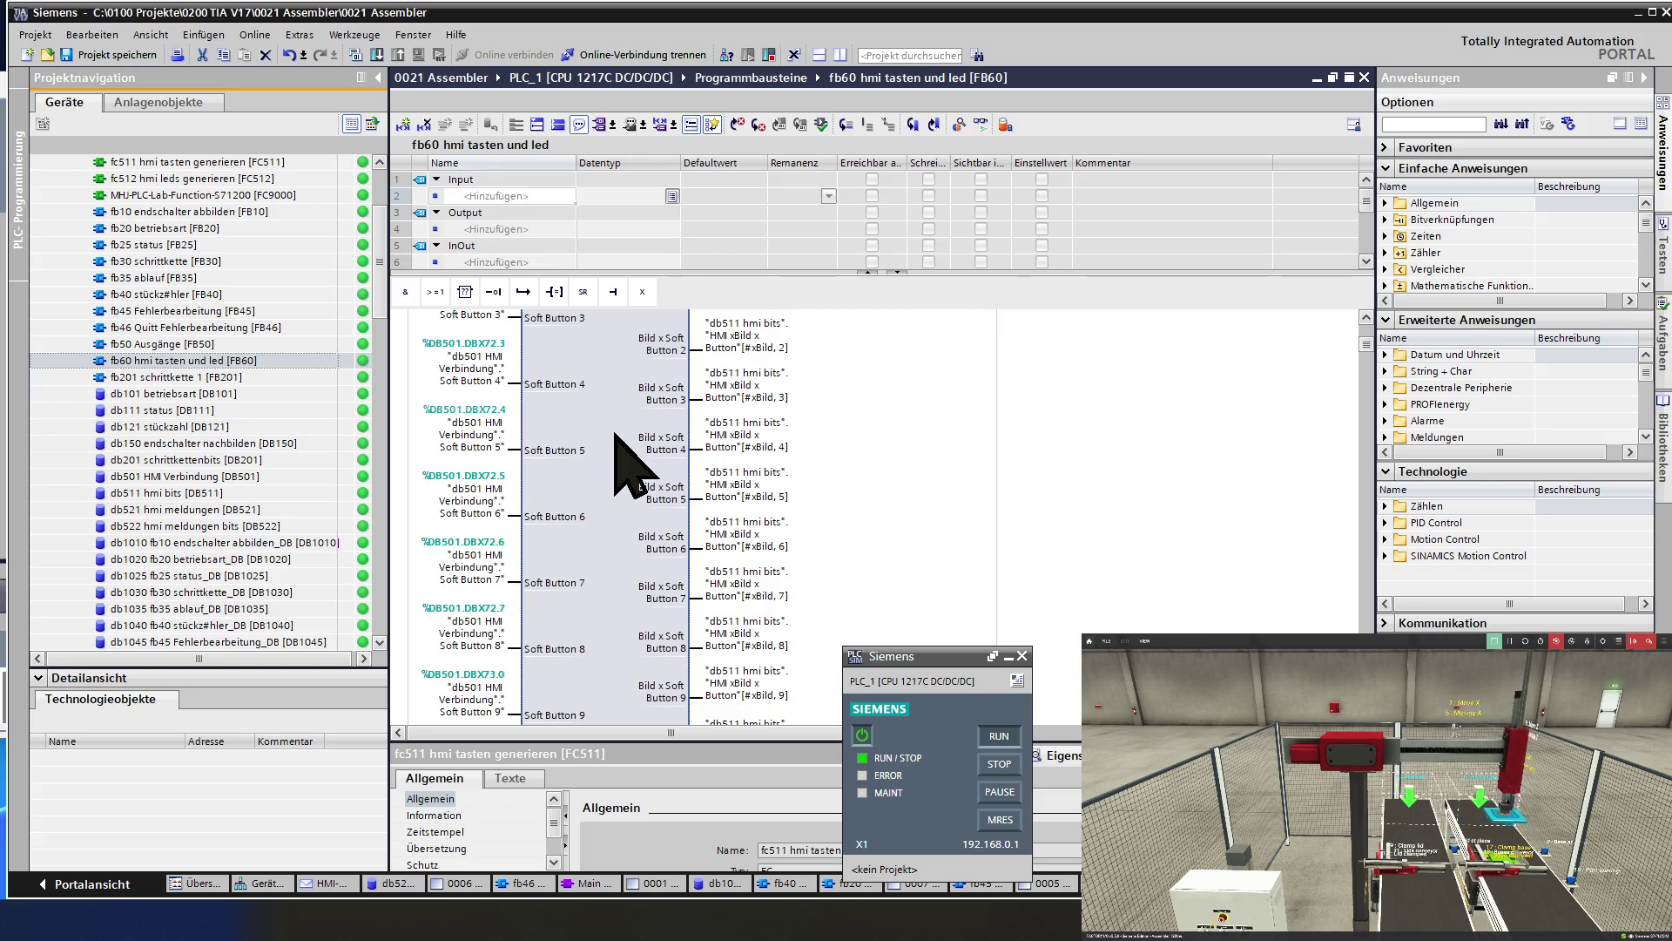
{"action": "scroll", "coordinate": [615, 433], "scroll_direction": "down", "scroll_amount": 15}
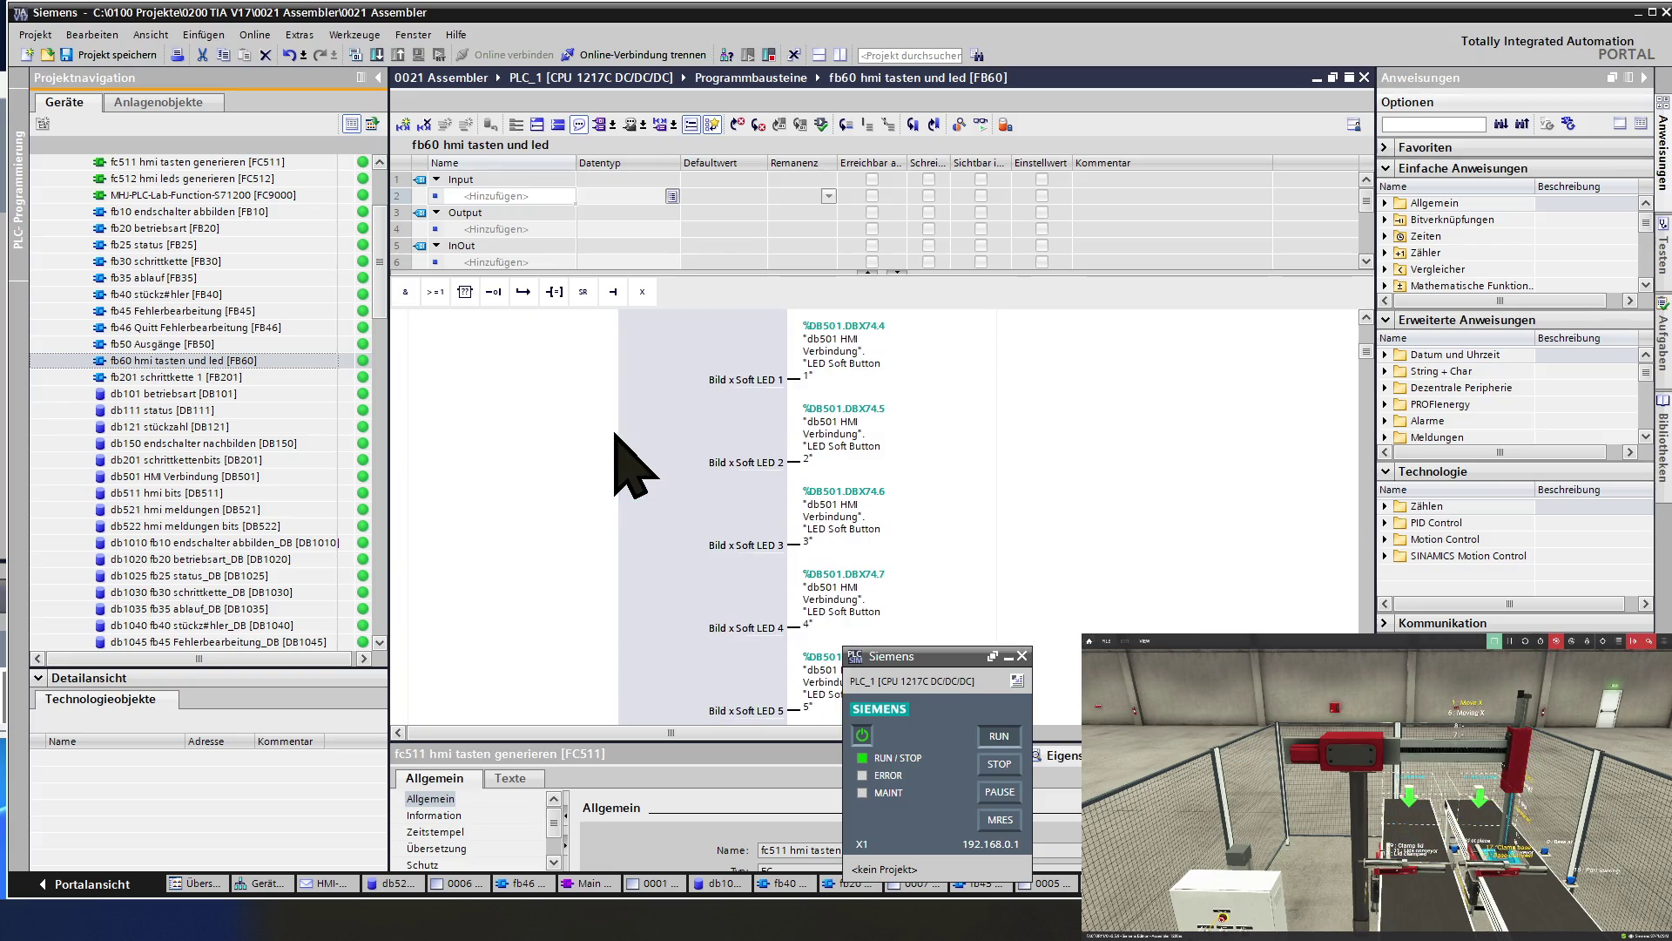
{"action": "scroll", "coordinate": [615, 436], "scroll_direction": "down", "scroll_amount": 9}
Inspect the fc512 hmi leds generieren call, the Netzwerk 8 MOVE and the Netzwerk 9 fc511 call.
{"action": "left_click", "coordinate": [643, 453]}
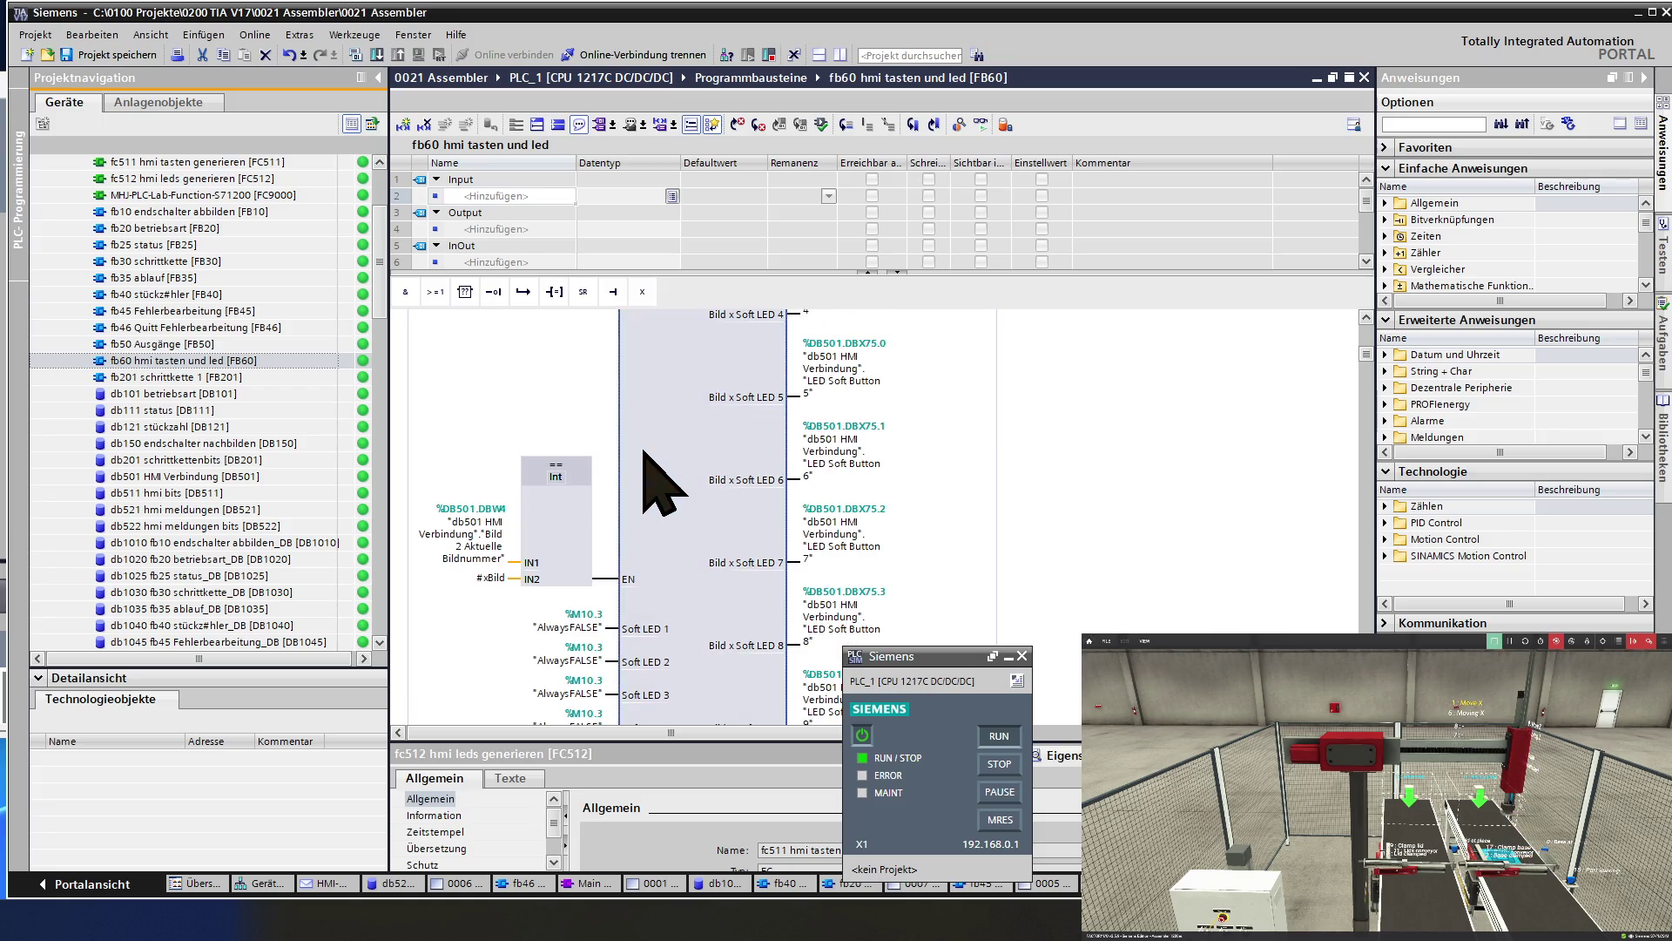
{"action": "scroll", "coordinate": [645, 453], "scroll_direction": "down", "scroll_amount": 6}
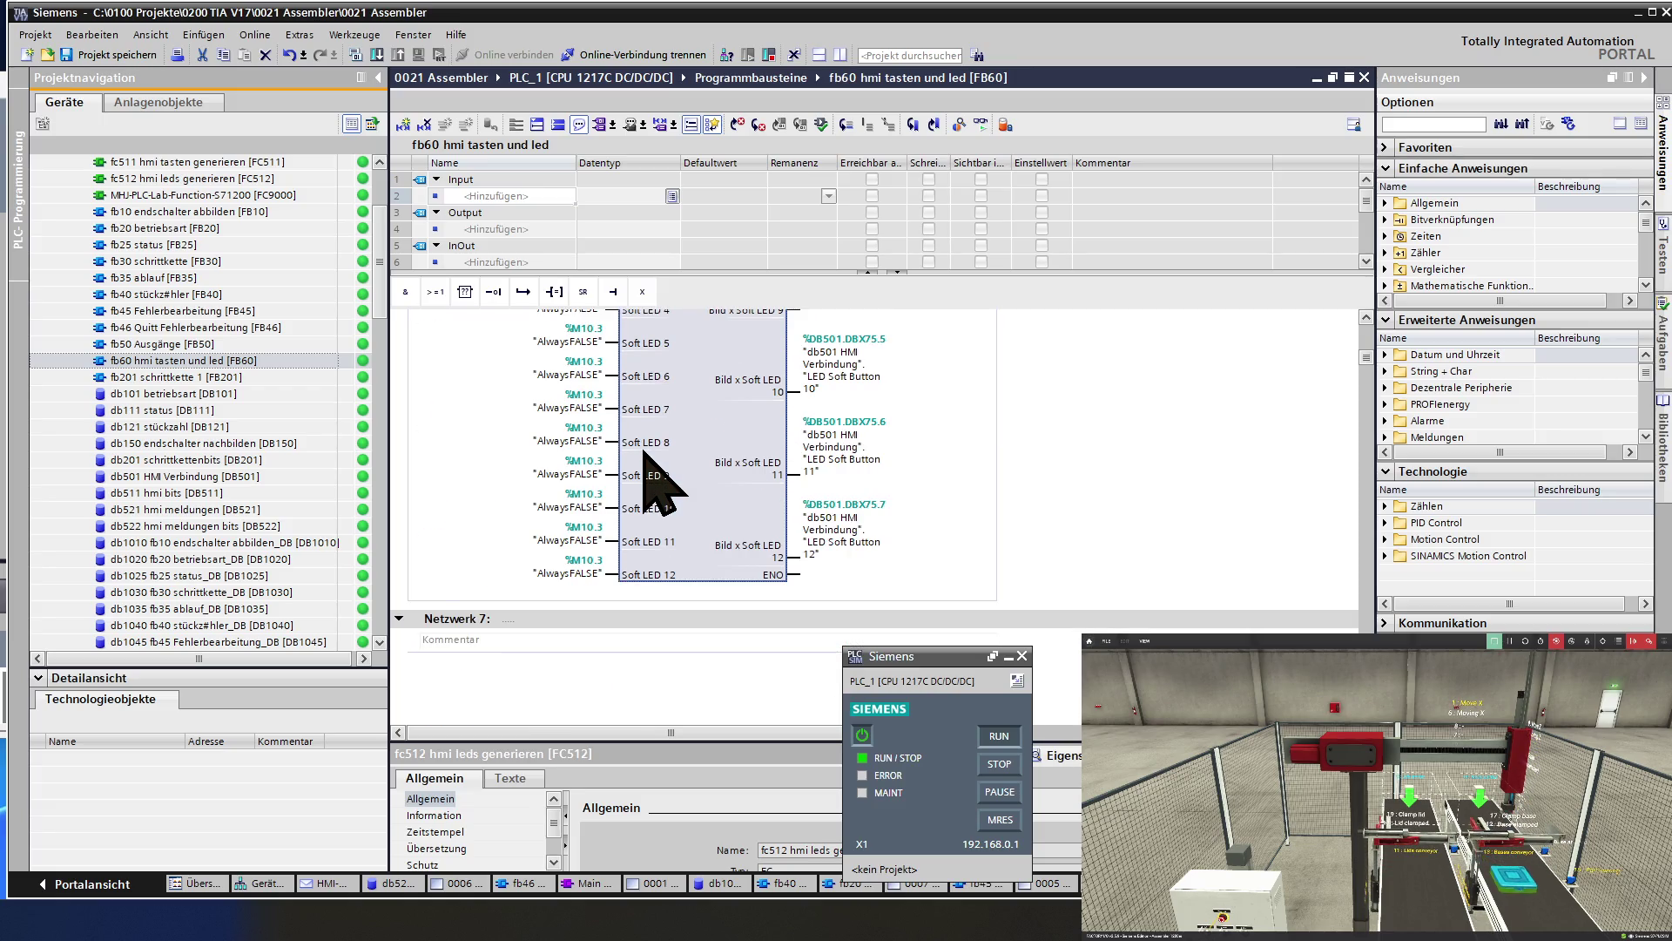
{"action": "scroll", "coordinate": [644, 453], "scroll_direction": "down", "scroll_amount": 9}
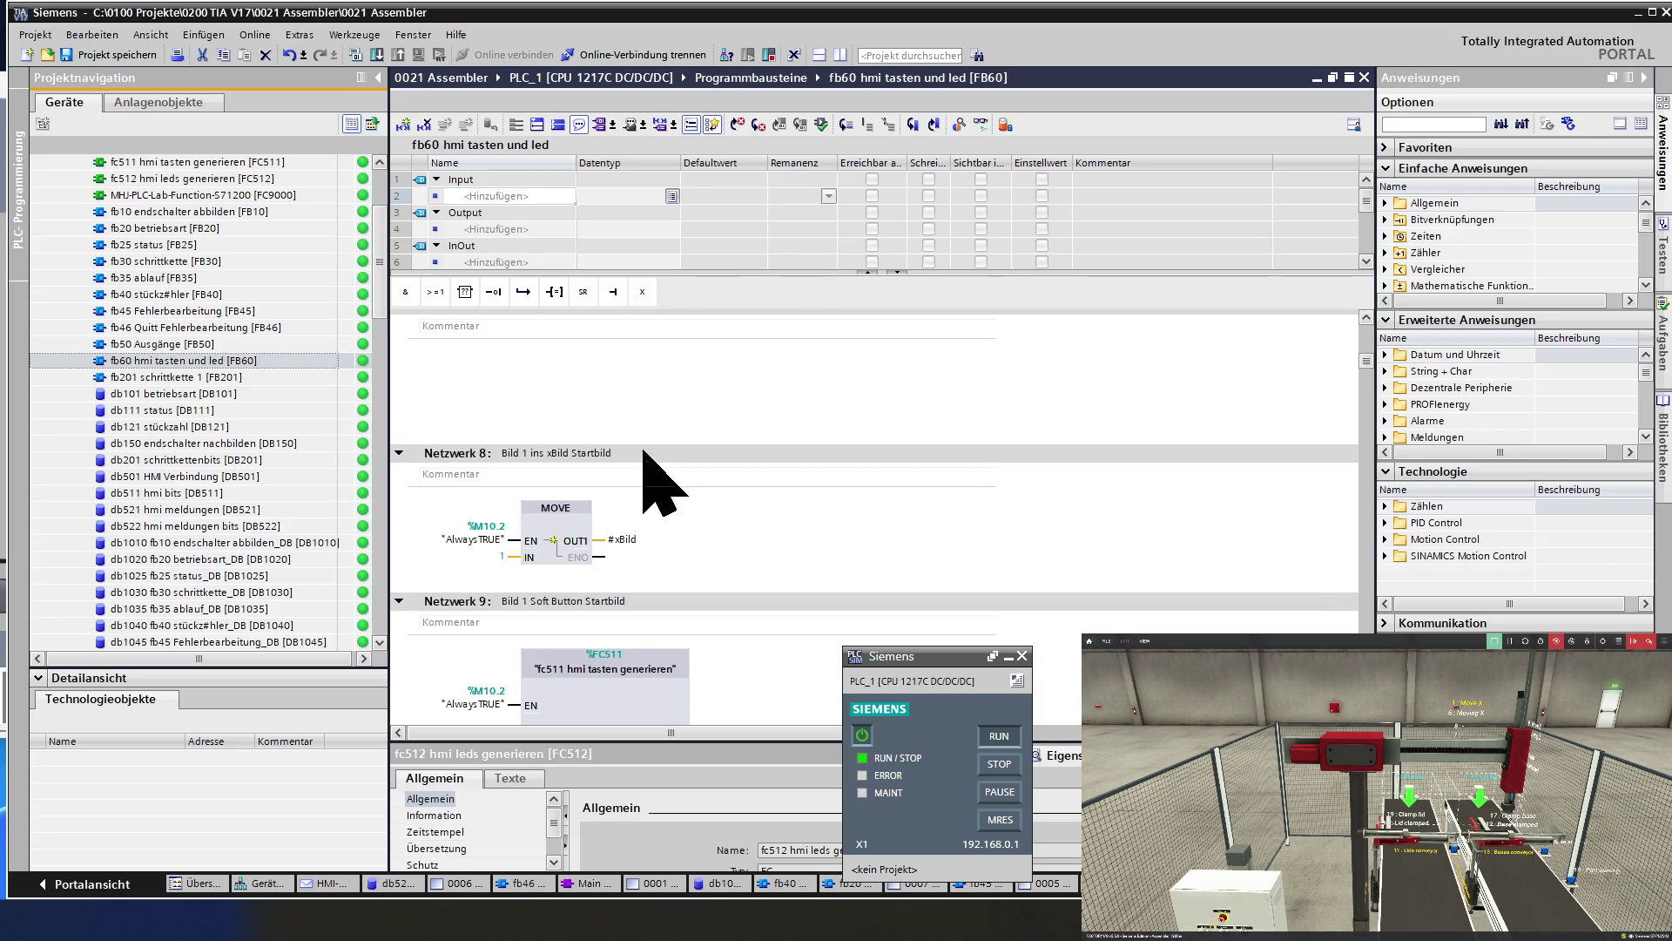
{"action": "left_click", "coordinate": [580, 521]}
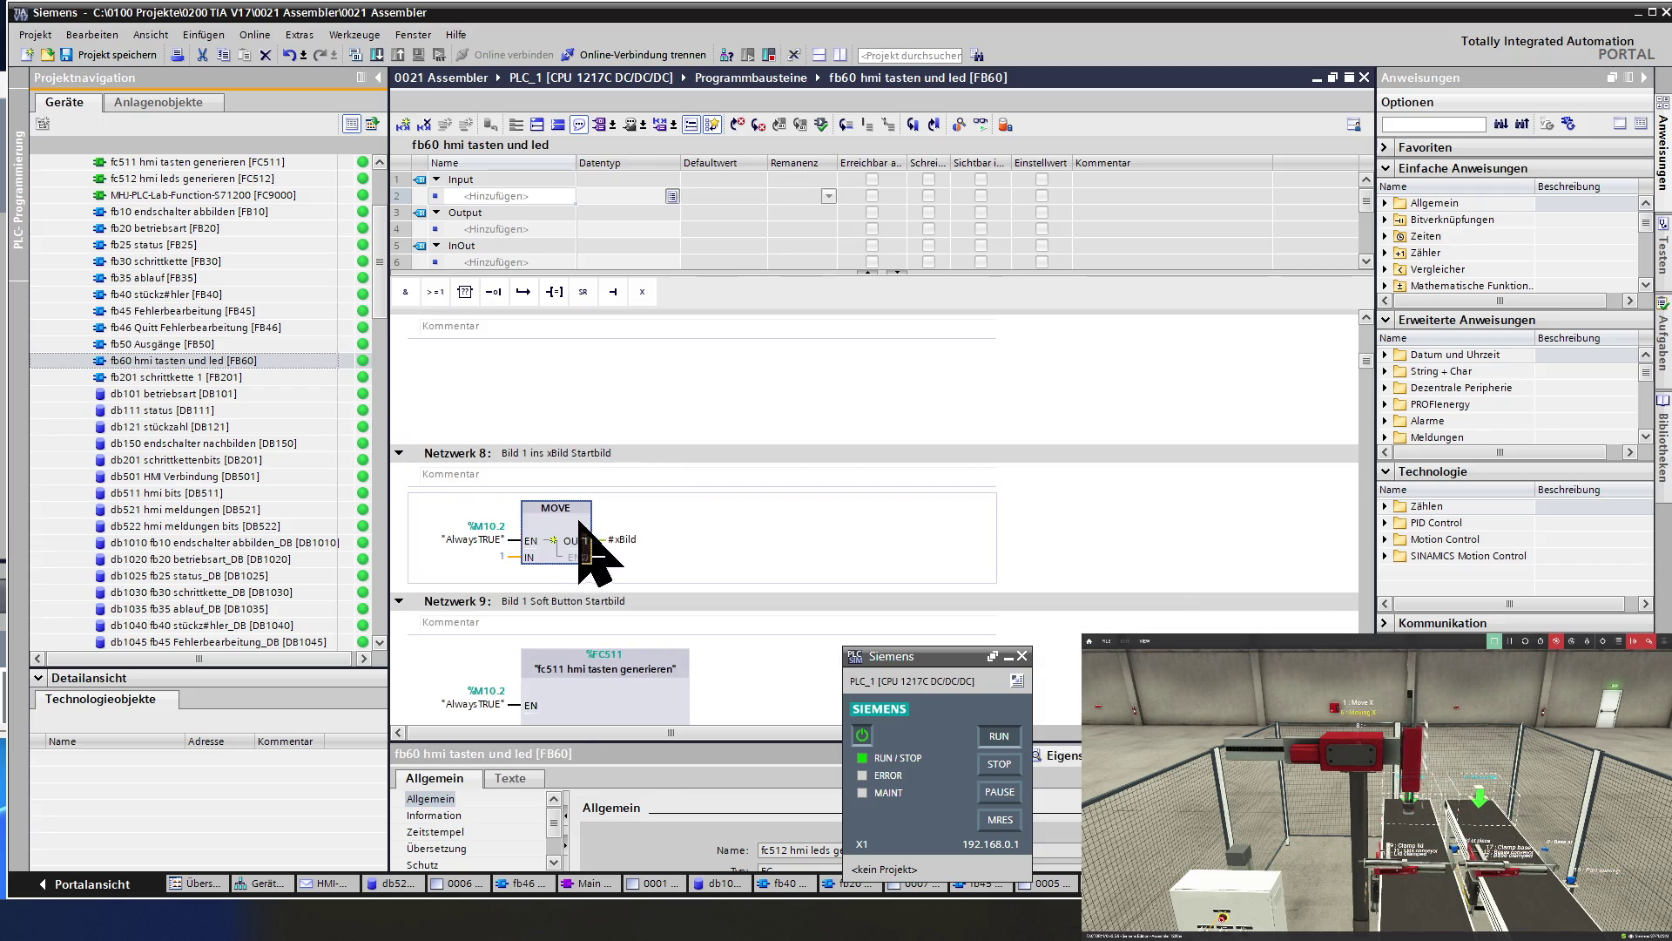
{"action": "scroll", "coordinate": [701, 513], "scroll_direction": "down", "scroll_amount": 6}
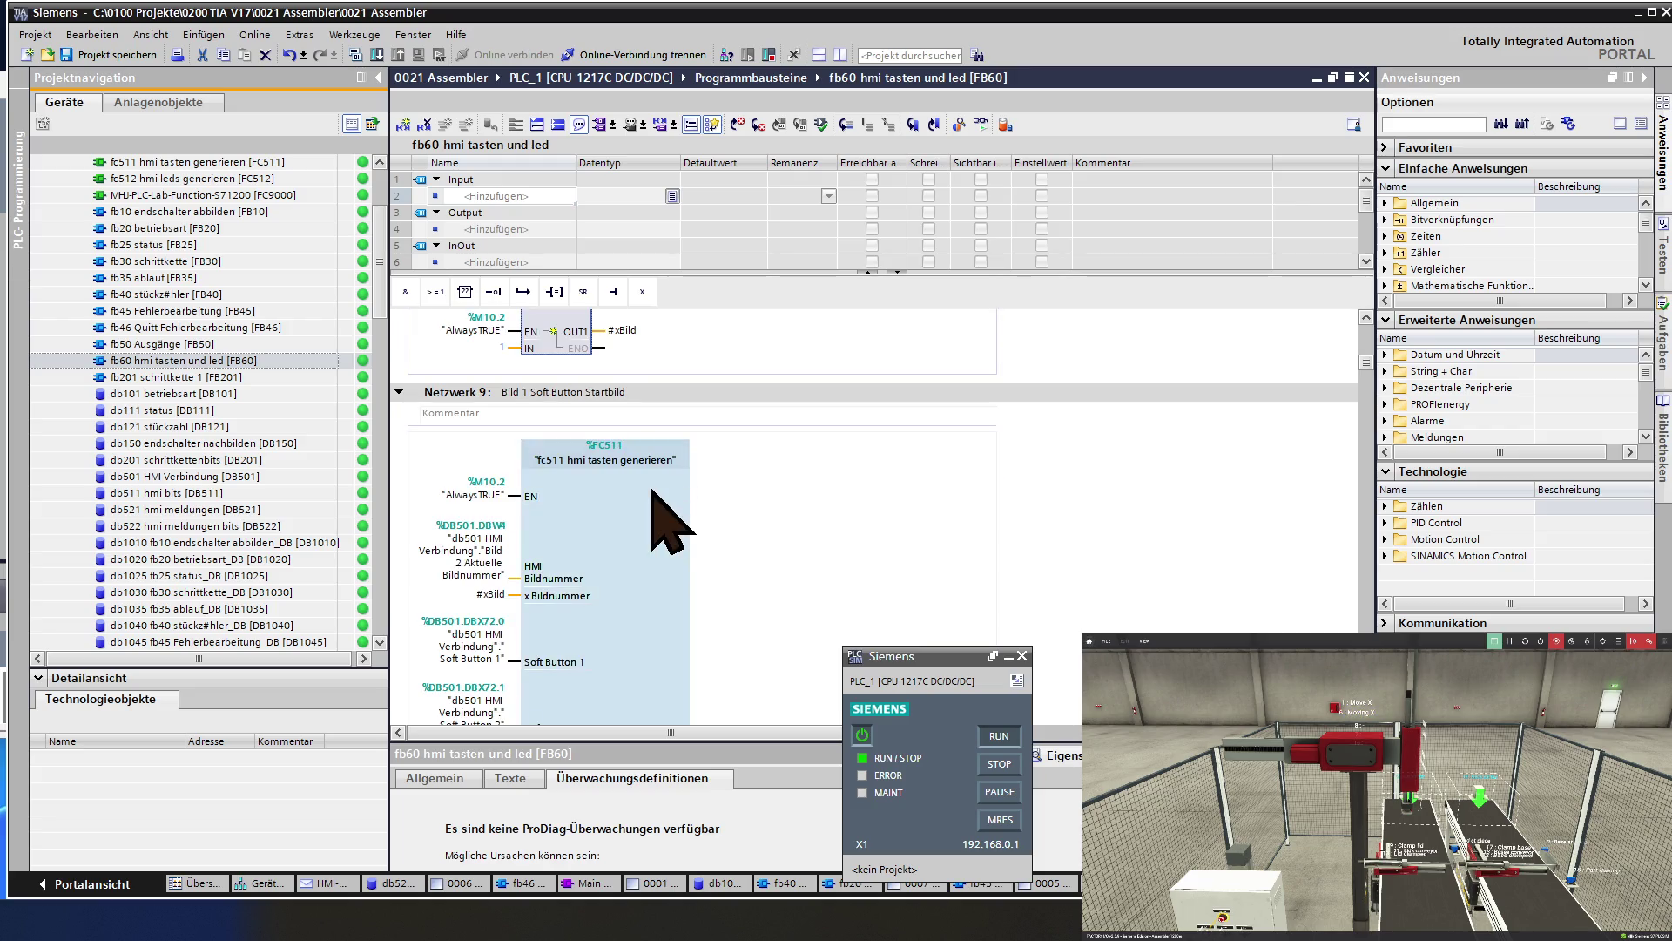
{"action": "left_click", "coordinate": [627, 516]}
{"action": "scroll", "coordinate": [654, 502], "scroll_direction": "down", "scroll_amount": 3}
{"action": "scroll", "coordinate": [671, 533], "scroll_direction": "down", "scroll_amount": 3}
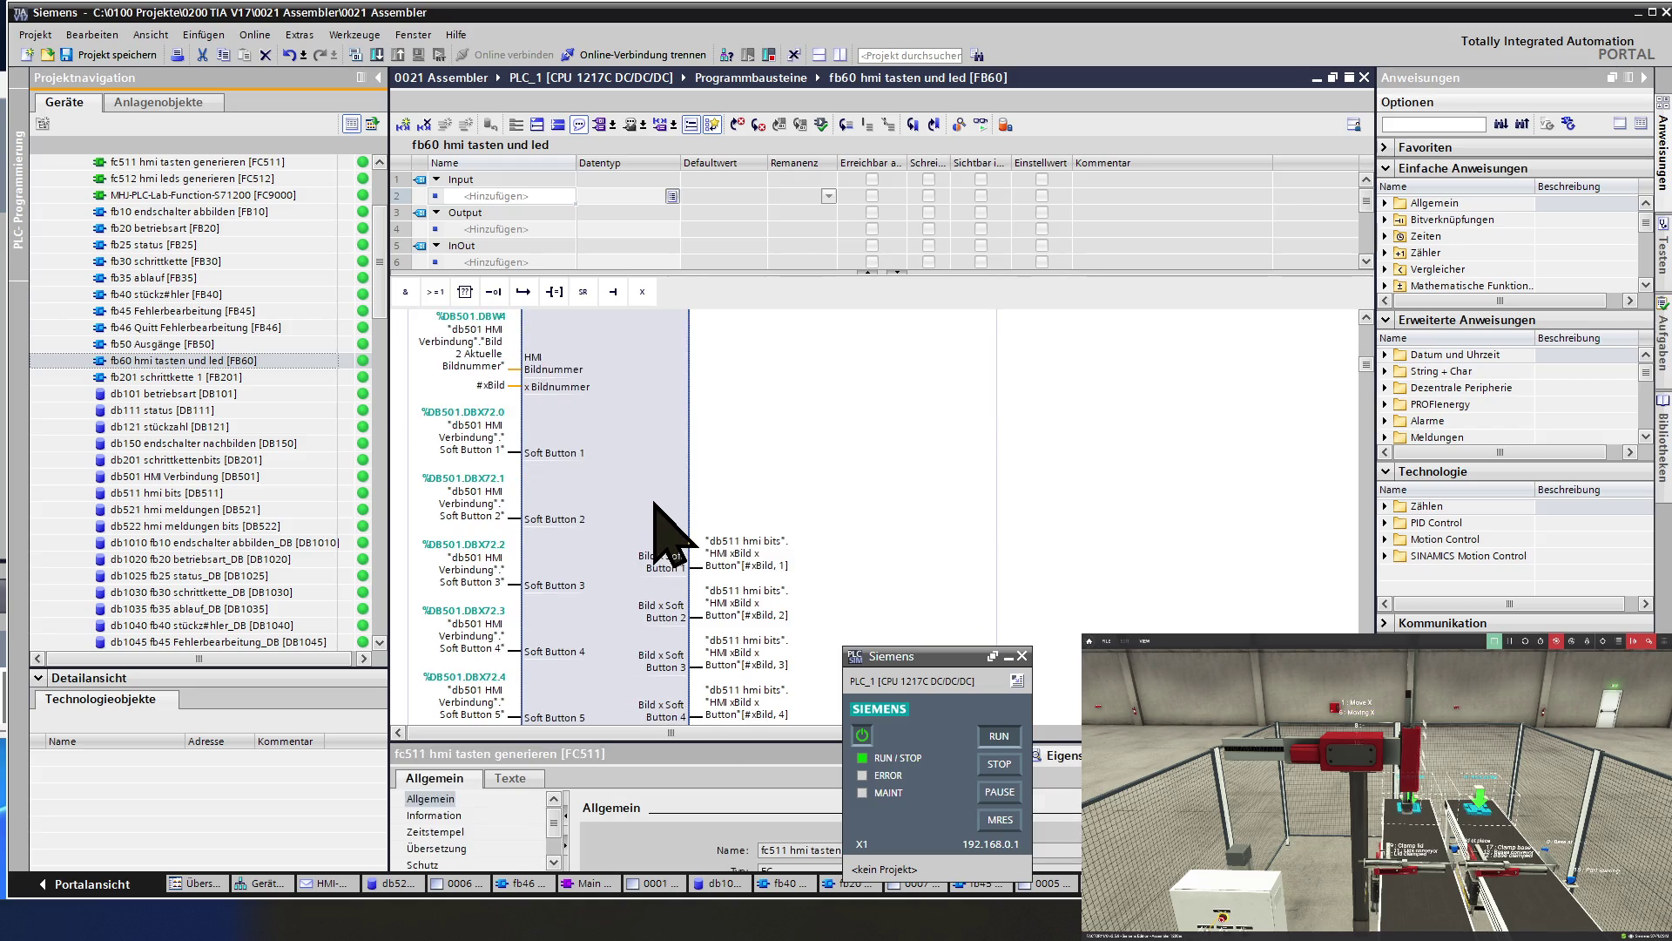
{"action": "scroll", "coordinate": [670, 533], "scroll_direction": "down", "scroll_amount": 20}
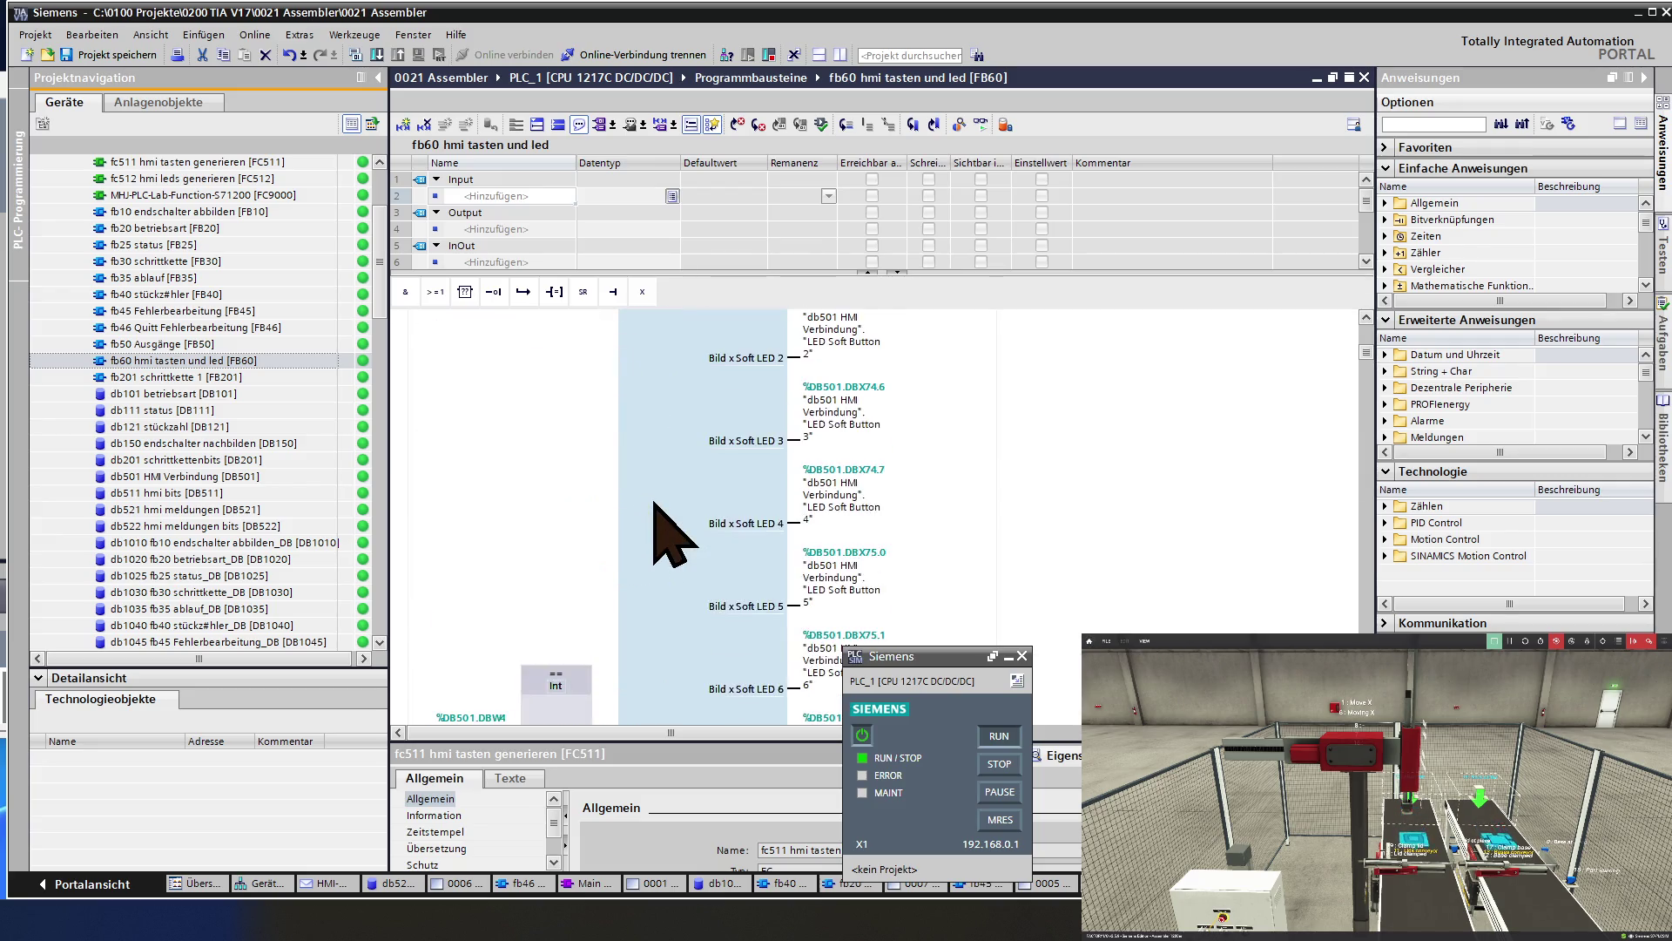
{"action": "scroll", "coordinate": [670, 532], "scroll_direction": "up", "scroll_amount": 20}
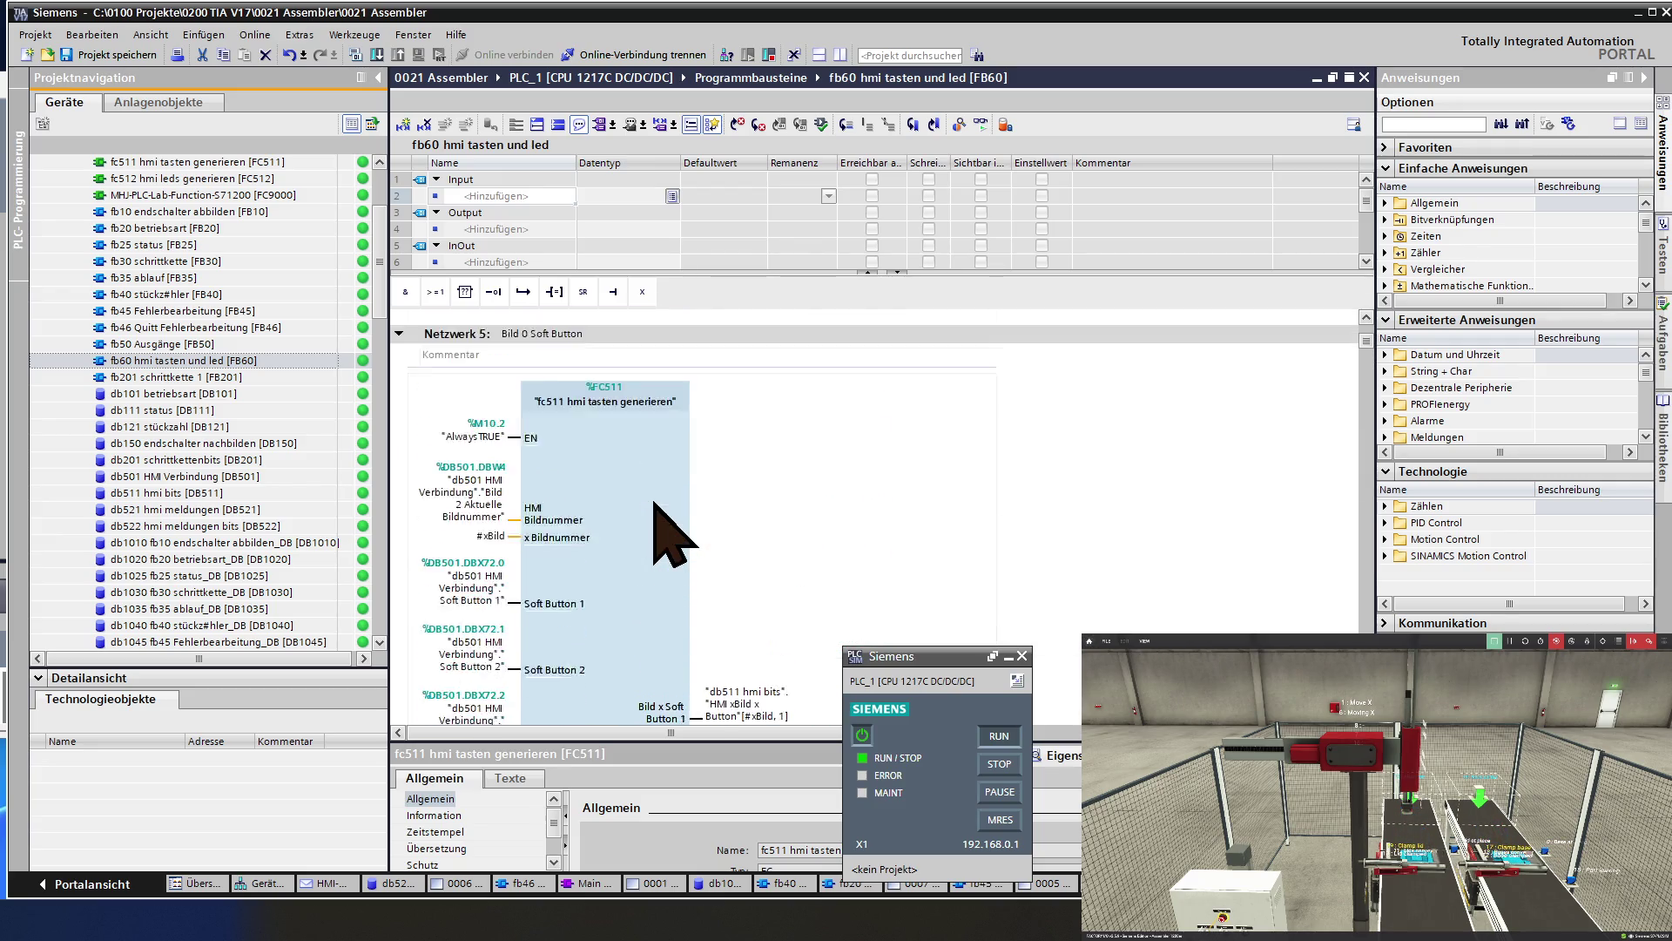
{"action": "scroll", "coordinate": [655, 503], "scroll_direction": "up", "scroll_amount": 15}
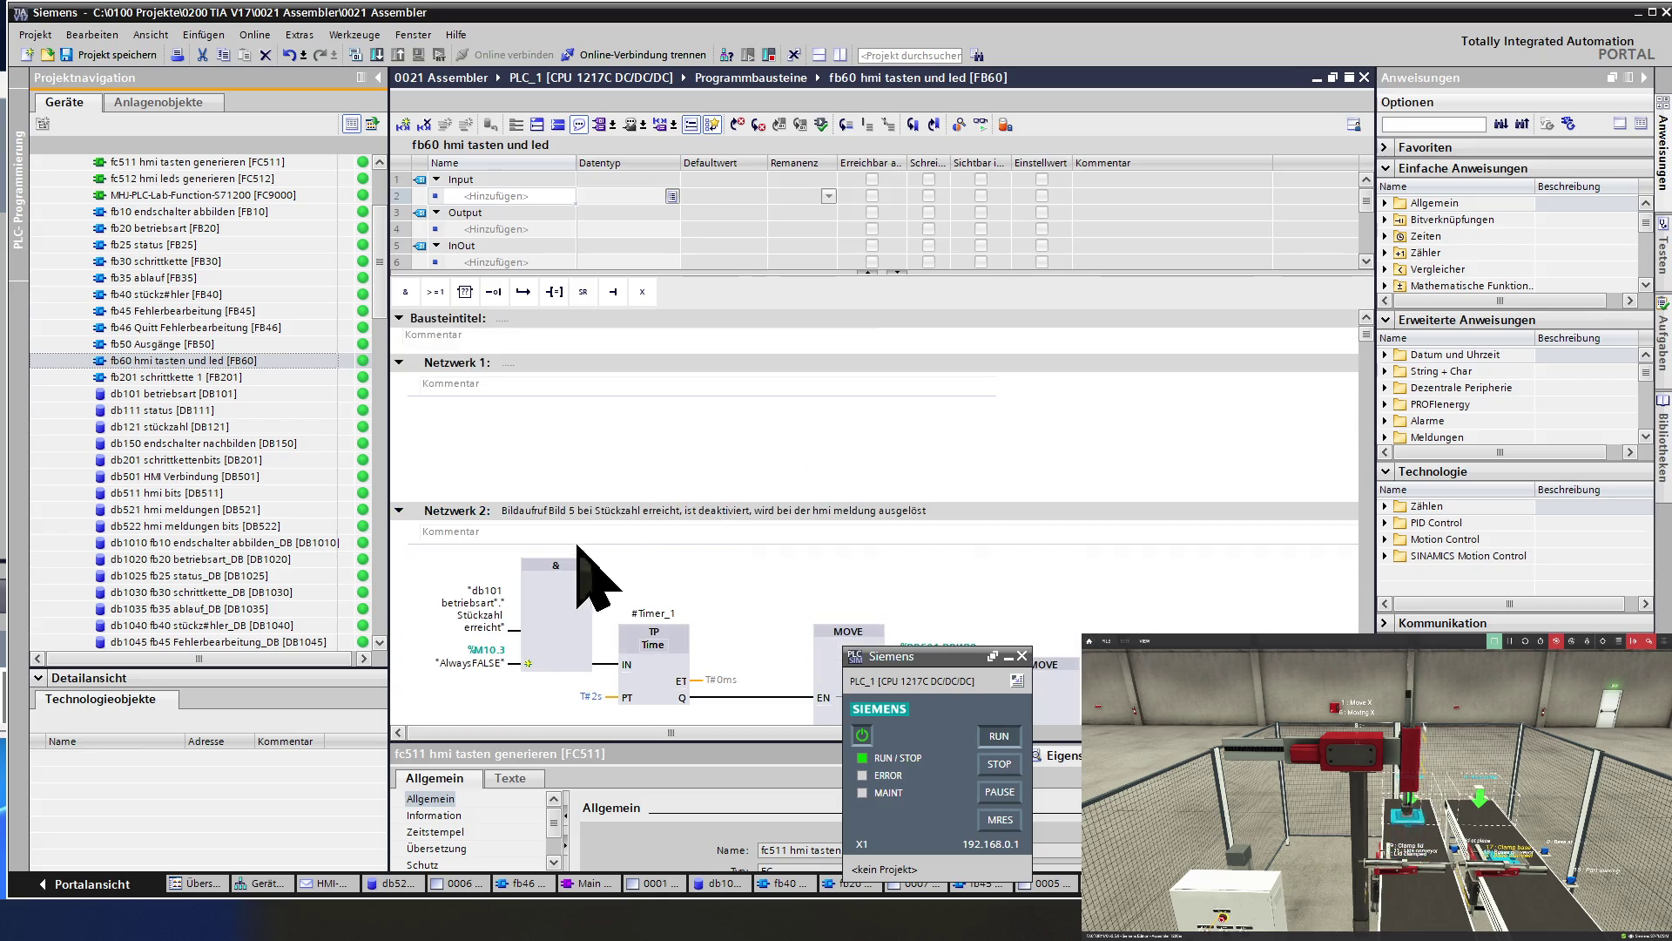
Inspect the Netzwerk 4 MOVE block that writes 0 to xBild.
{"action": "scroll", "coordinate": [690, 550], "scroll_direction": "down", "scroll_amount": 3}
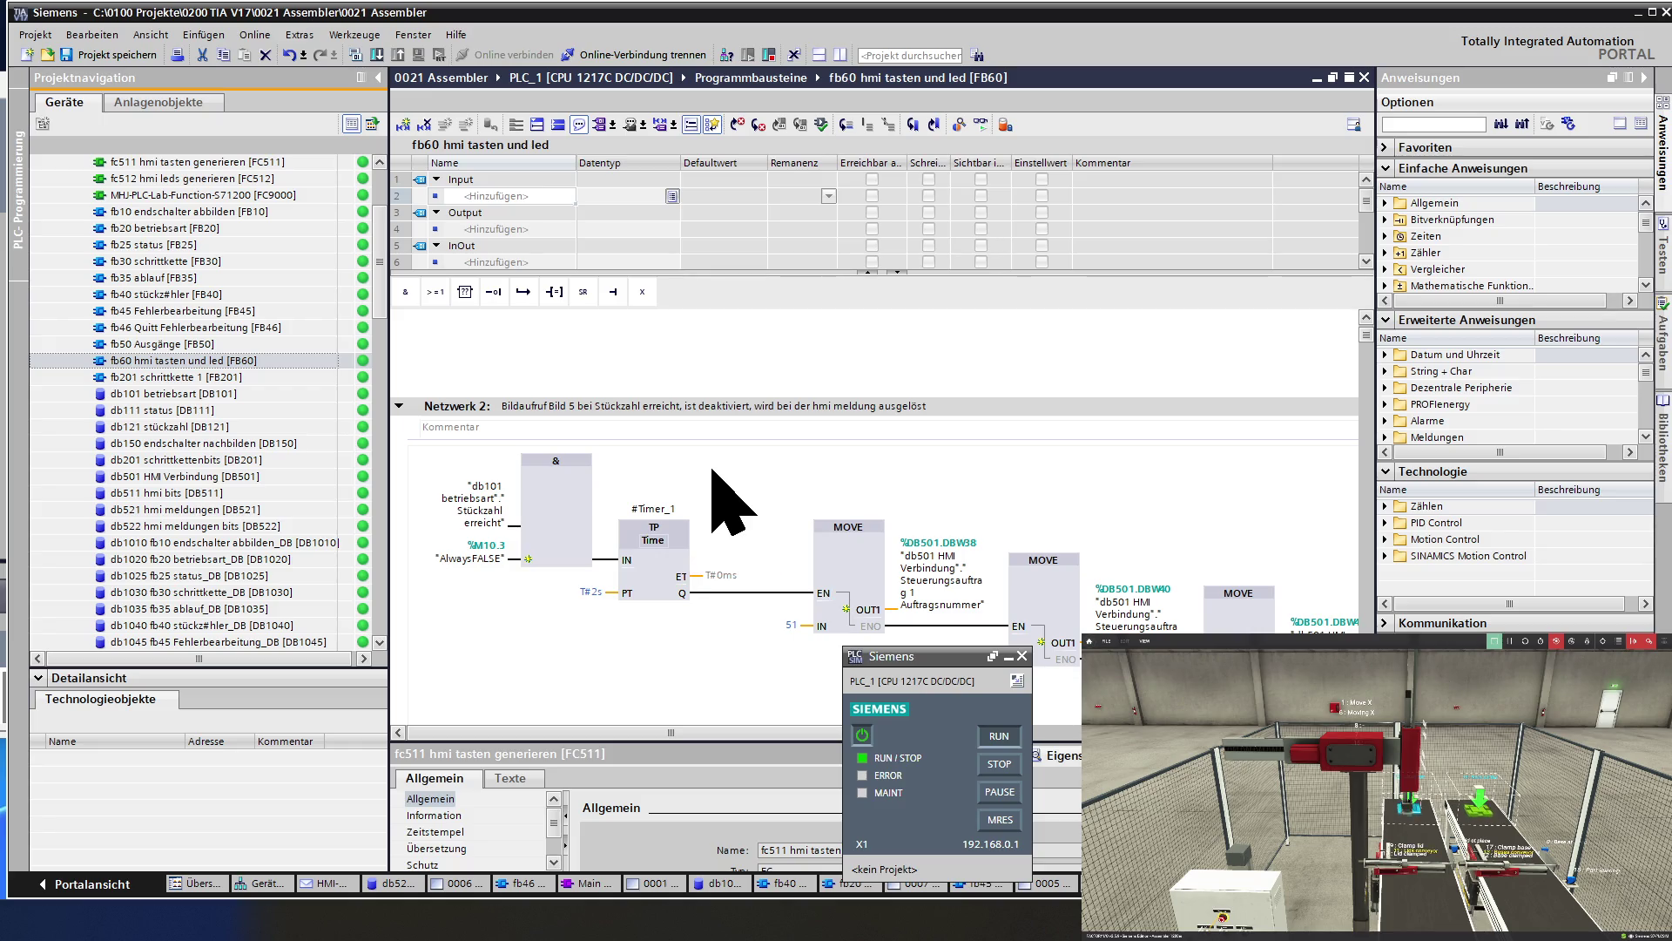
{"action": "scroll", "coordinate": [712, 470], "scroll_direction": "down", "scroll_amount": 6}
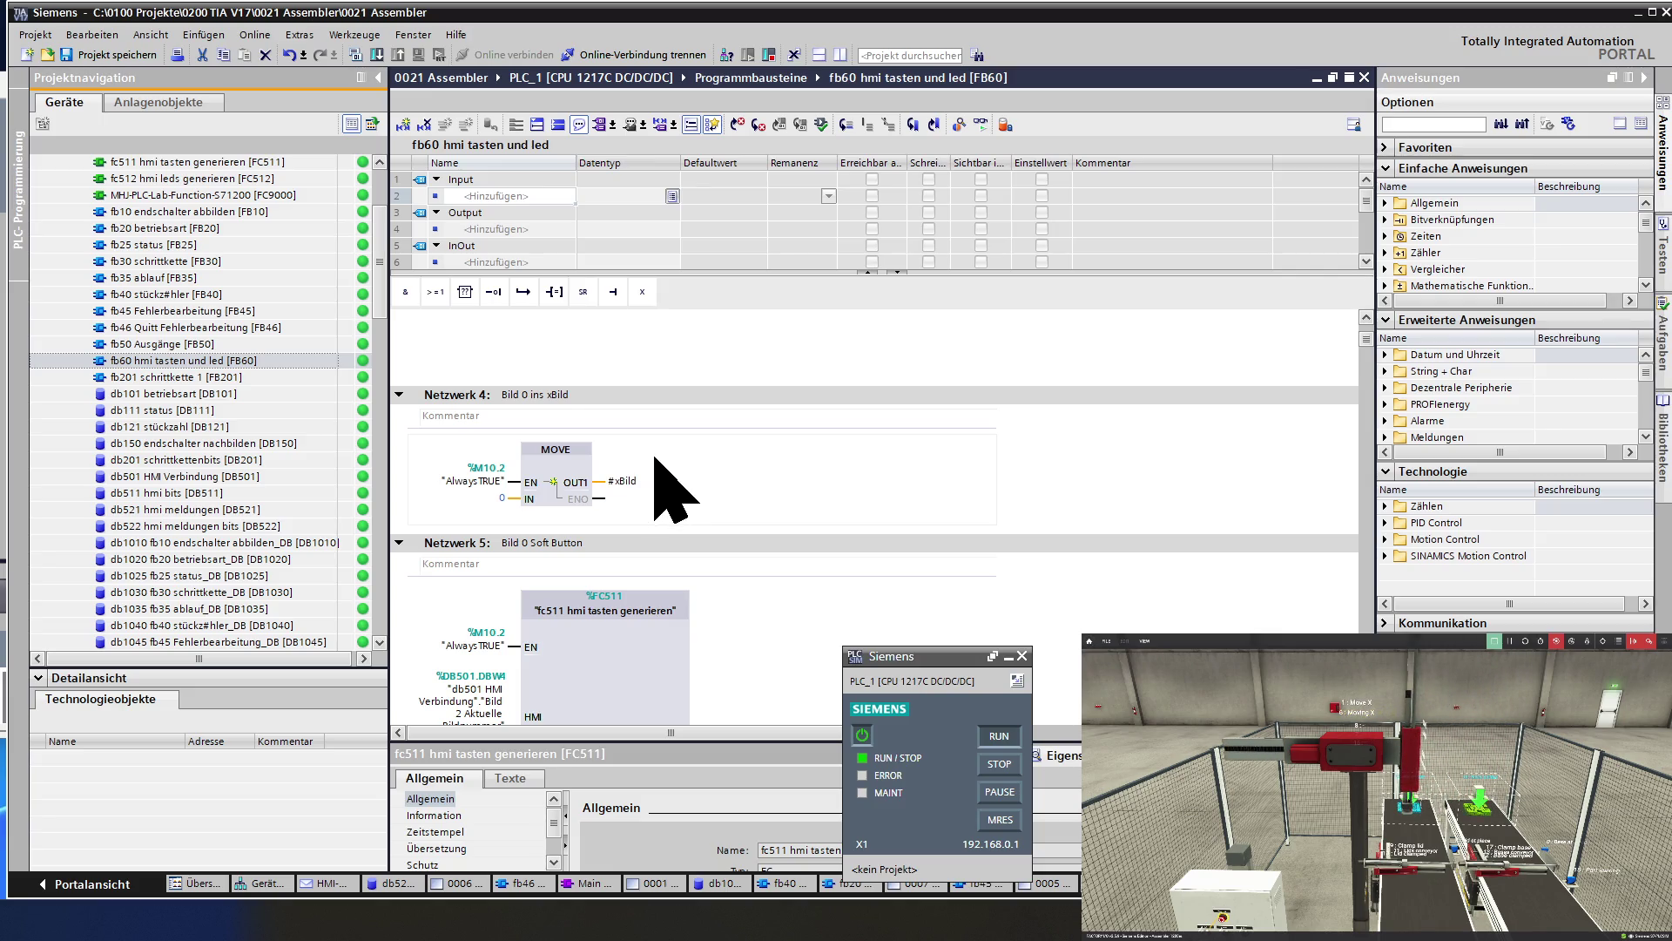
{"action": "left_click", "coordinate": [570, 466]}
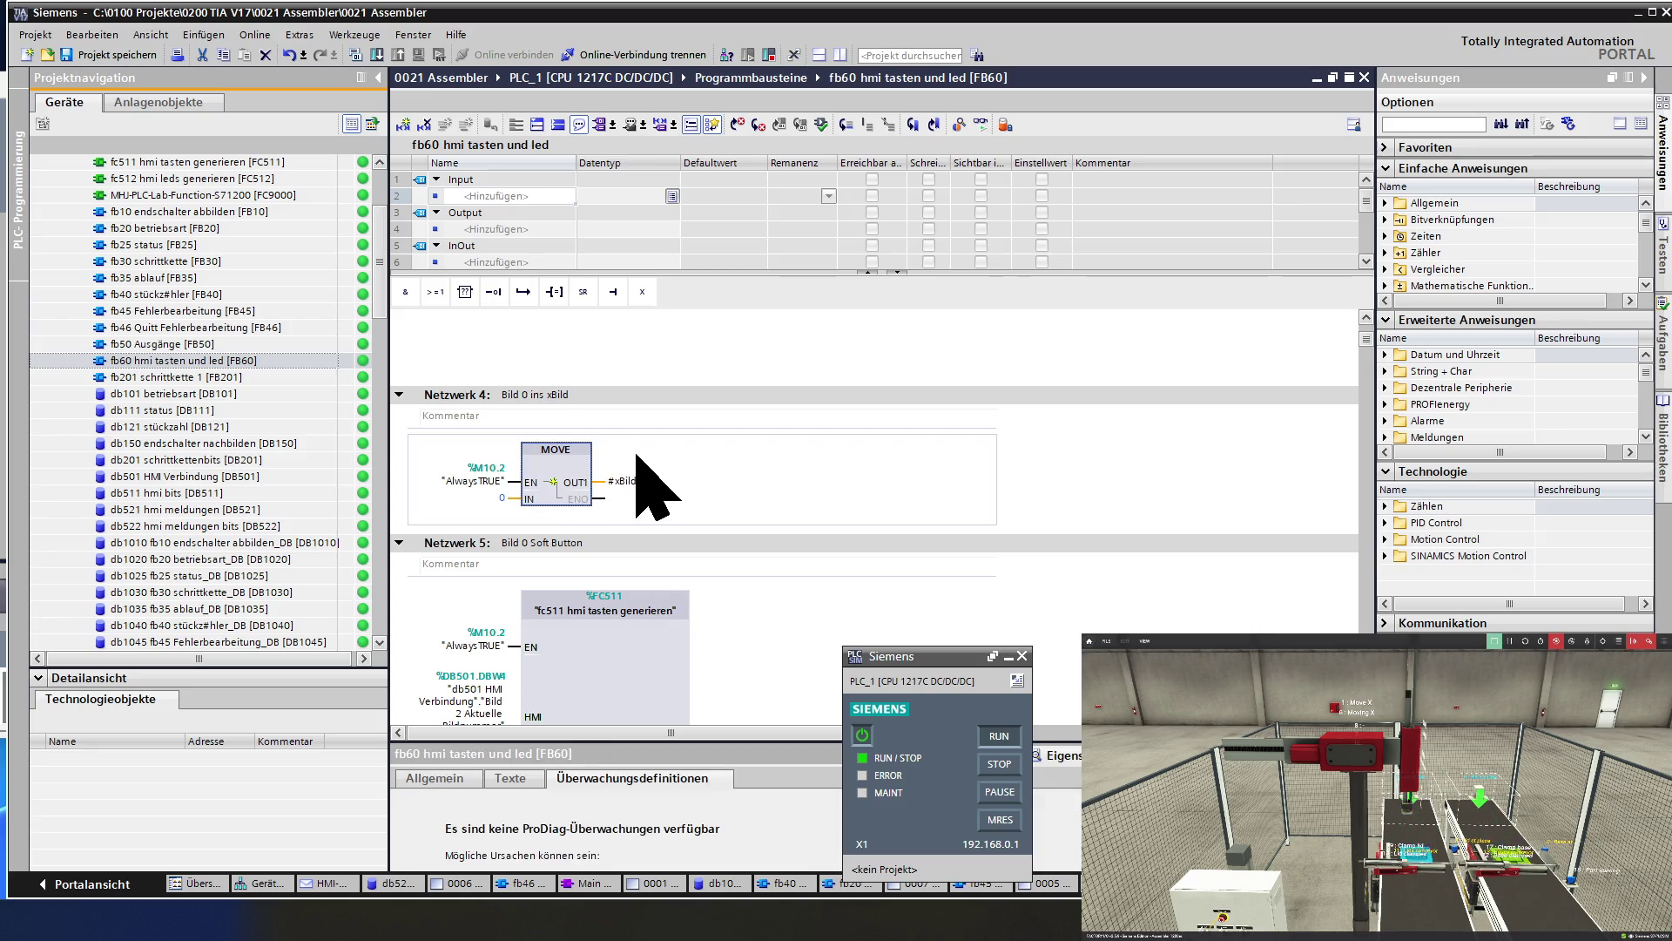
{"action": "scroll", "coordinate": [635, 461], "scroll_direction": "down", "scroll_amount": 3}
{"action": "scroll", "coordinate": [637, 457], "scroll_direction": "down", "scroll_amount": 15}
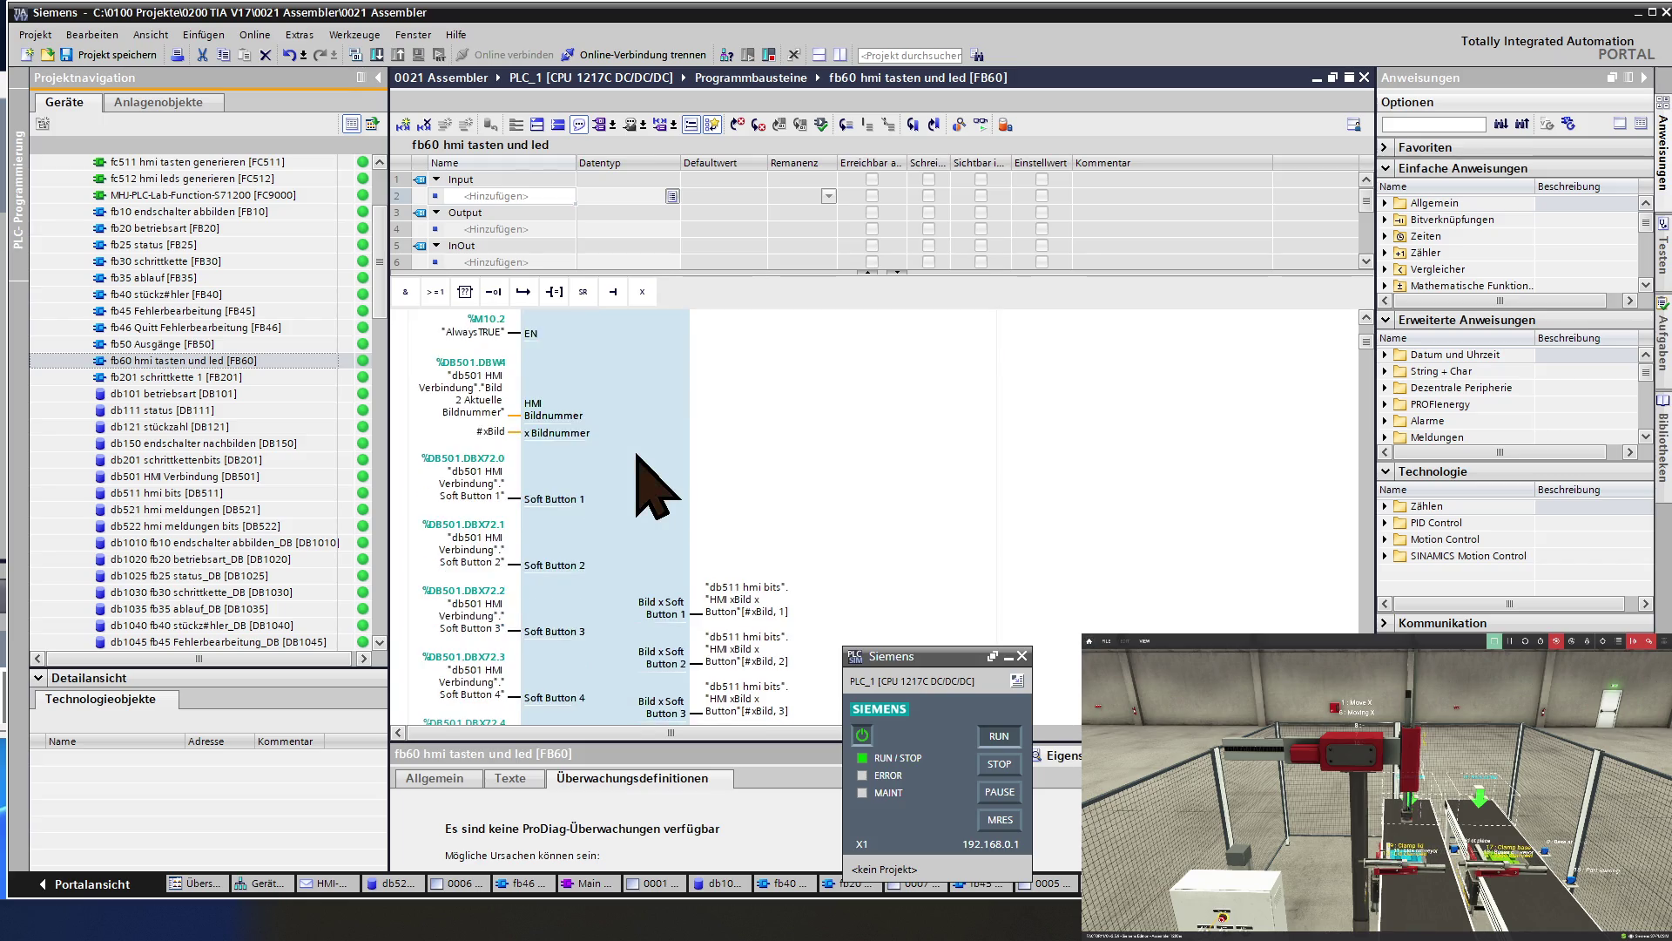
{"action": "scroll", "coordinate": [636, 456], "scroll_direction": "down", "scroll_amount": 15}
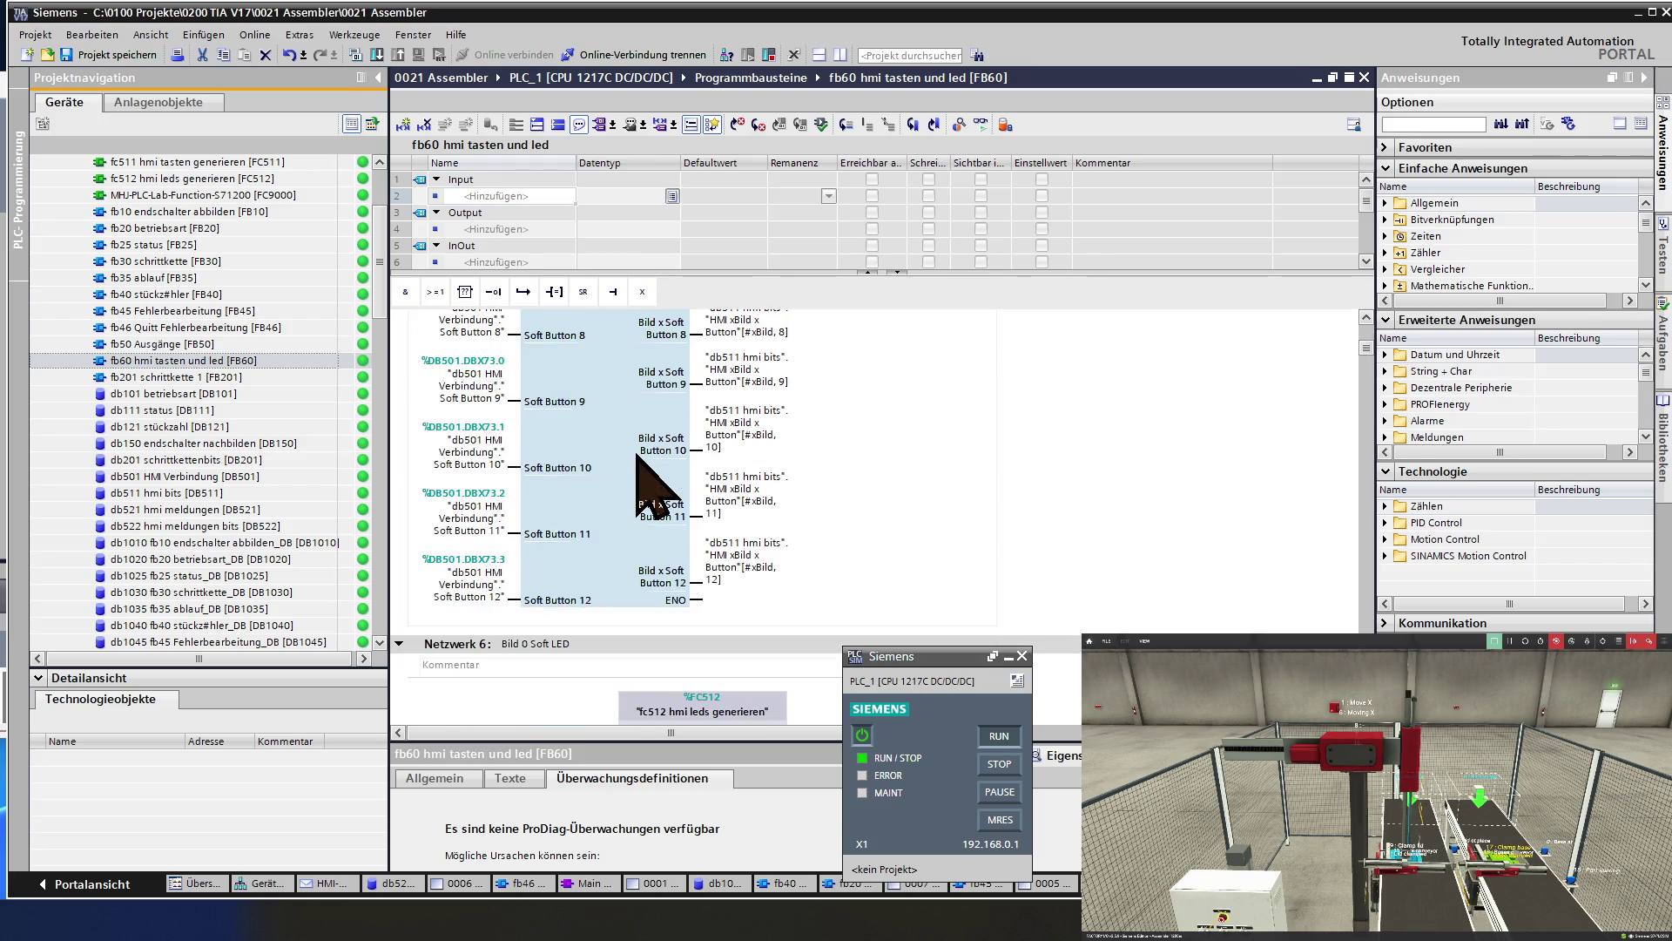
{"action": "scroll", "coordinate": [637, 454], "scroll_direction": "down", "scroll_amount": 12}
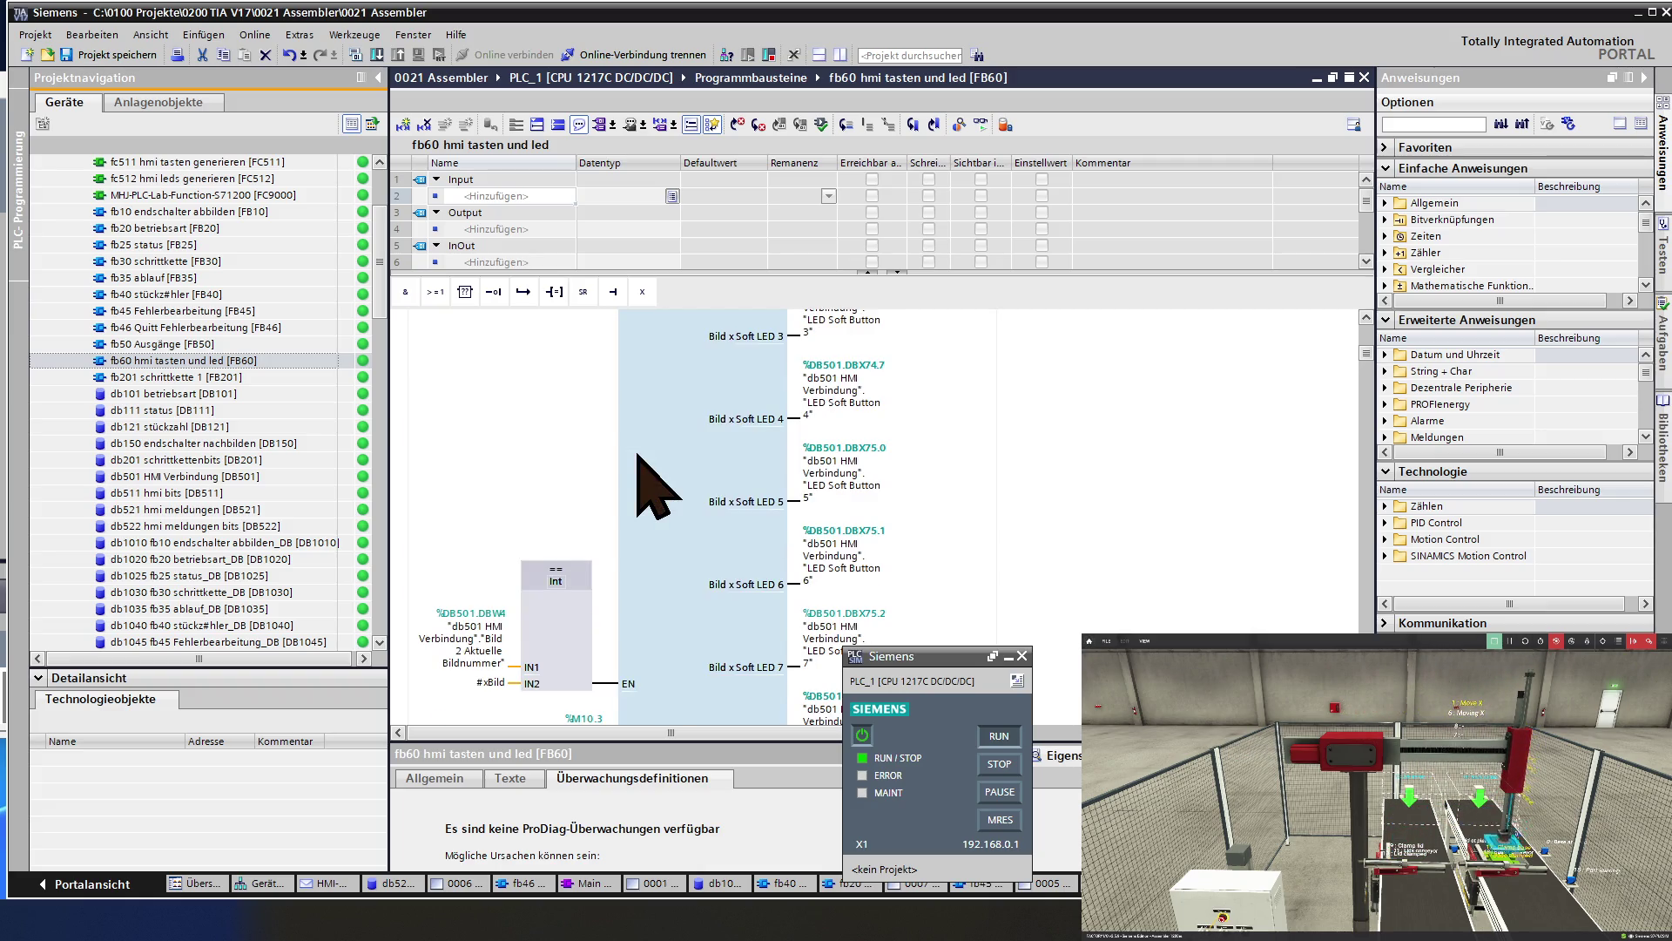
{"action": "scroll", "coordinate": [638, 455], "scroll_direction": "down", "scroll_amount": 6}
Scroll FB60 down to the Bild 3 Automatik networks 16 and 17, then bring the running HMI forward.
{"action": "scroll", "coordinate": [638, 455], "scroll_direction": "down", "scroll_amount": 15}
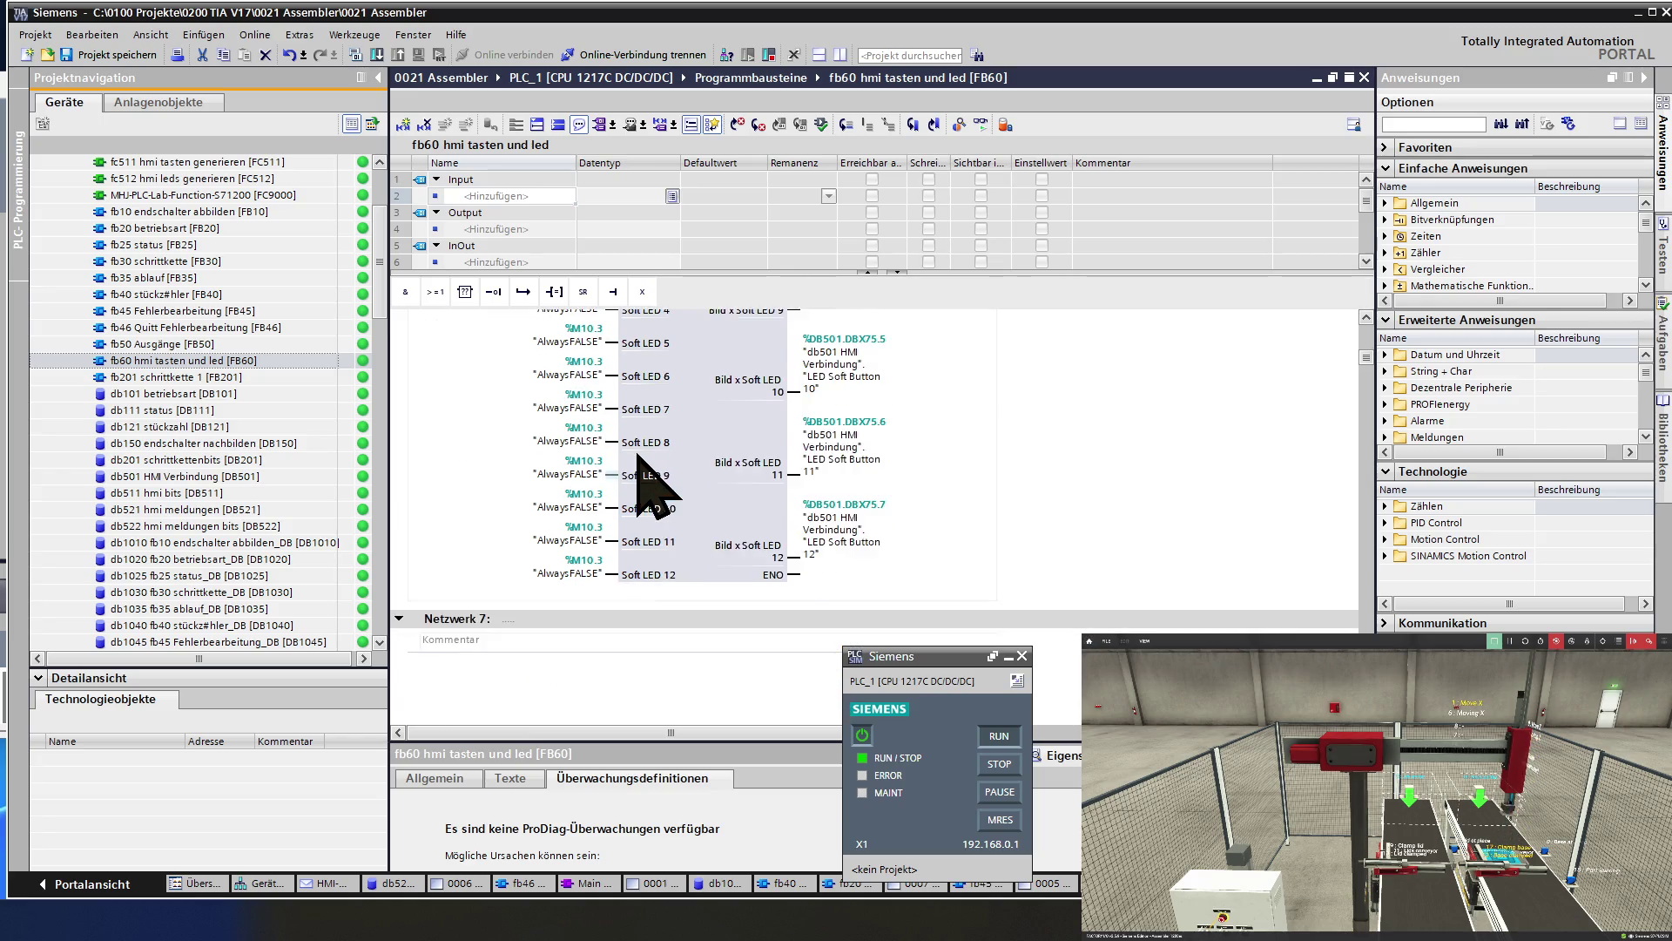
{"action": "scroll", "coordinate": [638, 454], "scroll_direction": "down", "scroll_amount": 3}
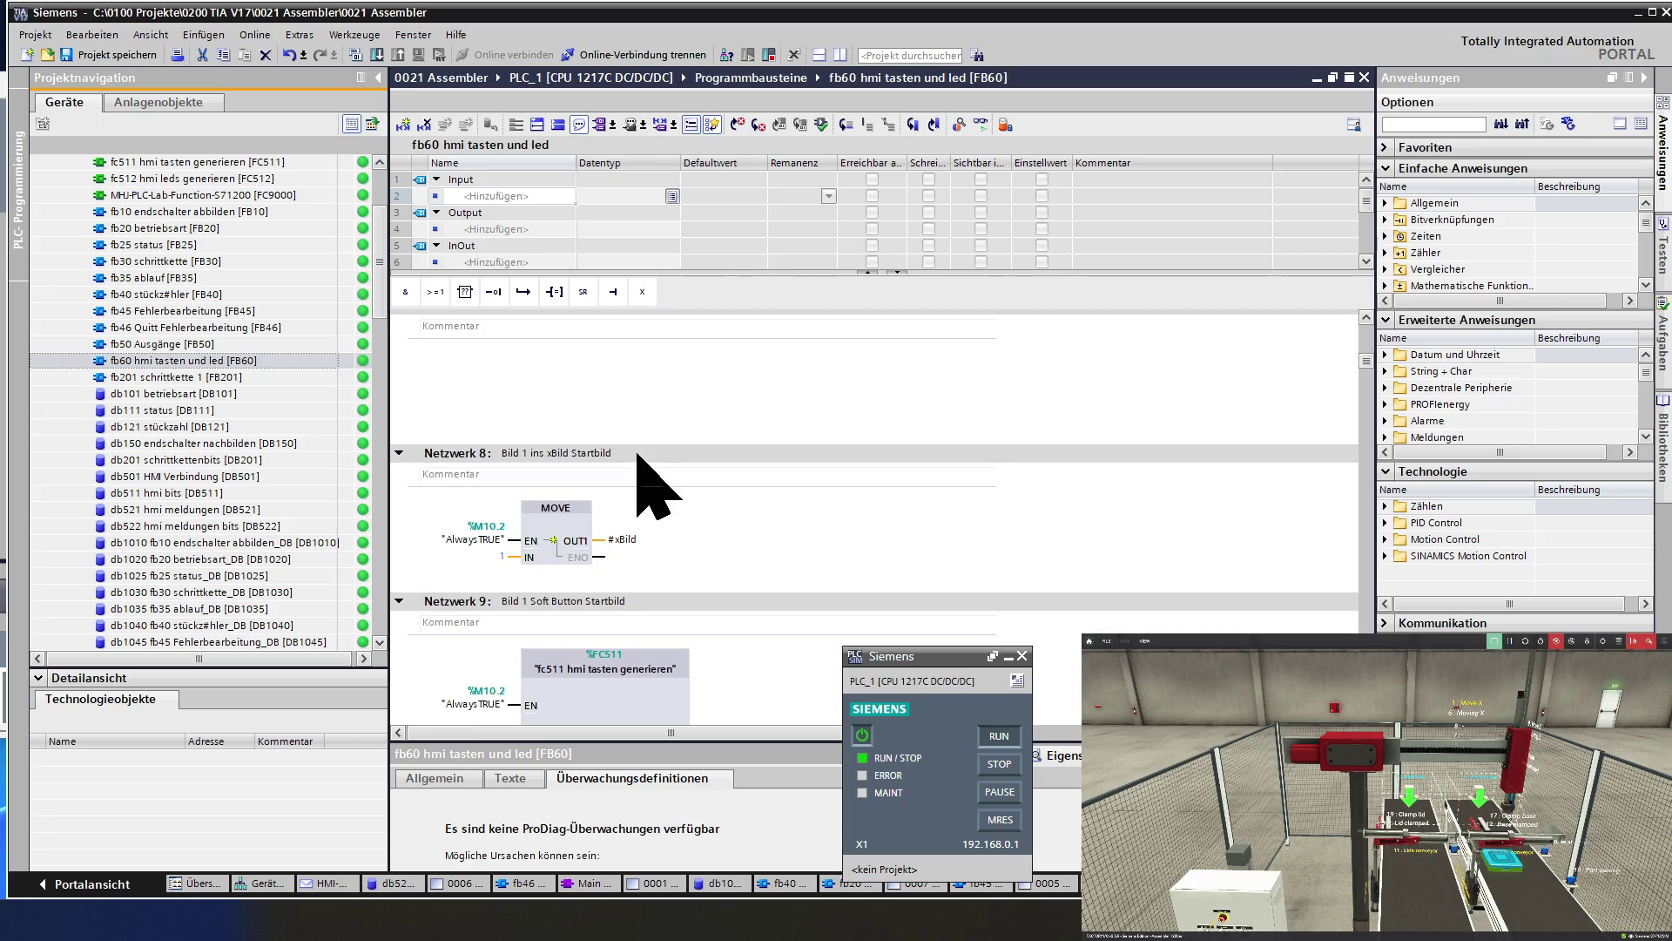
{"action": "scroll", "coordinate": [638, 454], "scroll_direction": "down", "scroll_amount": 20}
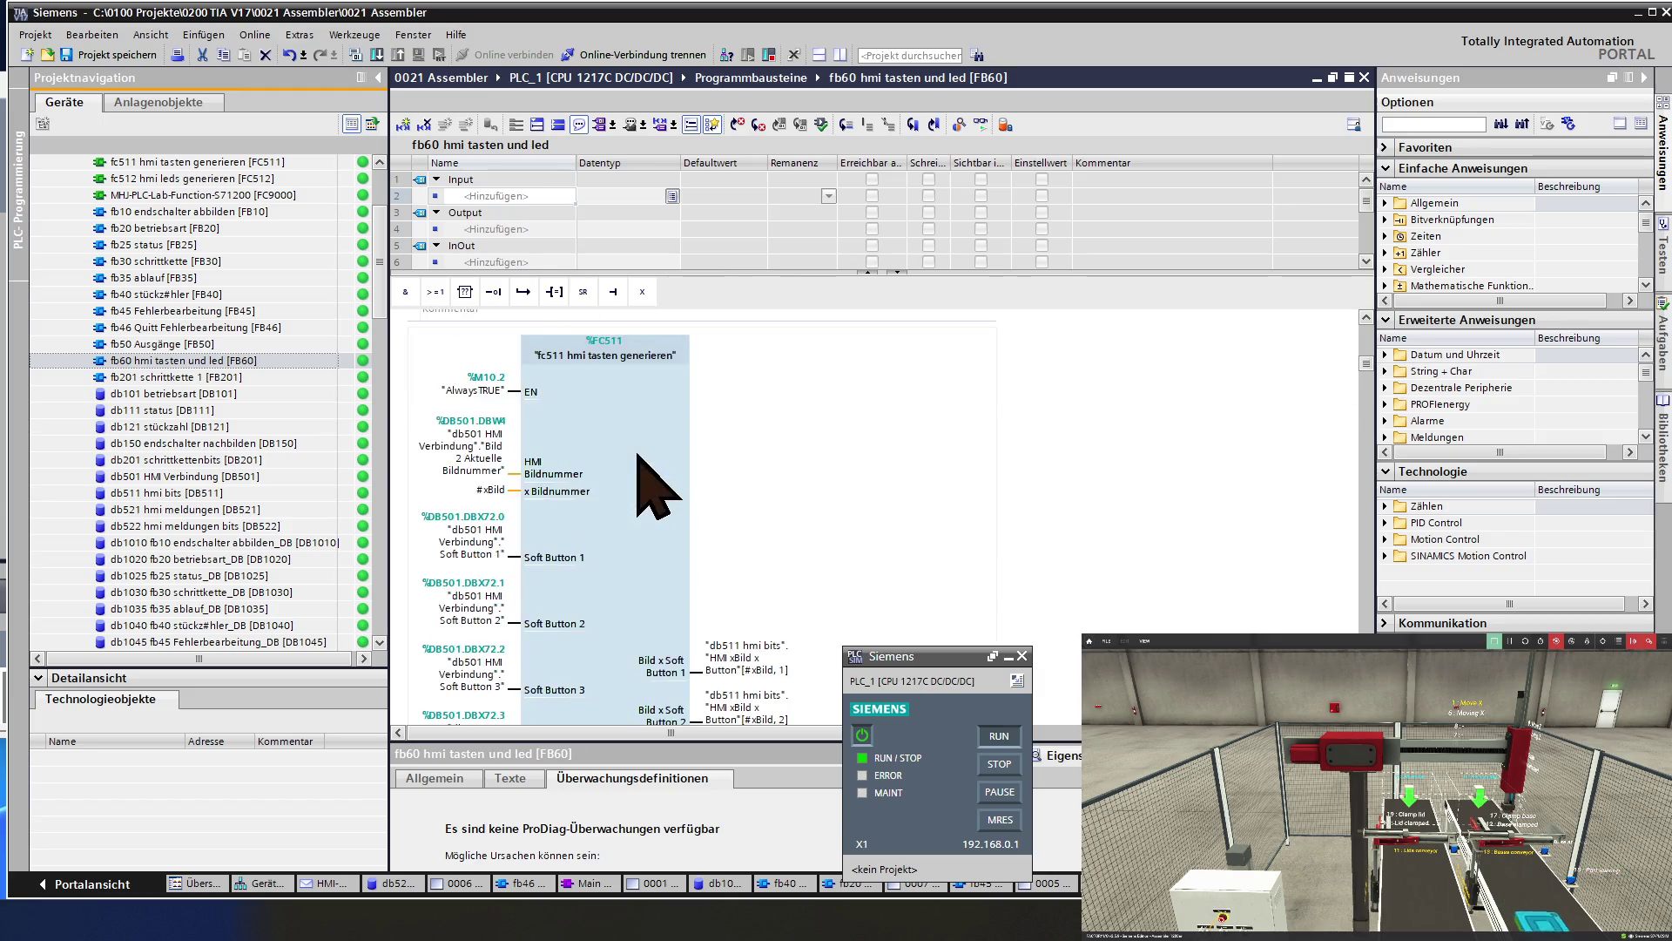
{"action": "scroll", "coordinate": [638, 454], "scroll_direction": "down", "scroll_amount": 12}
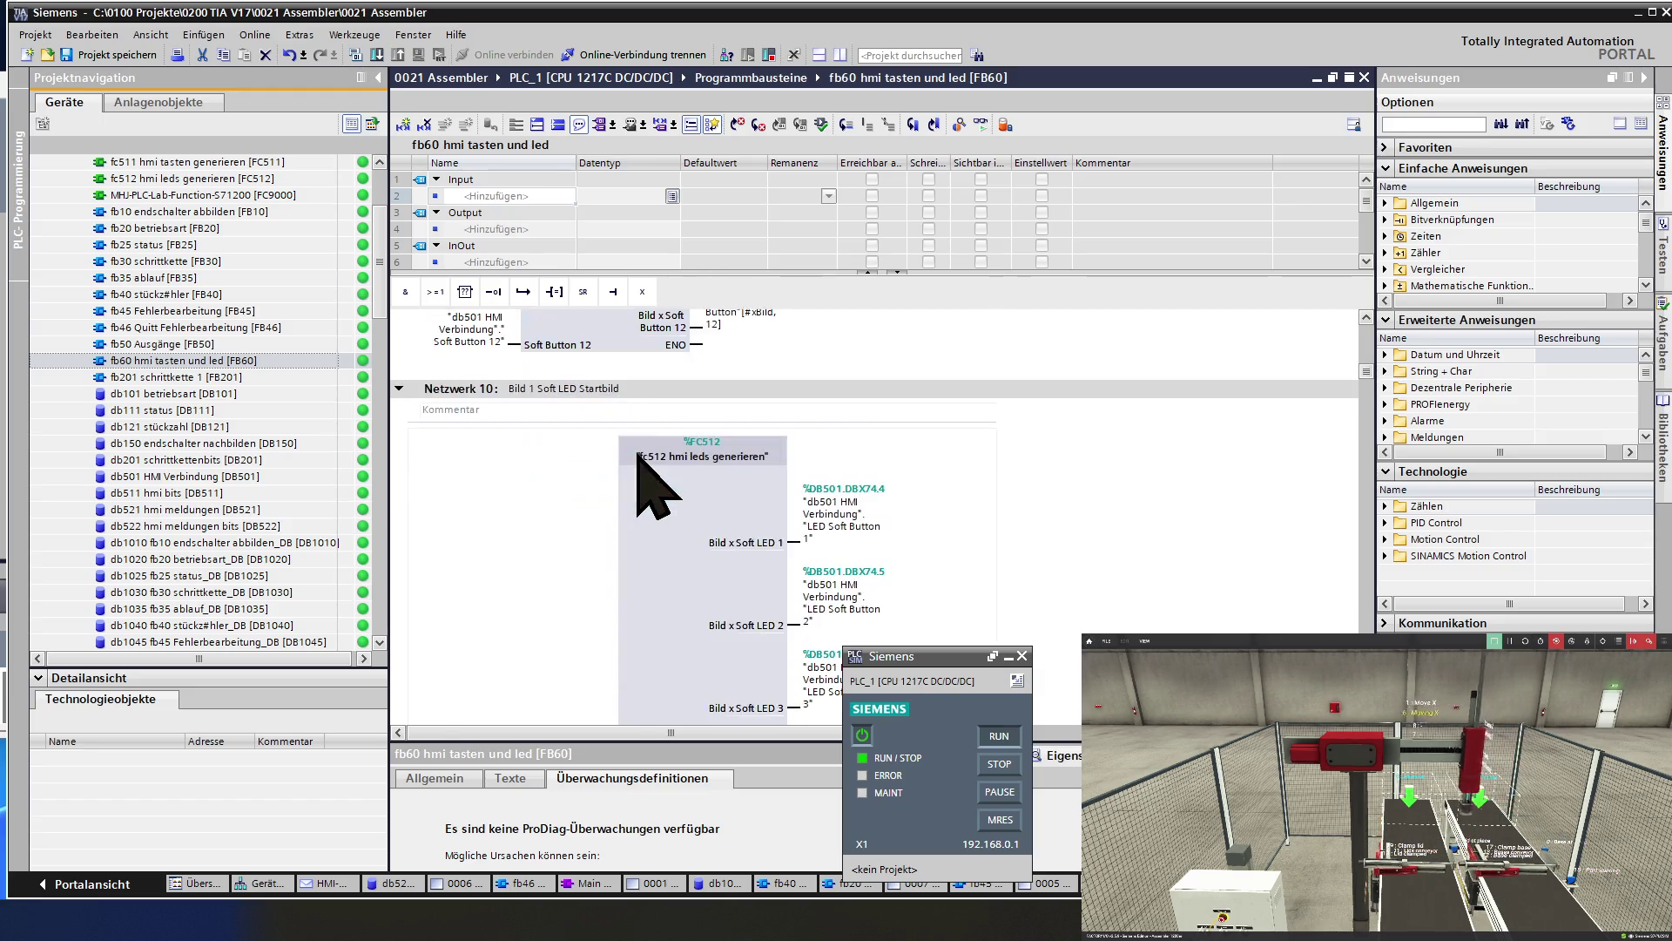
{"action": "scroll", "coordinate": [638, 455], "scroll_direction": "down", "scroll_amount": 15}
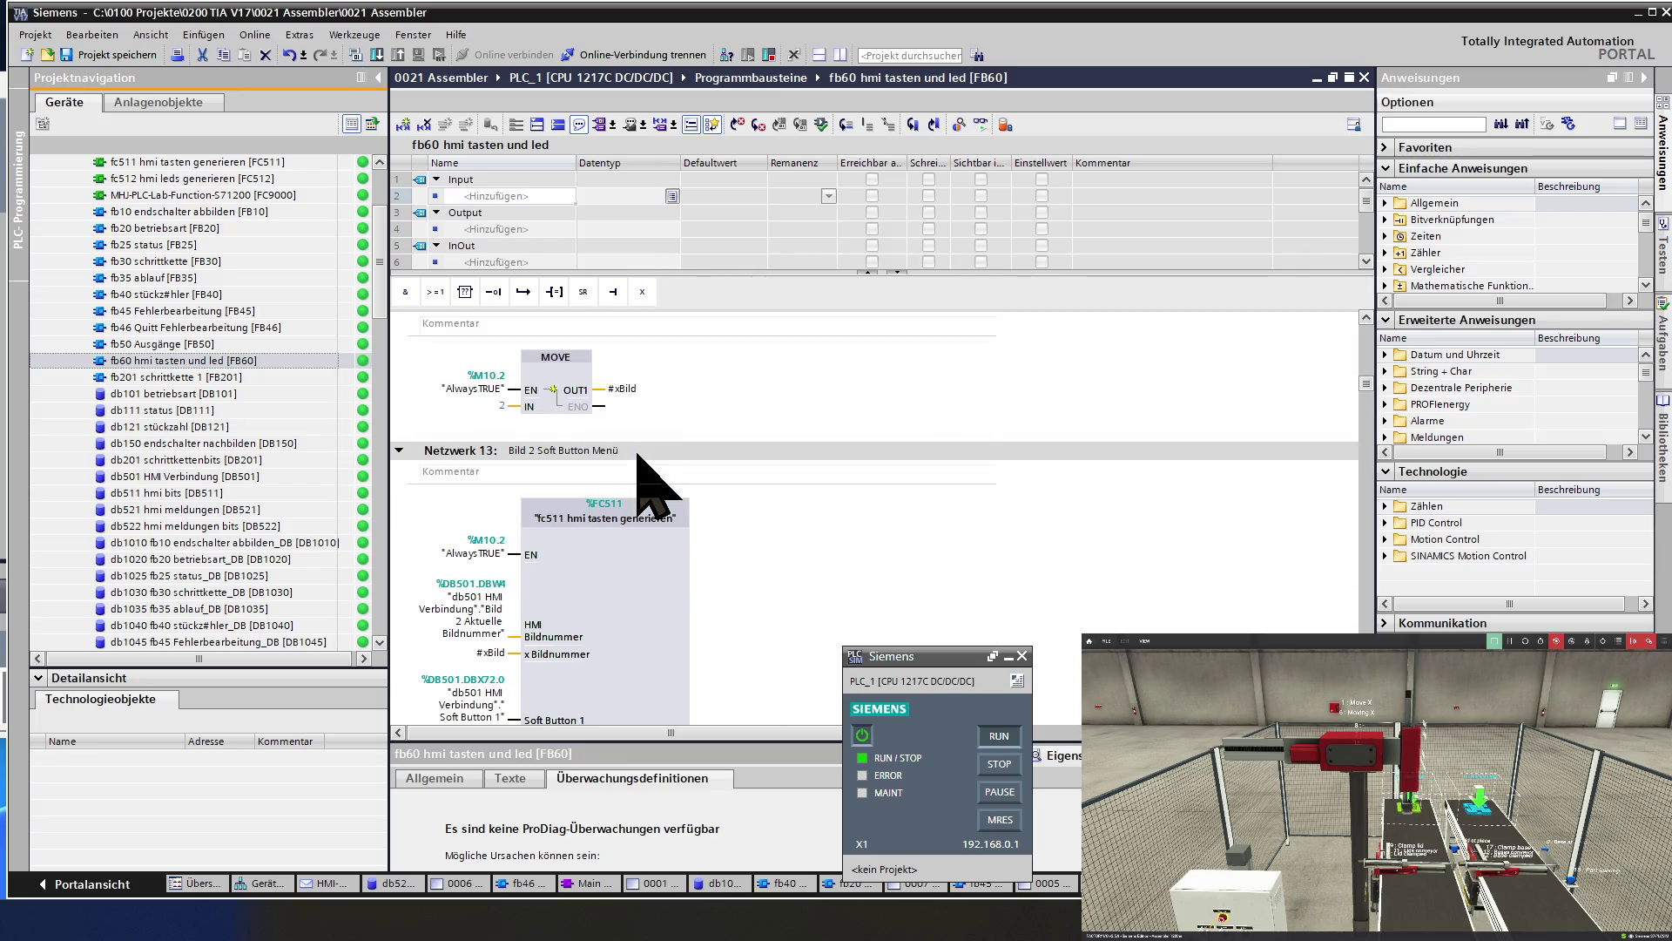
{"action": "scroll", "coordinate": [638, 455], "scroll_direction": "down", "scroll_amount": 15}
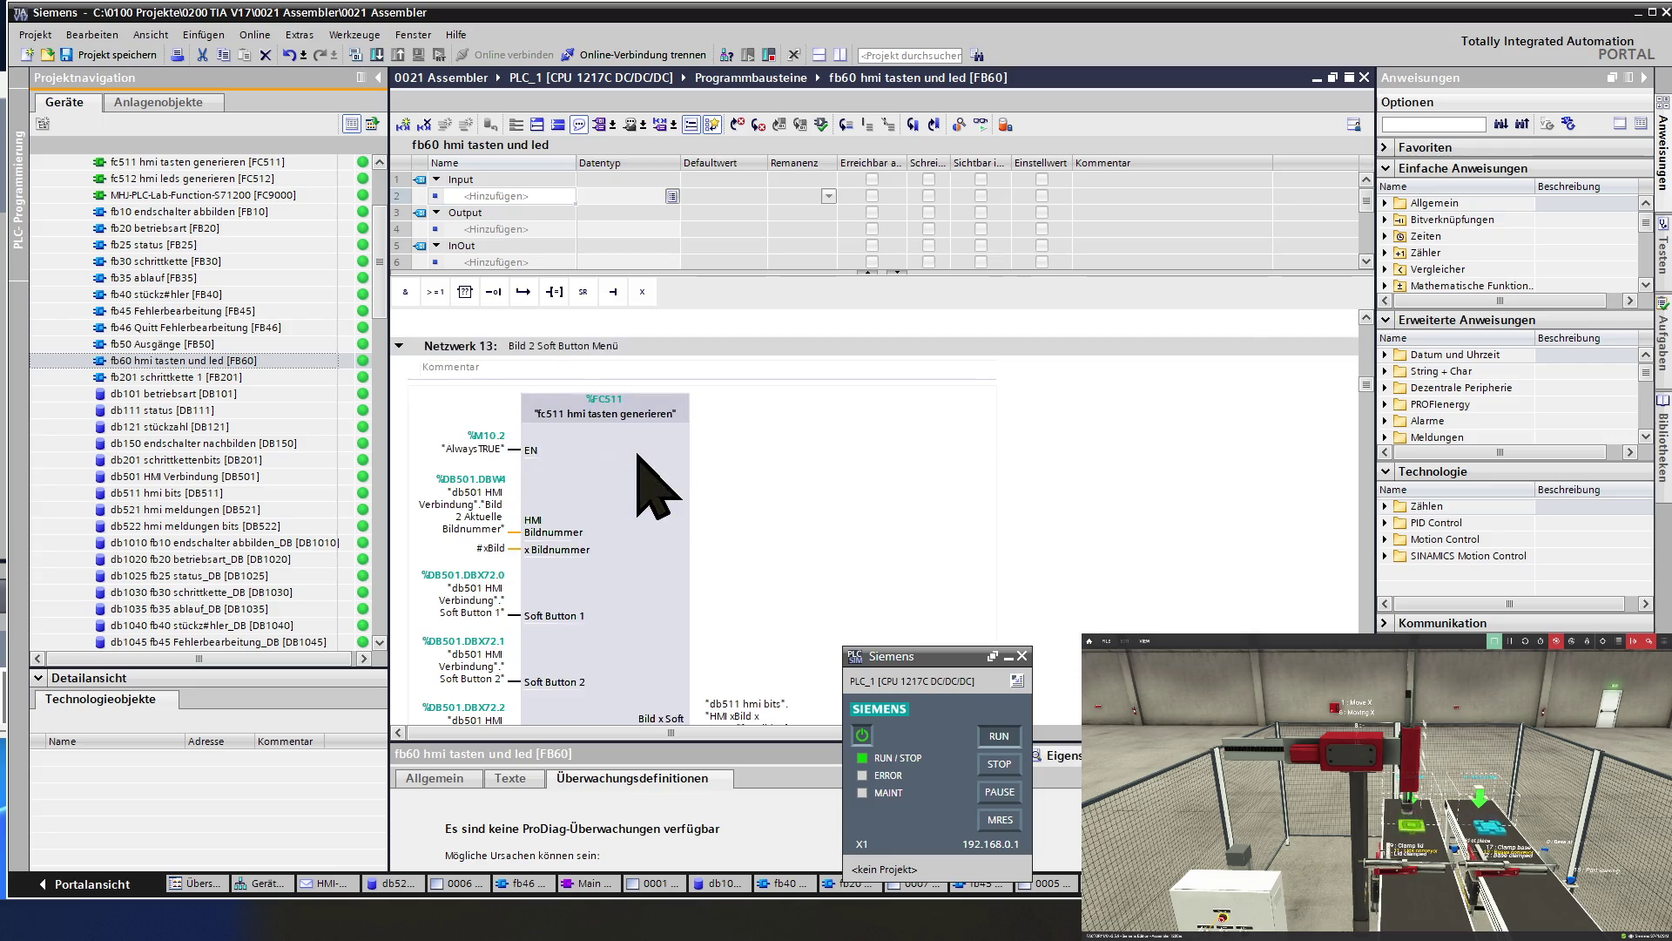
{"action": "scroll", "coordinate": [638, 455], "scroll_direction": "down", "scroll_amount": 15}
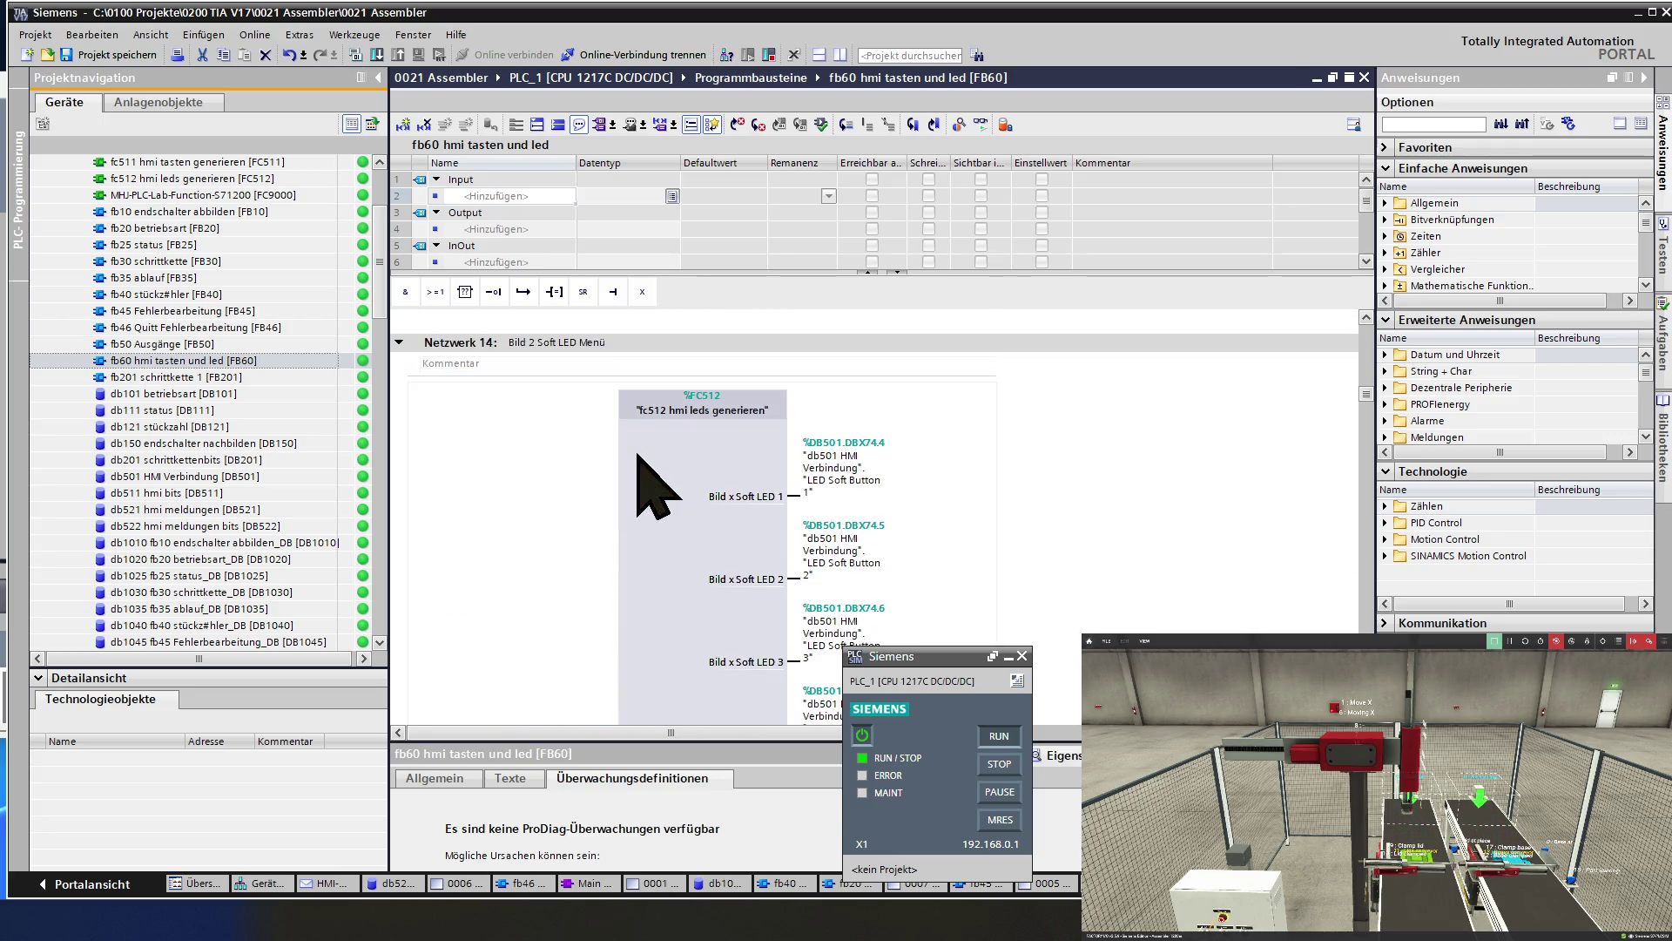
{"action": "scroll", "coordinate": [638, 454], "scroll_direction": "down", "scroll_amount": 15}
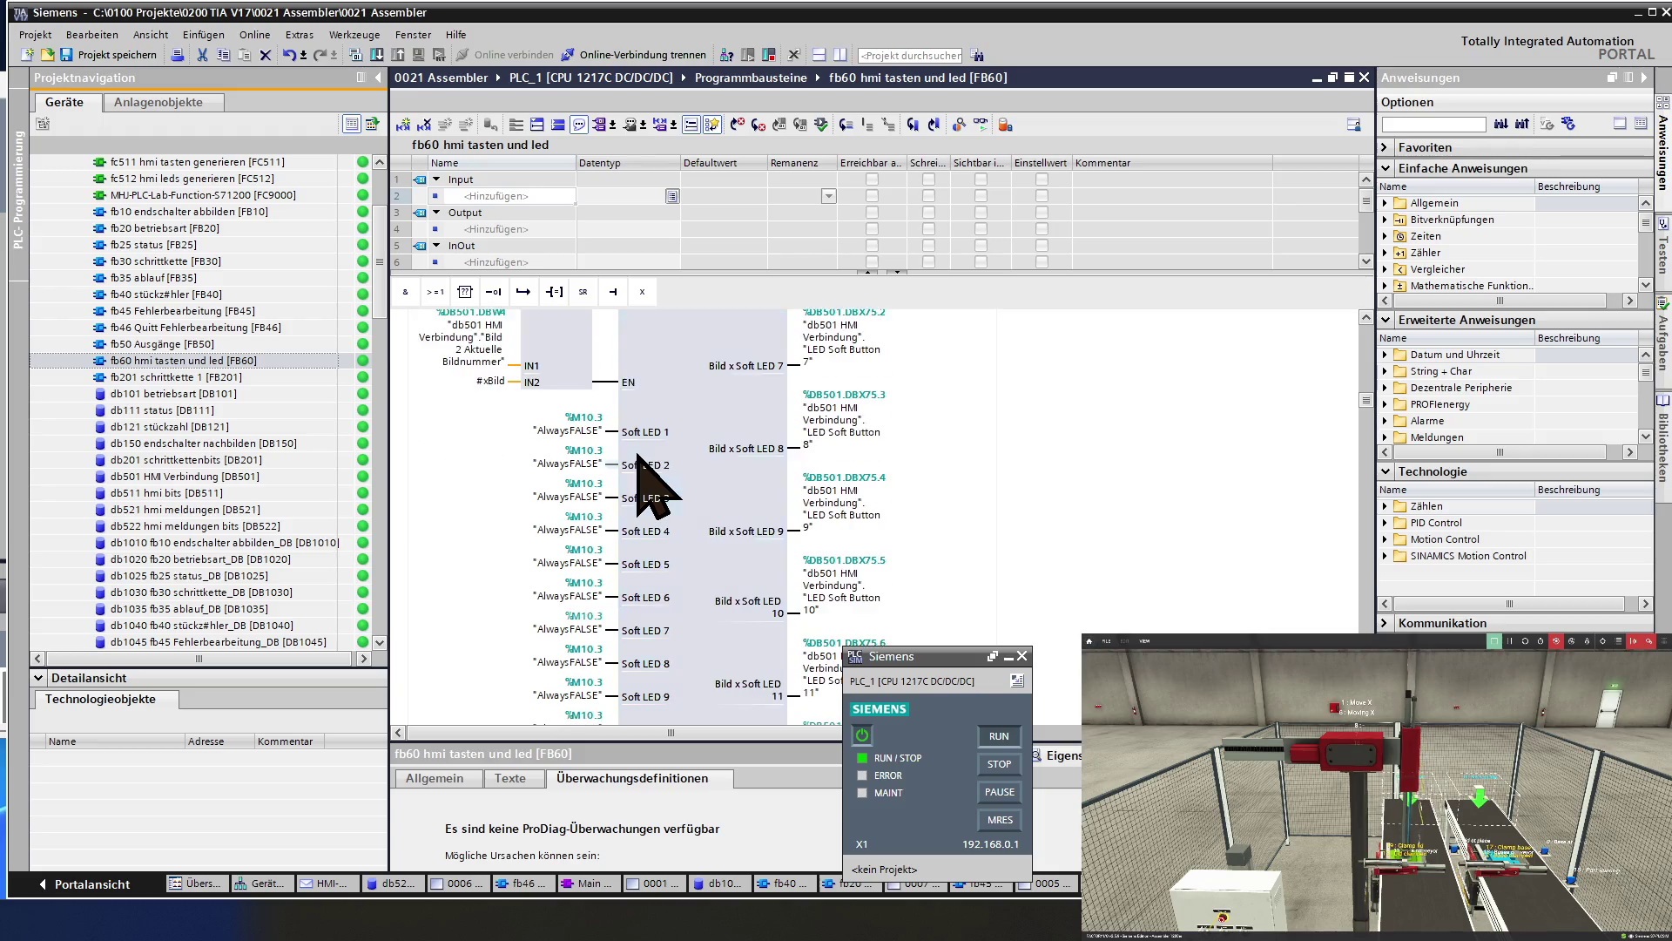
{"action": "scroll", "coordinate": [649, 488], "scroll_direction": "down", "scroll_amount": 3}
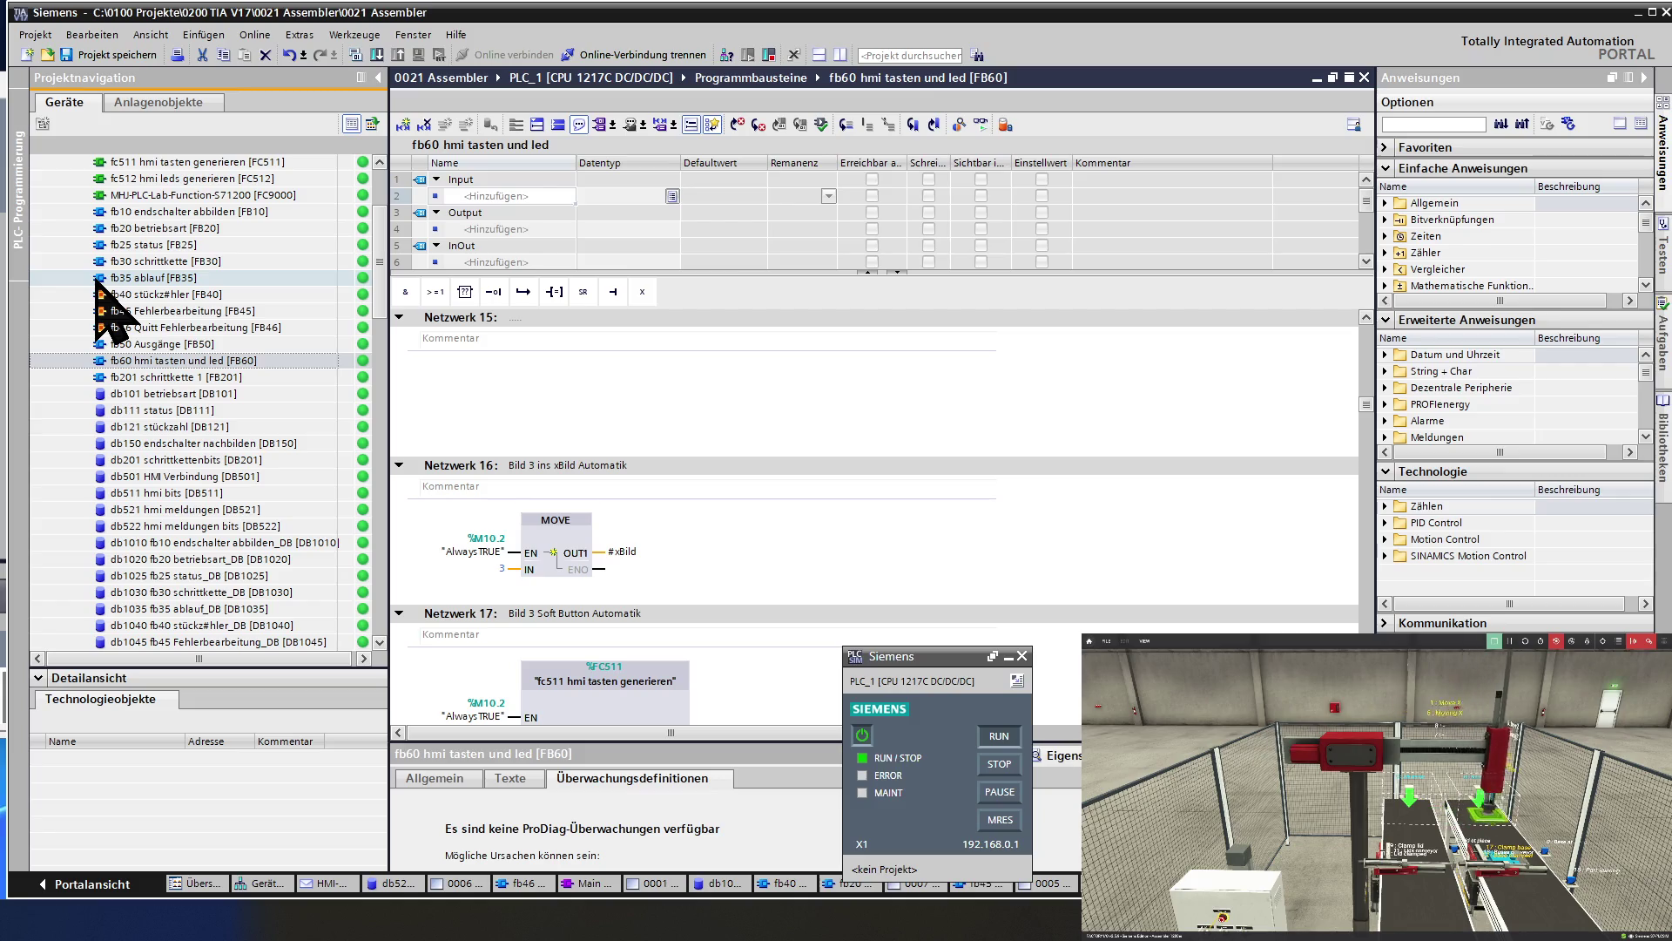
{"action": "left_click", "coordinate": [5, 288]}
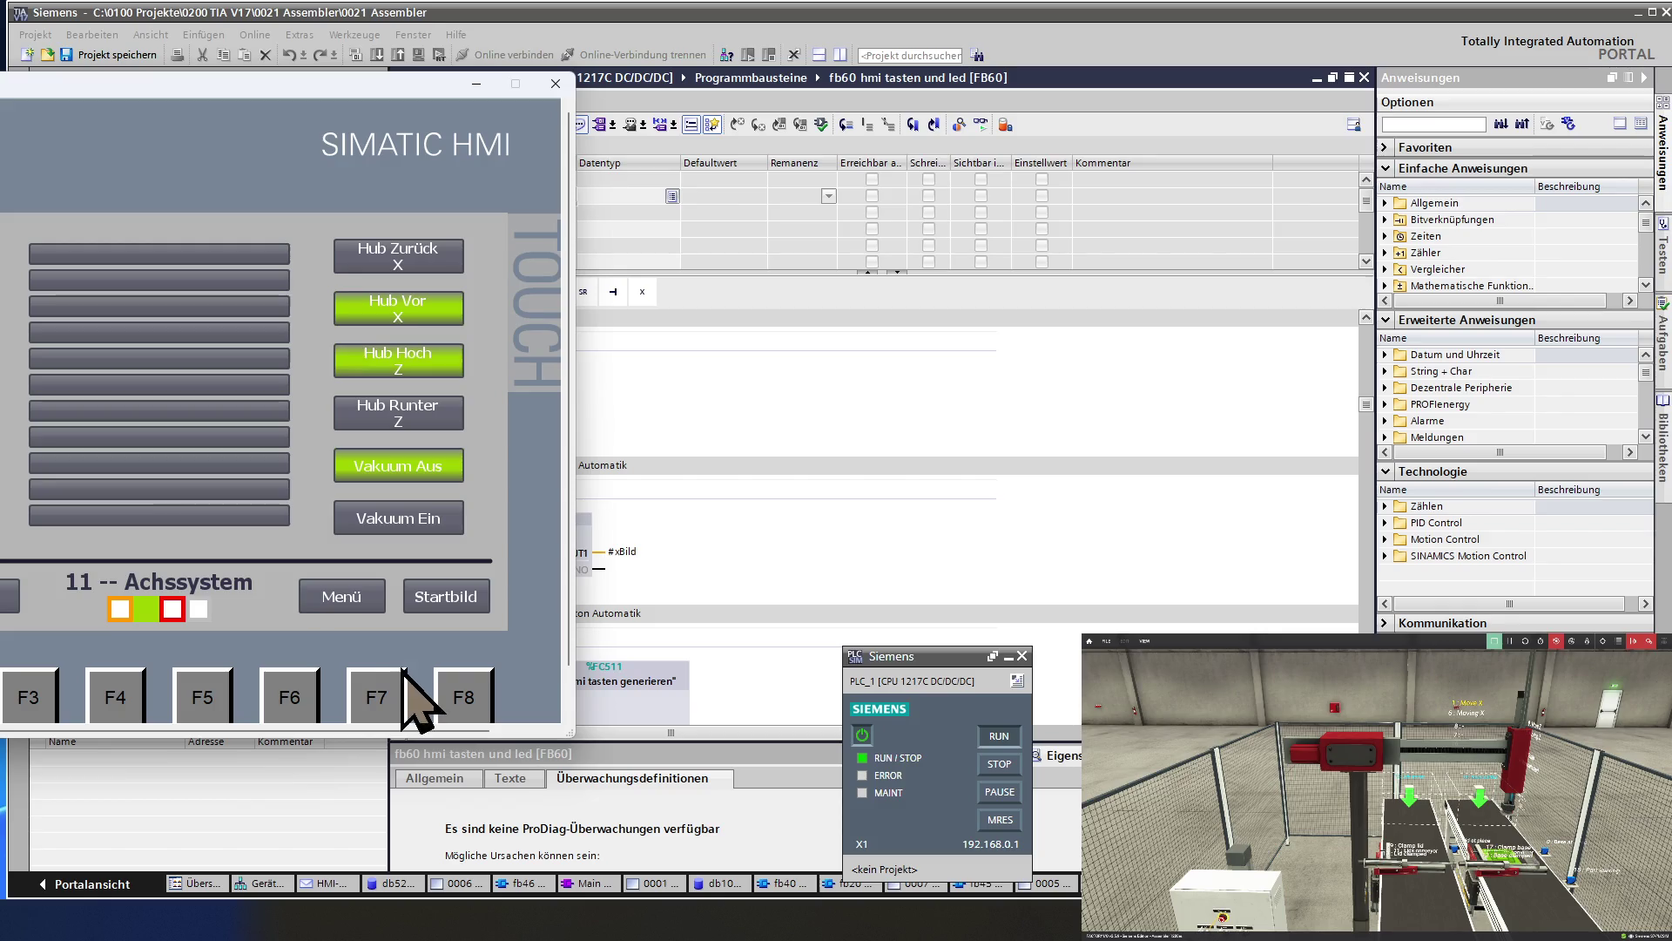
Switch the HMI runtime to the Automatik screen and return to the FB60 editor.
{"action": "left_click", "coordinate": [383, 688]}
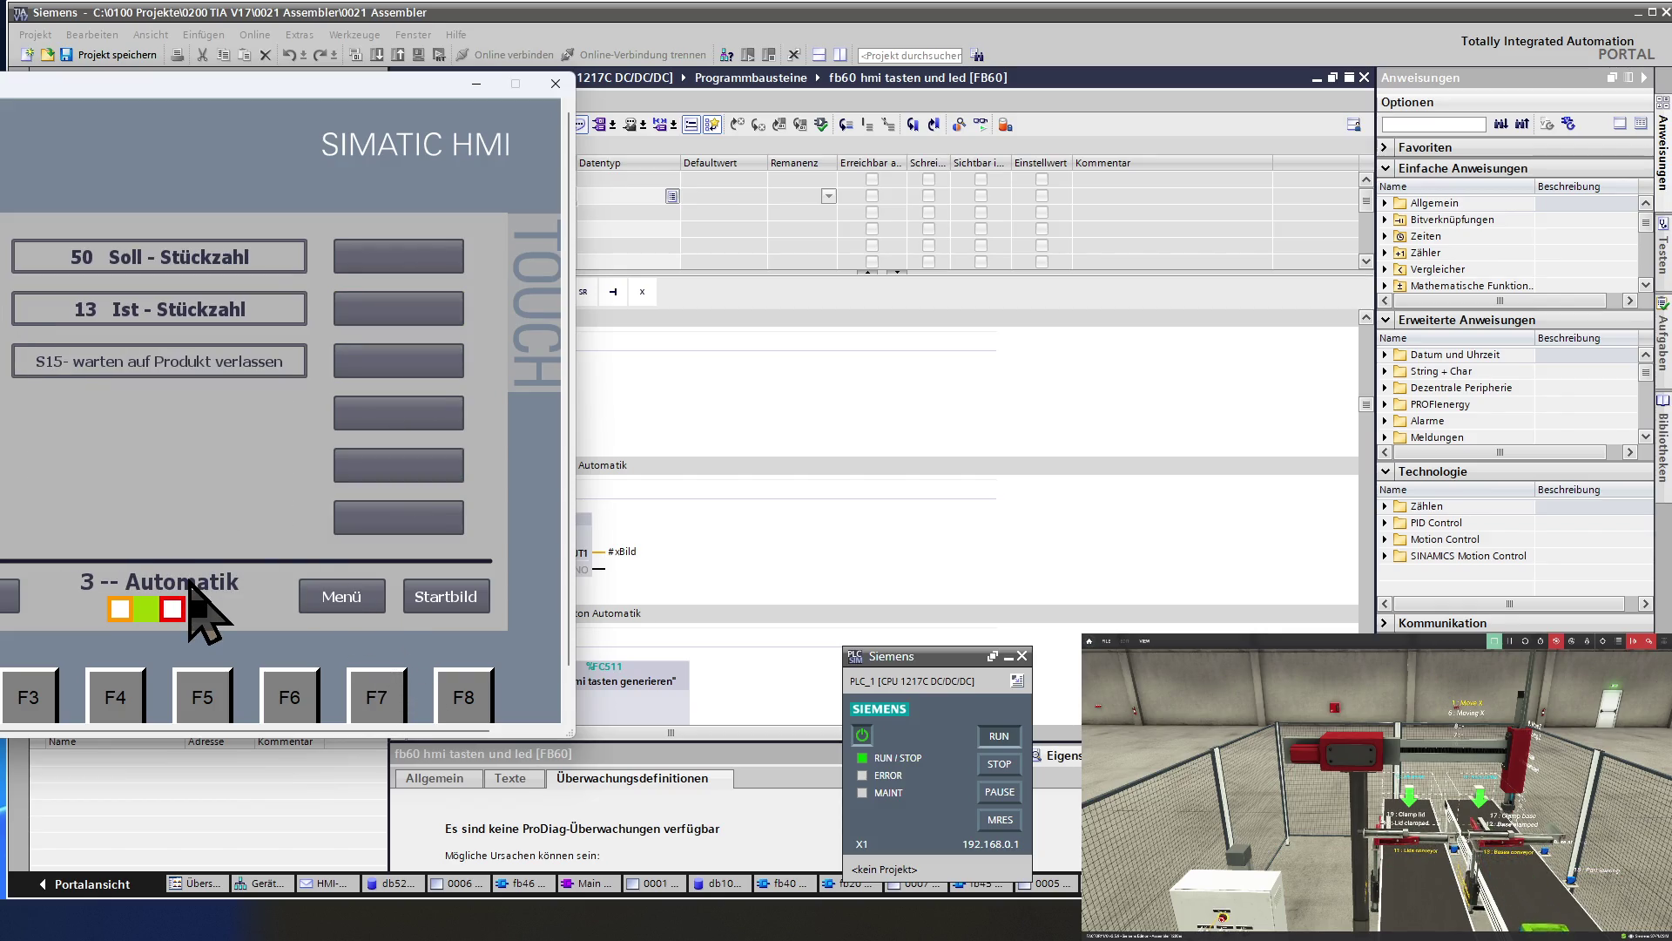
{"action": "left_click", "coordinate": [830, 491]}
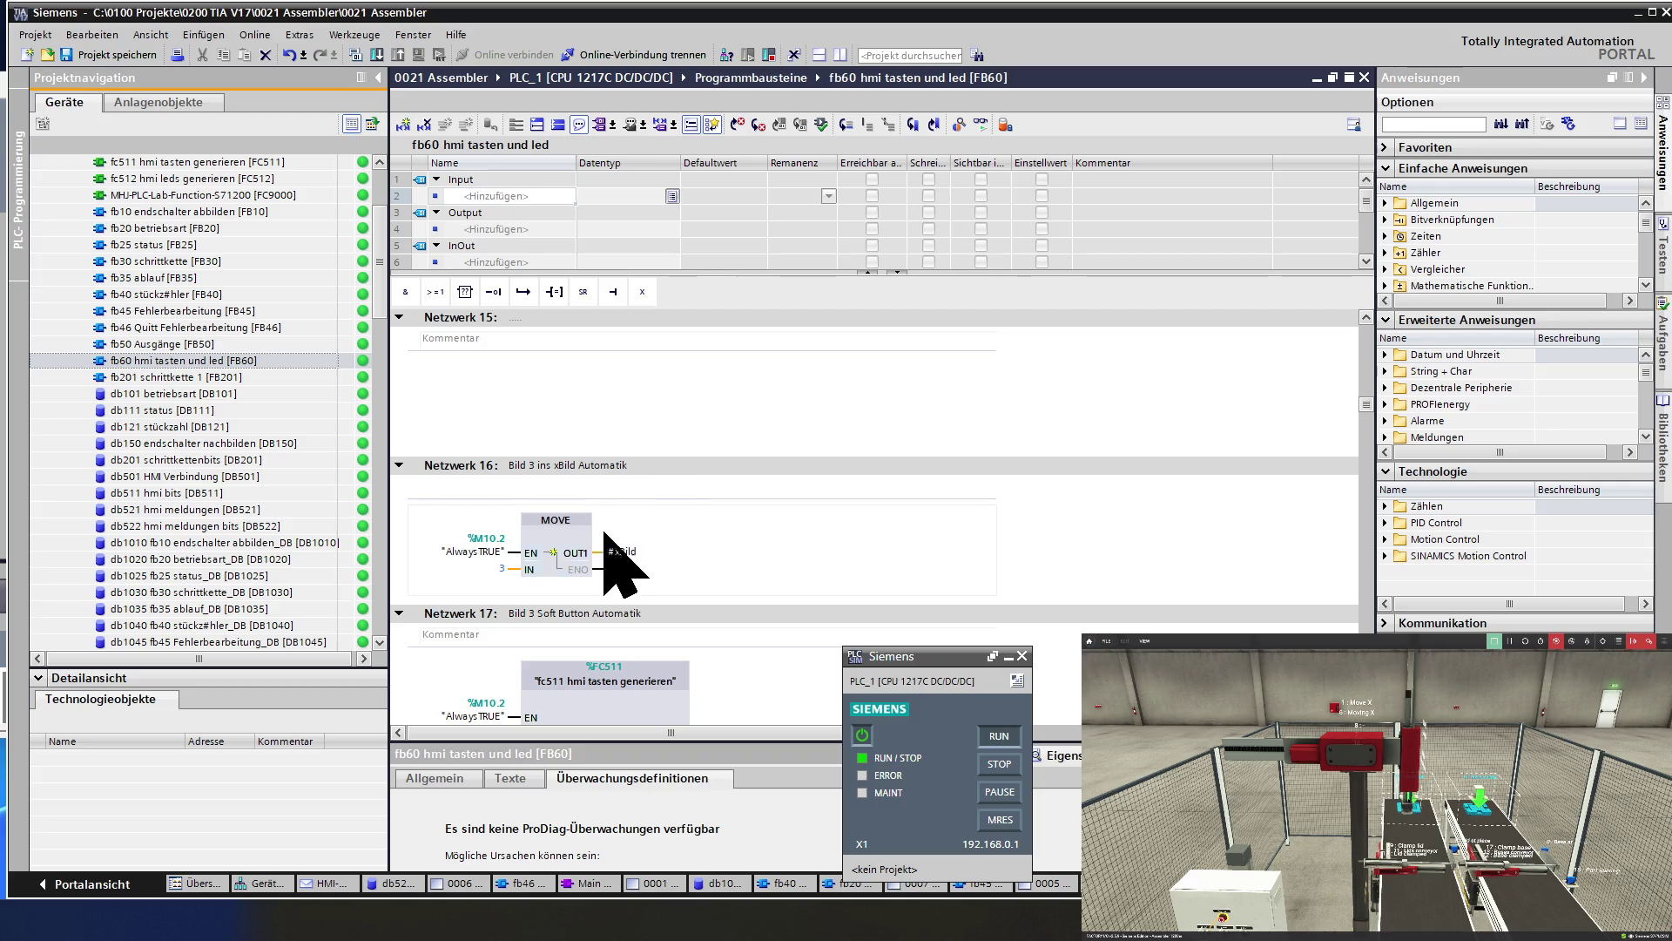
Turn on online monitoring of FB60 and check Netzwerk 16 moves 3 into xBild.
{"action": "left_click", "coordinate": [464, 465]}
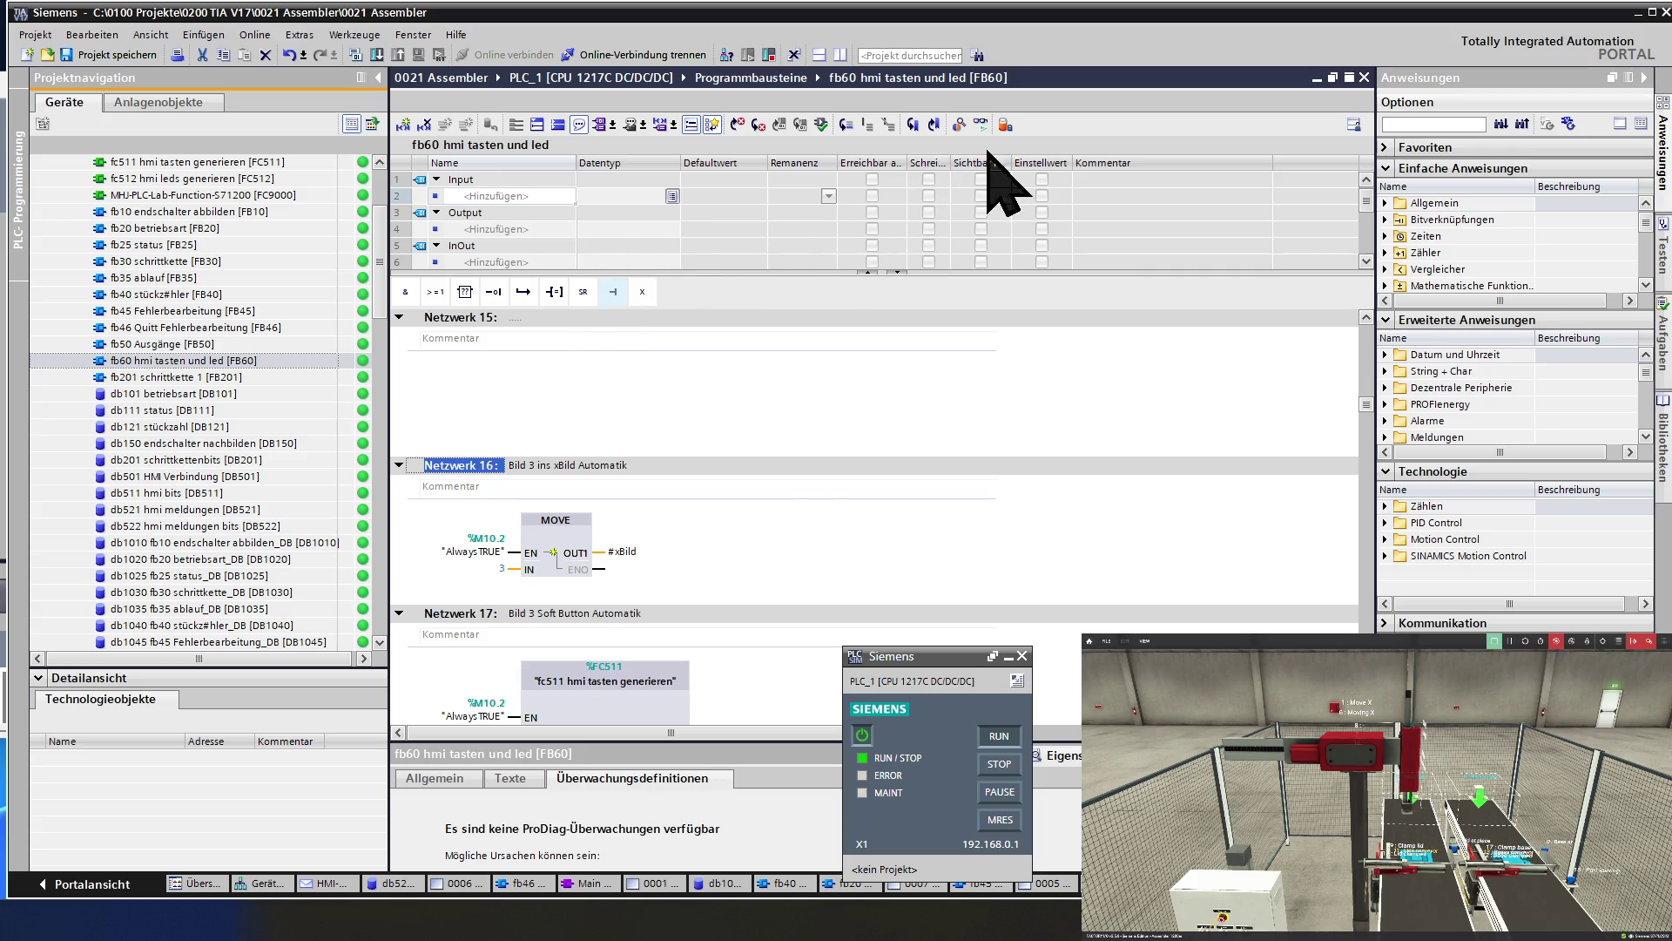
{"action": "left_click", "coordinate": [980, 125]}
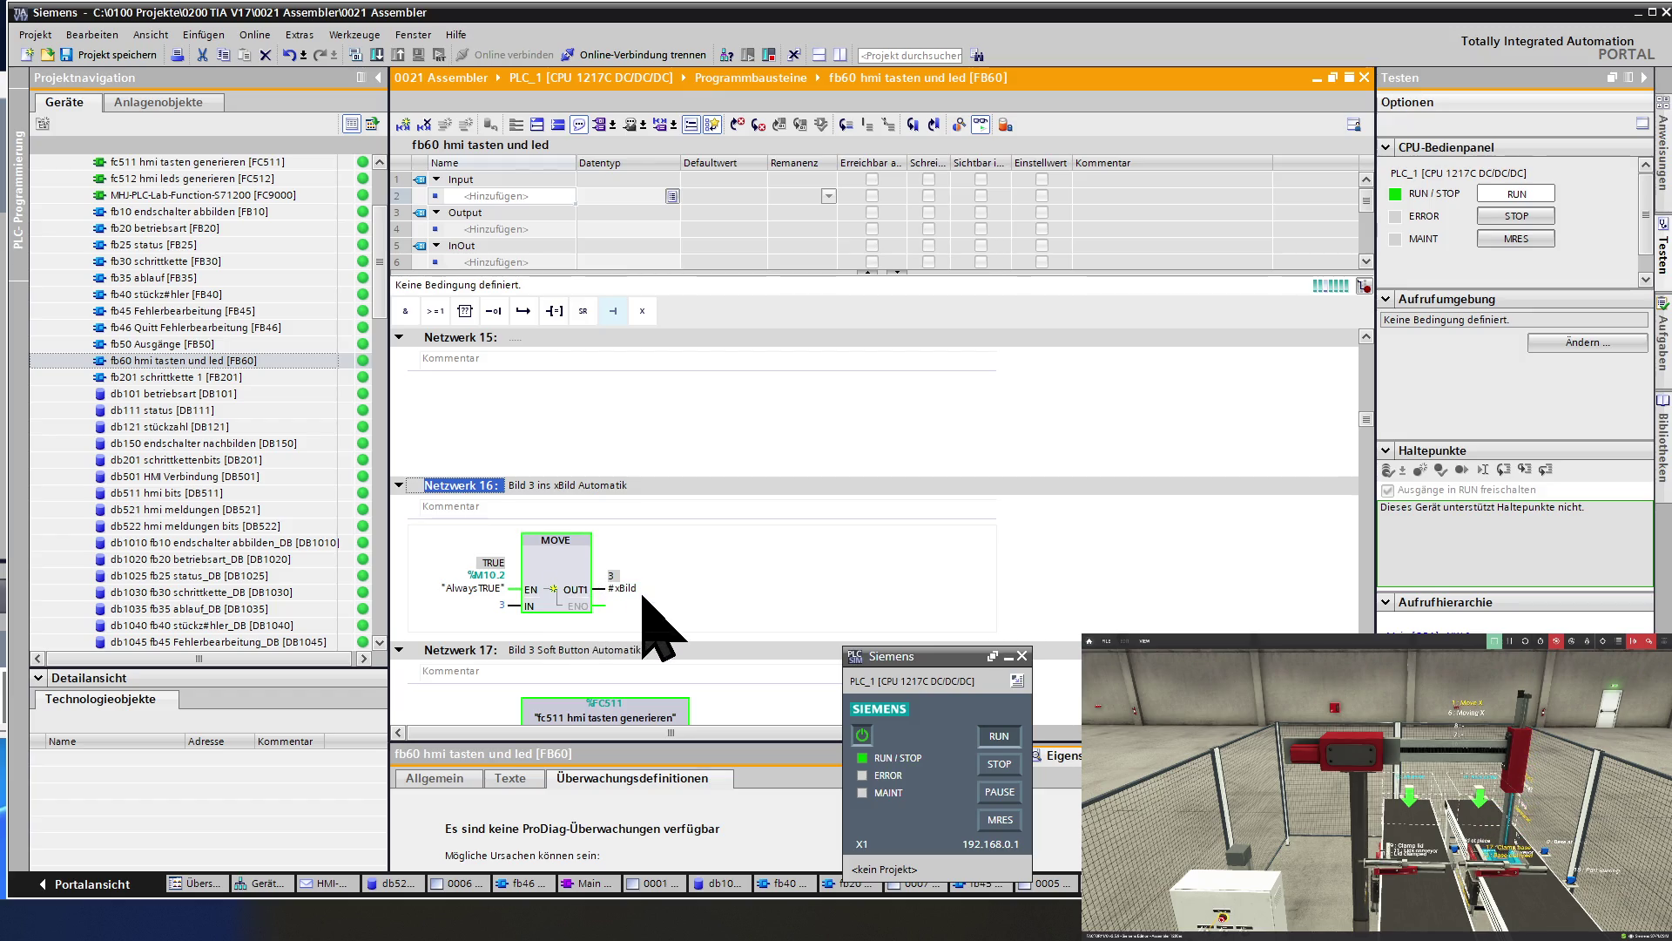
{"action": "left_click", "coordinate": [564, 562]}
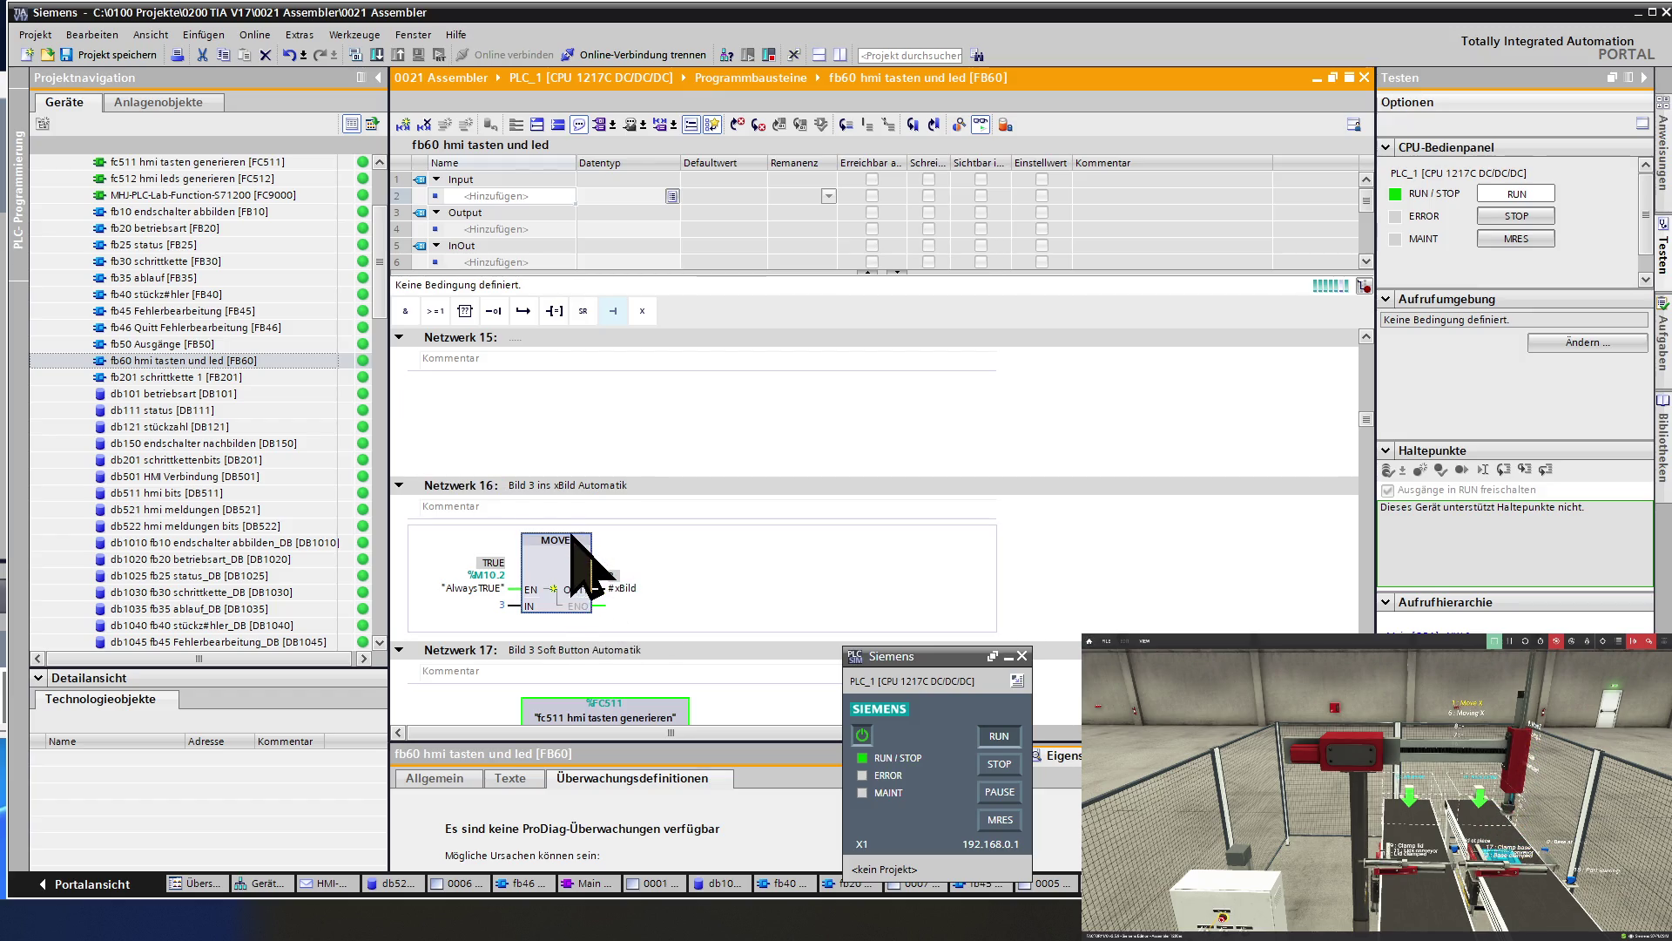
{"action": "scroll", "coordinate": [566, 557], "scroll_direction": "down", "scroll_amount": 4}
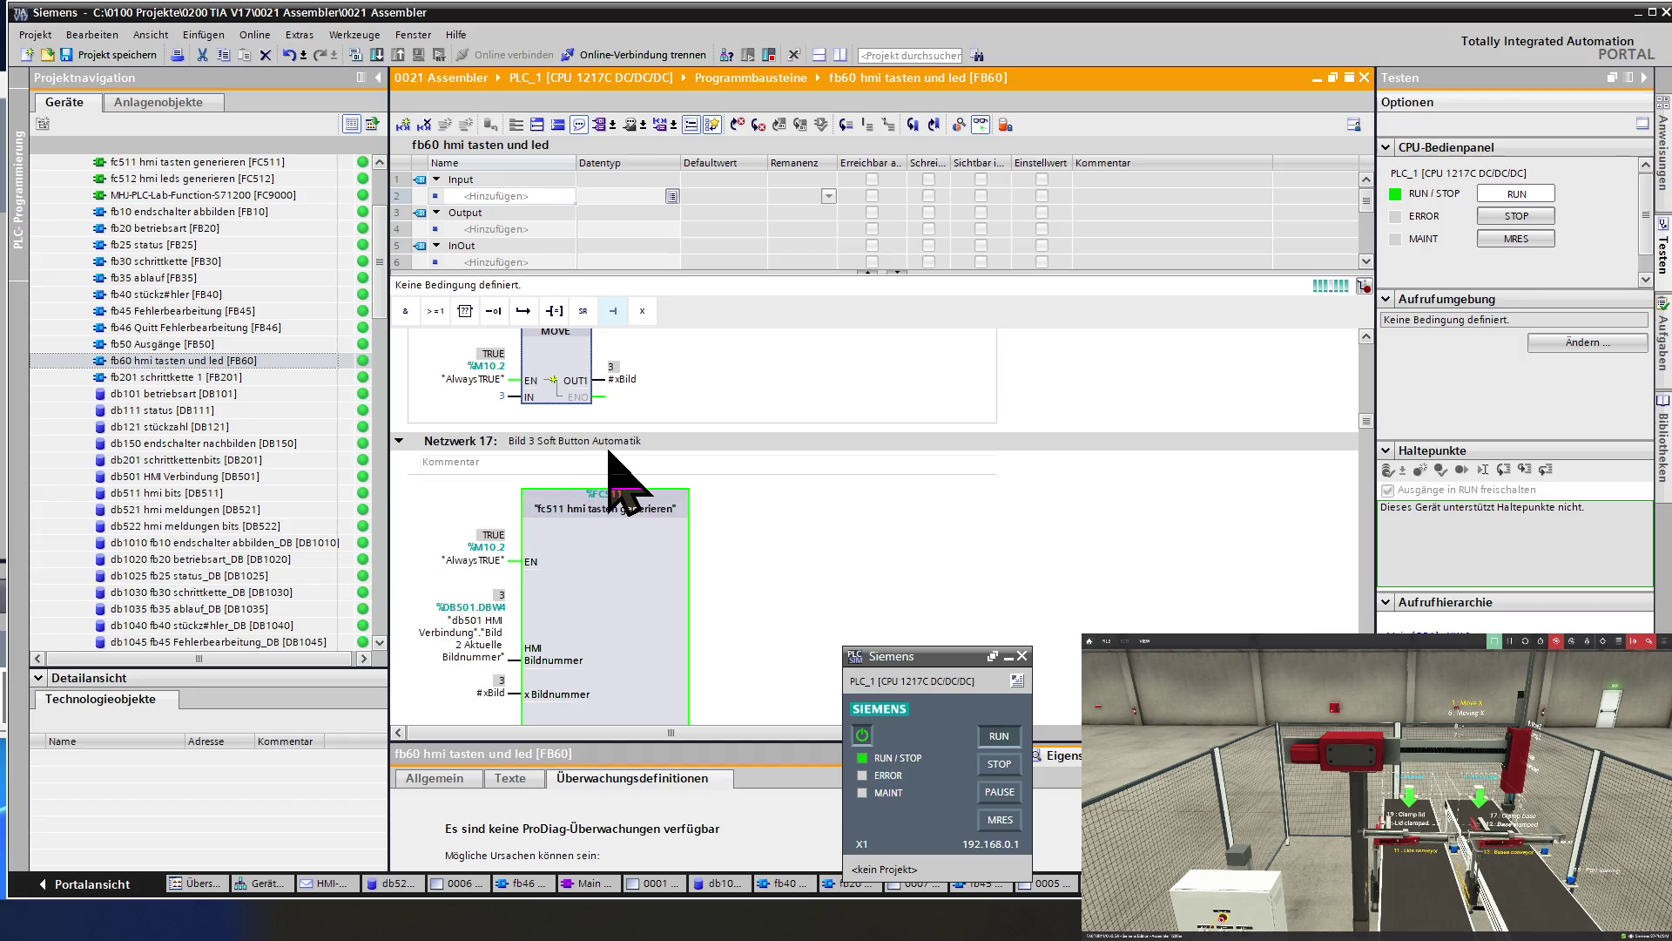
Check the Netzwerk 17 fc511 call shows HMI Bildnummer 3 and Soft Buttons FALSE.
{"action": "left_click", "coordinate": [577, 488]}
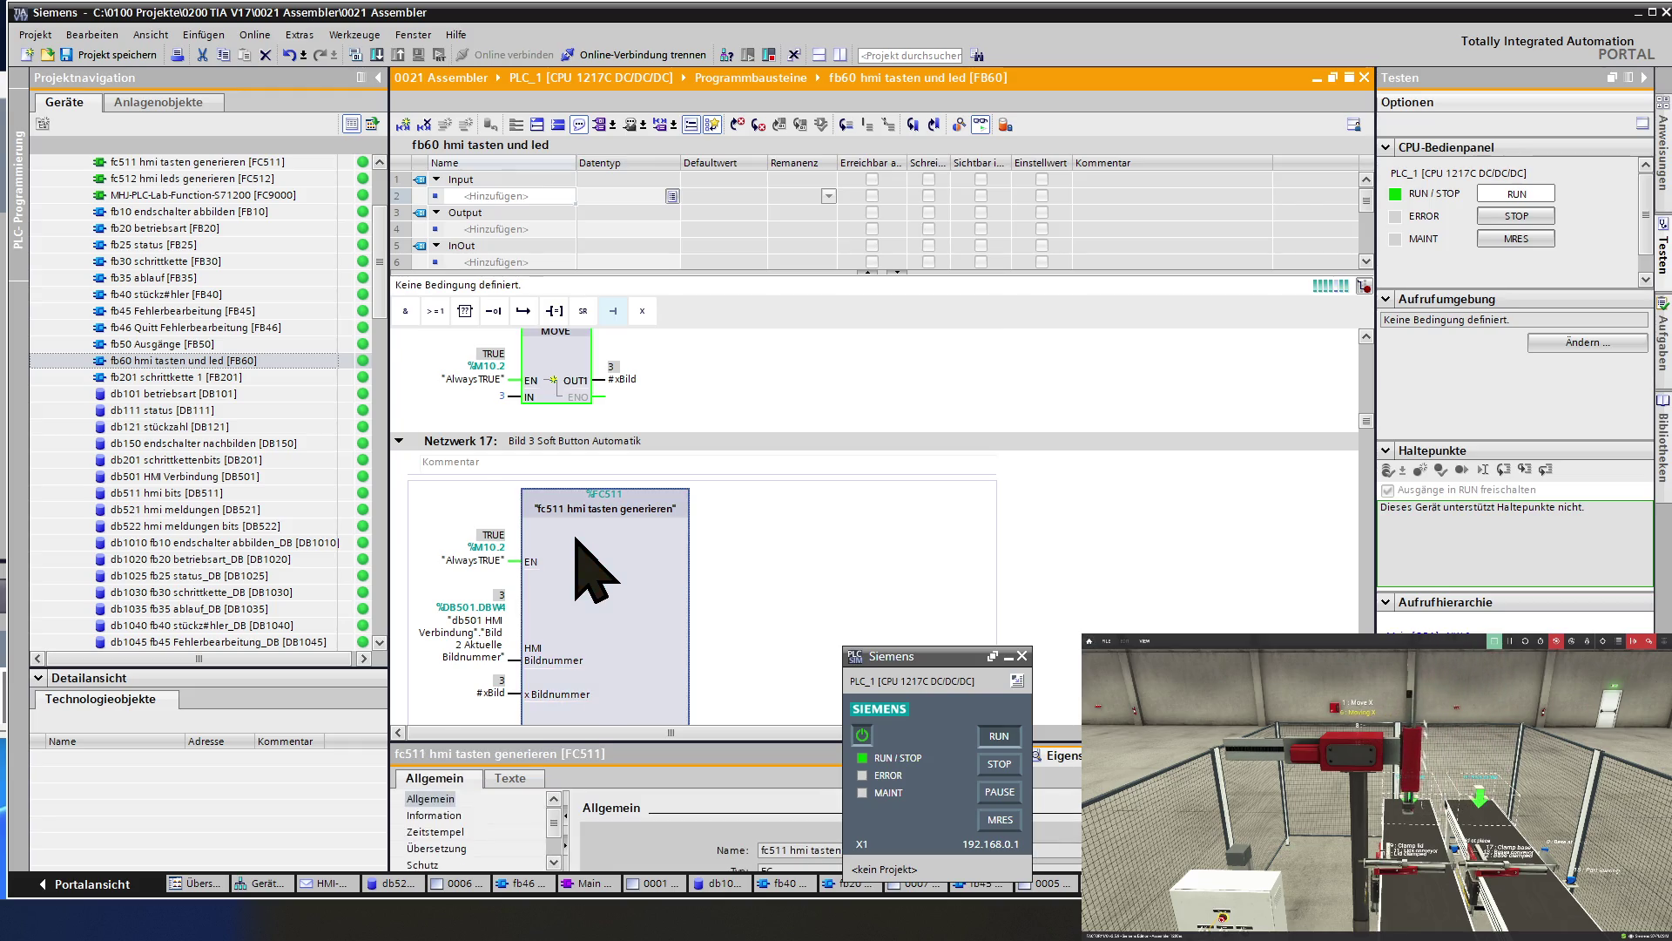
{"action": "scroll", "coordinate": [575, 537], "scroll_direction": "down", "scroll_amount": 3}
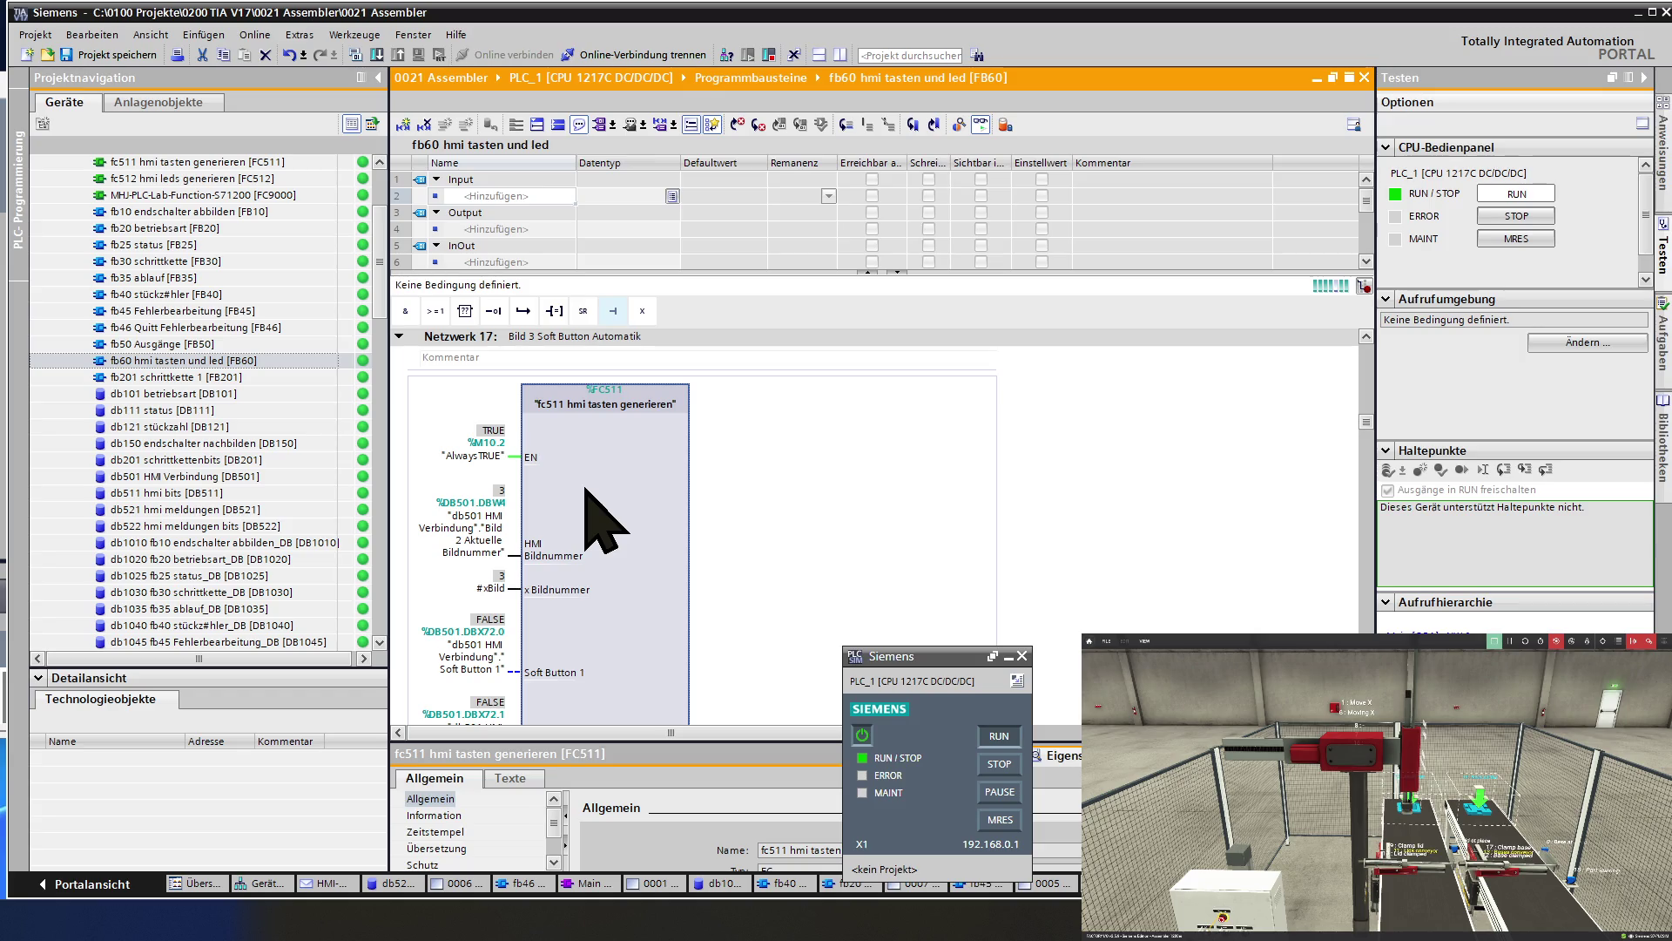
{"action": "scroll", "coordinate": [601, 520], "scroll_direction": "down", "scroll_amount": 3}
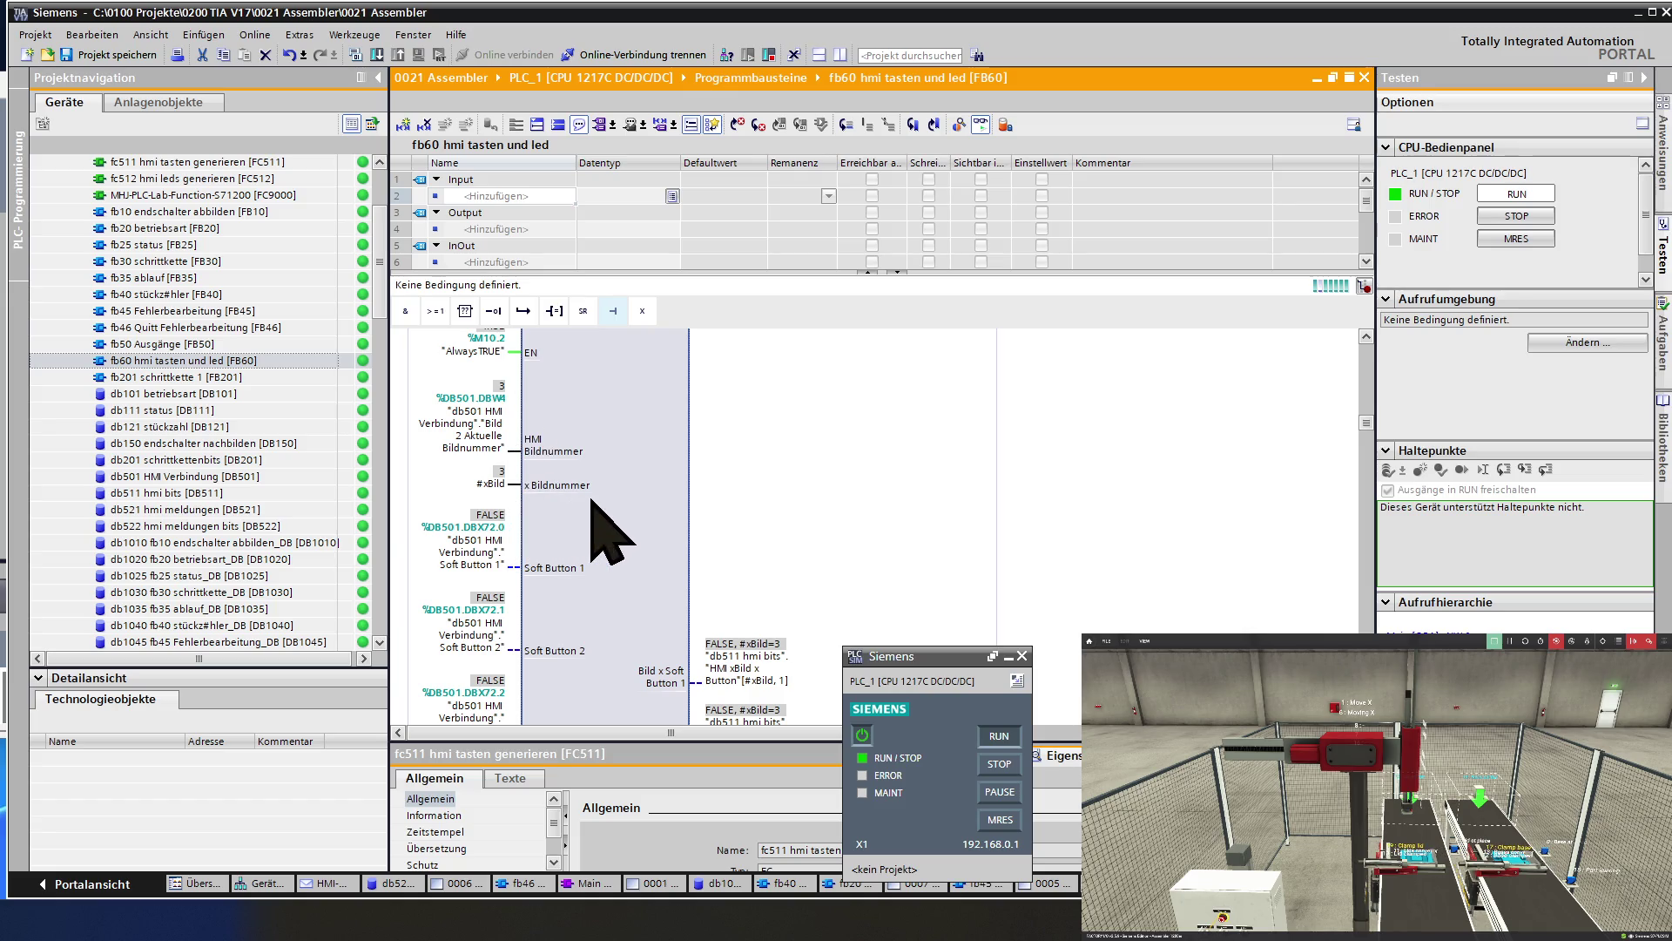
{"action": "scroll", "coordinate": [598, 523], "scroll_direction": "down", "scroll_amount": 6}
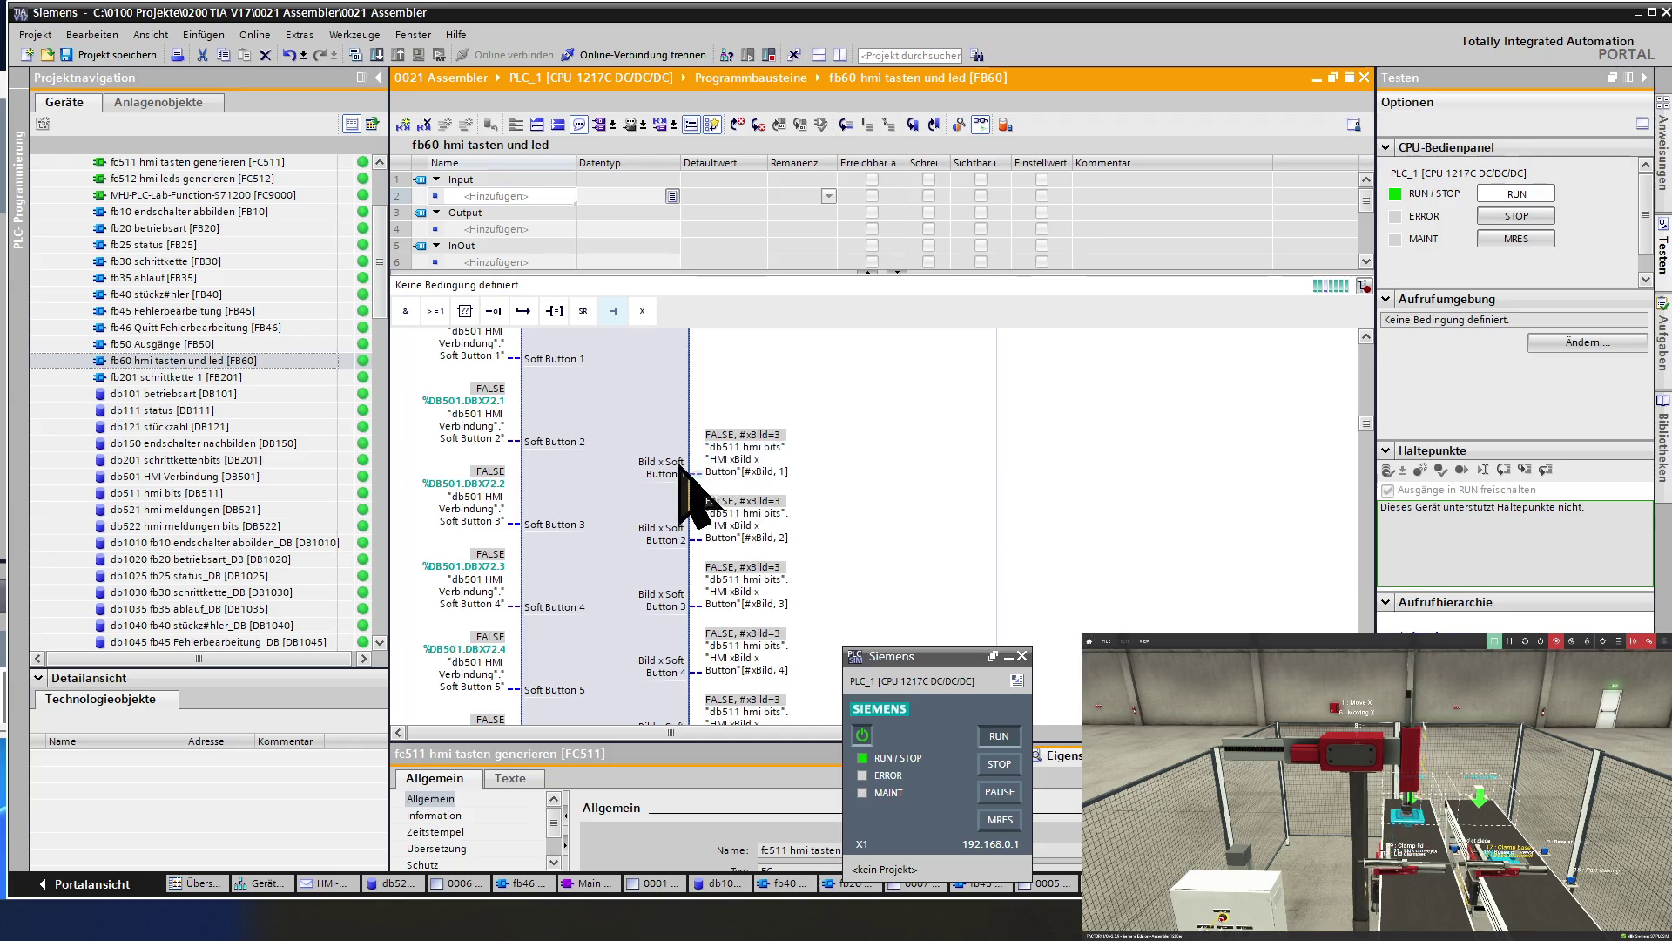
{"action": "scroll", "coordinate": [597, 444], "scroll_direction": "up", "scroll_amount": 6}
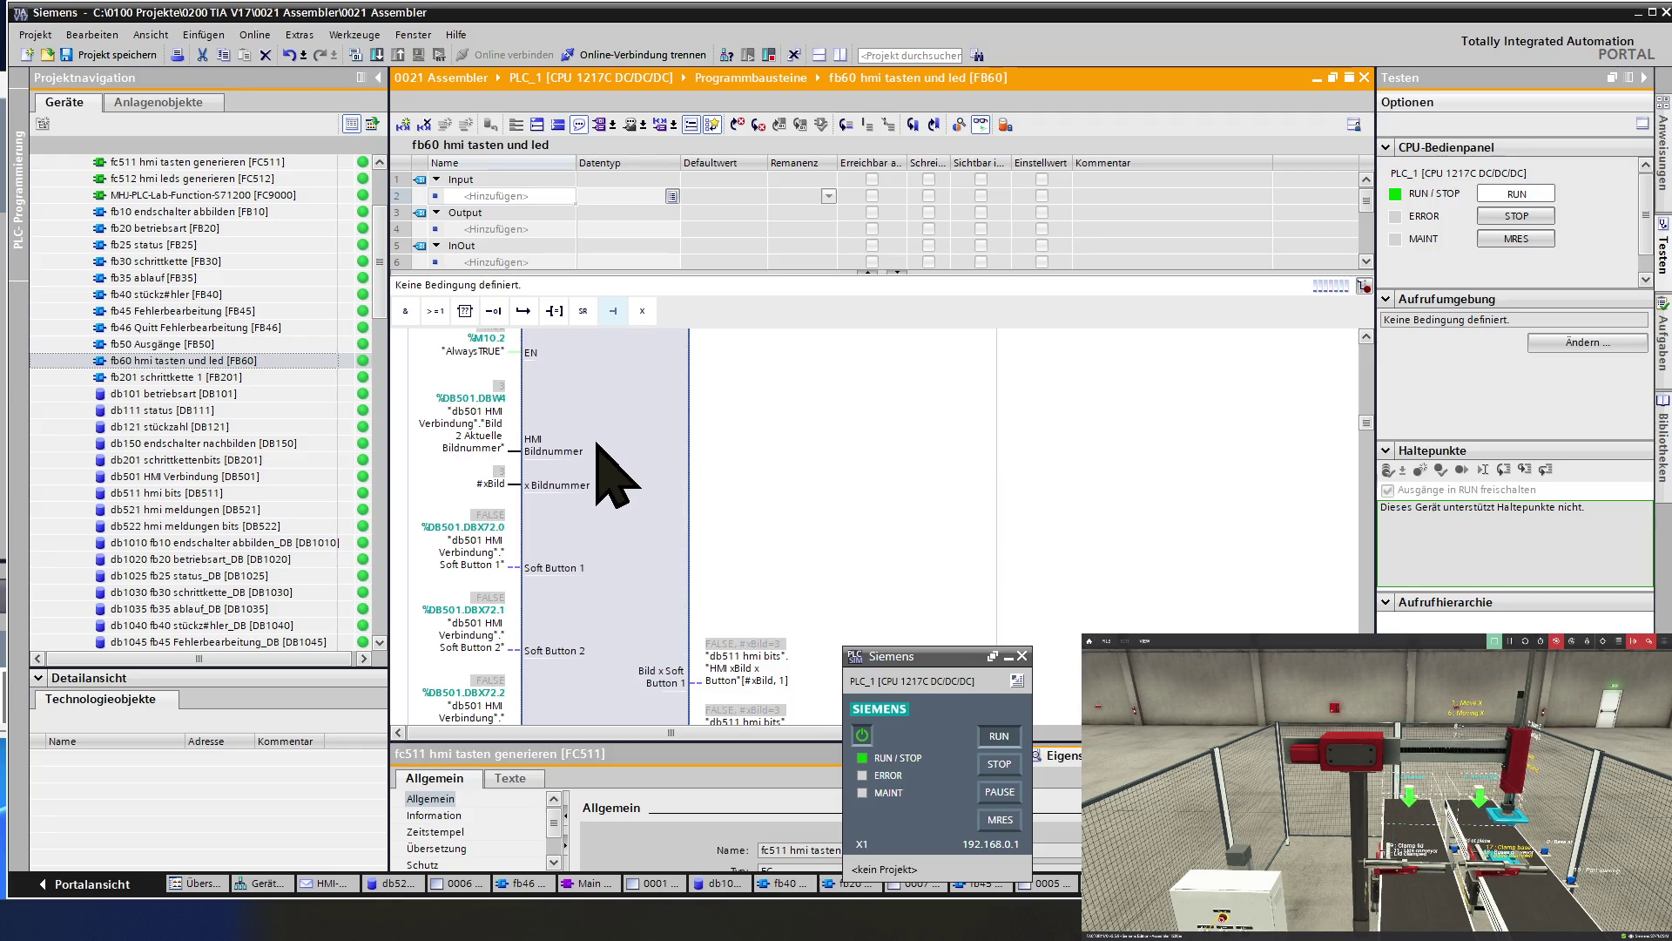
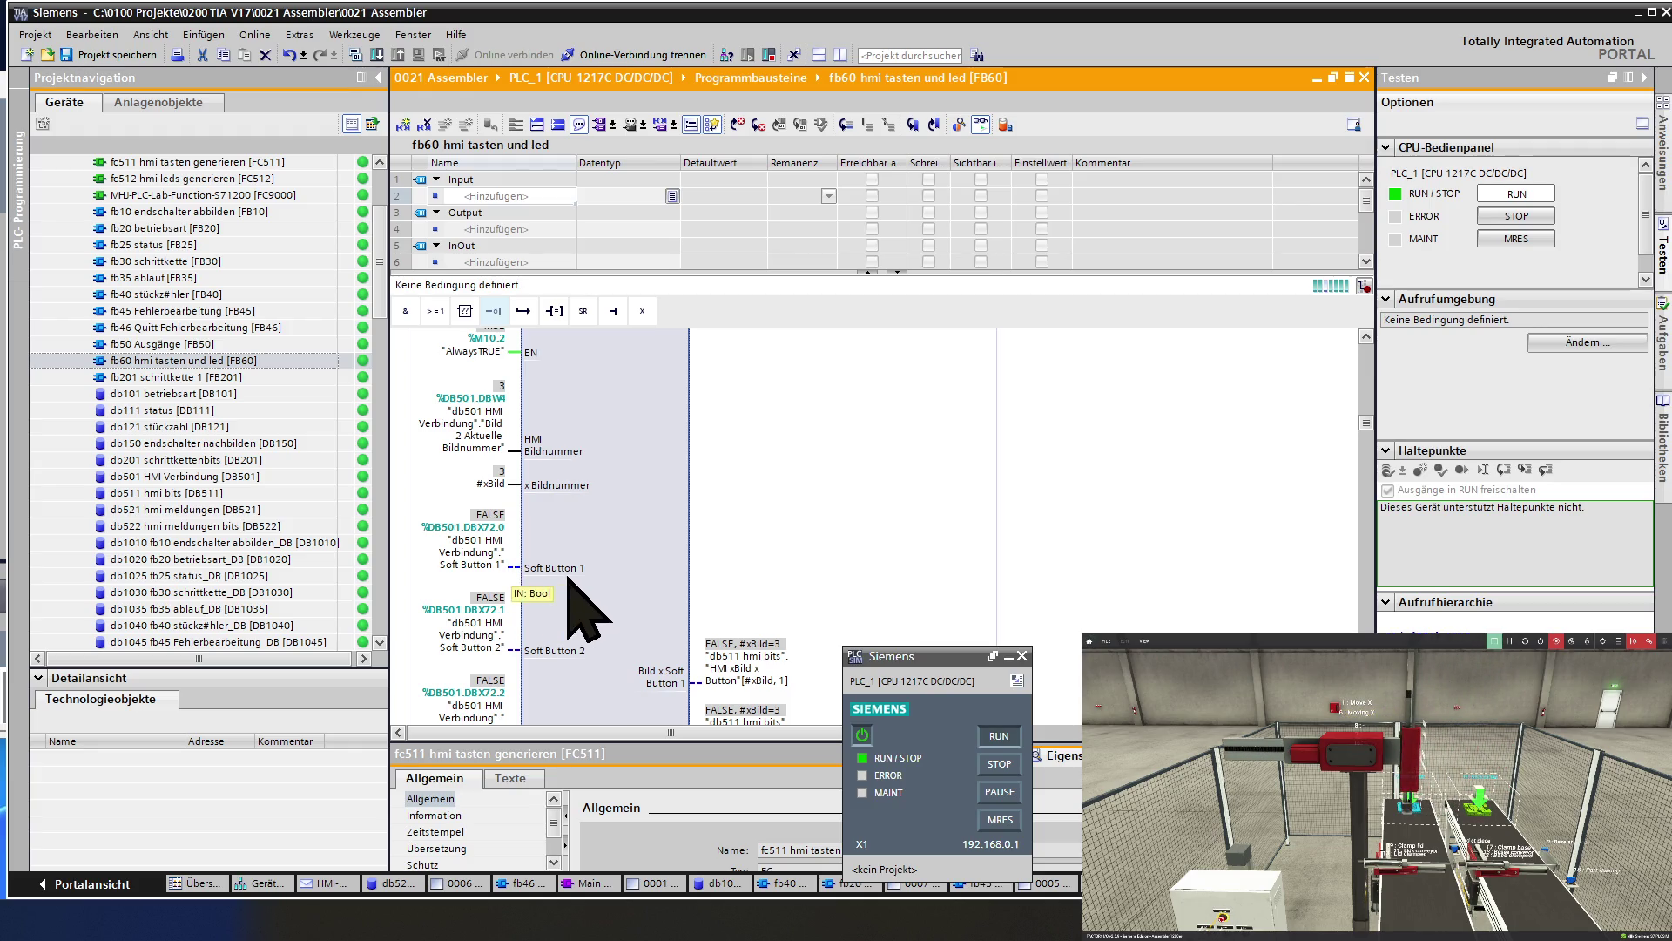
Scroll down through the FB60 networks toward the HMI-related block calls.
{"action": "scroll", "coordinate": [649, 594], "scroll_direction": "down", "scroll_amount": 3}
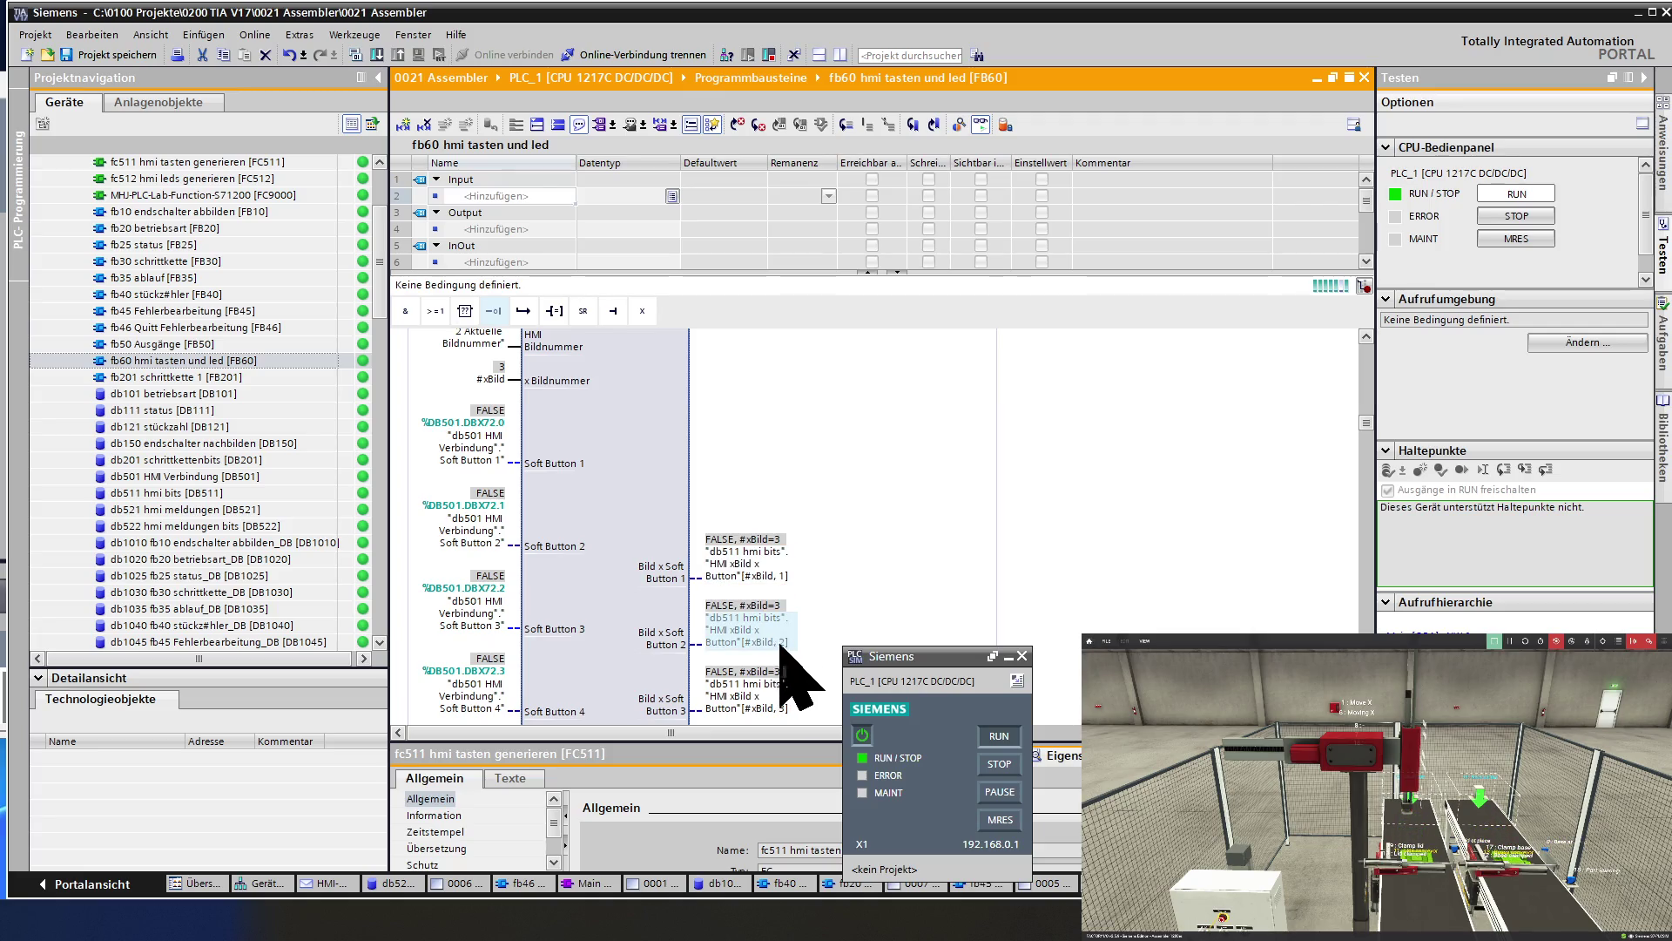
{"action": "scroll", "coordinate": [765, 634], "scroll_direction": "down", "scroll_amount": 2}
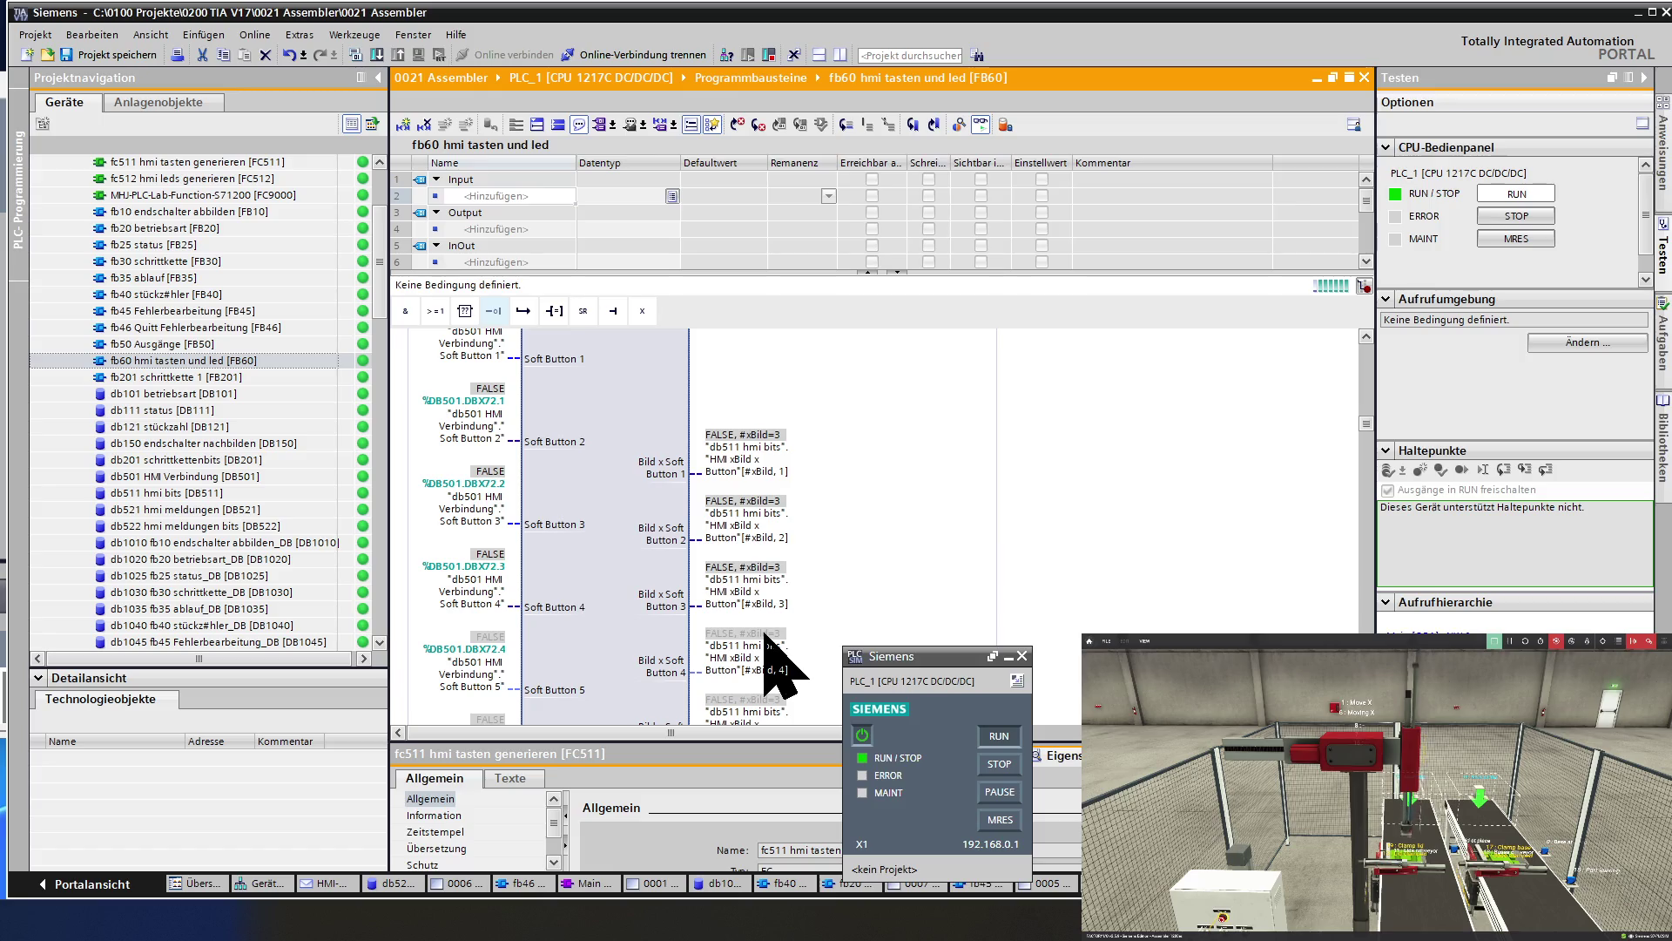
{"action": "scroll", "coordinate": [765, 634], "scroll_direction": "down", "scroll_amount": 2}
{"action": "scroll", "coordinate": [764, 634], "scroll_direction": "down", "scroll_amount": 10}
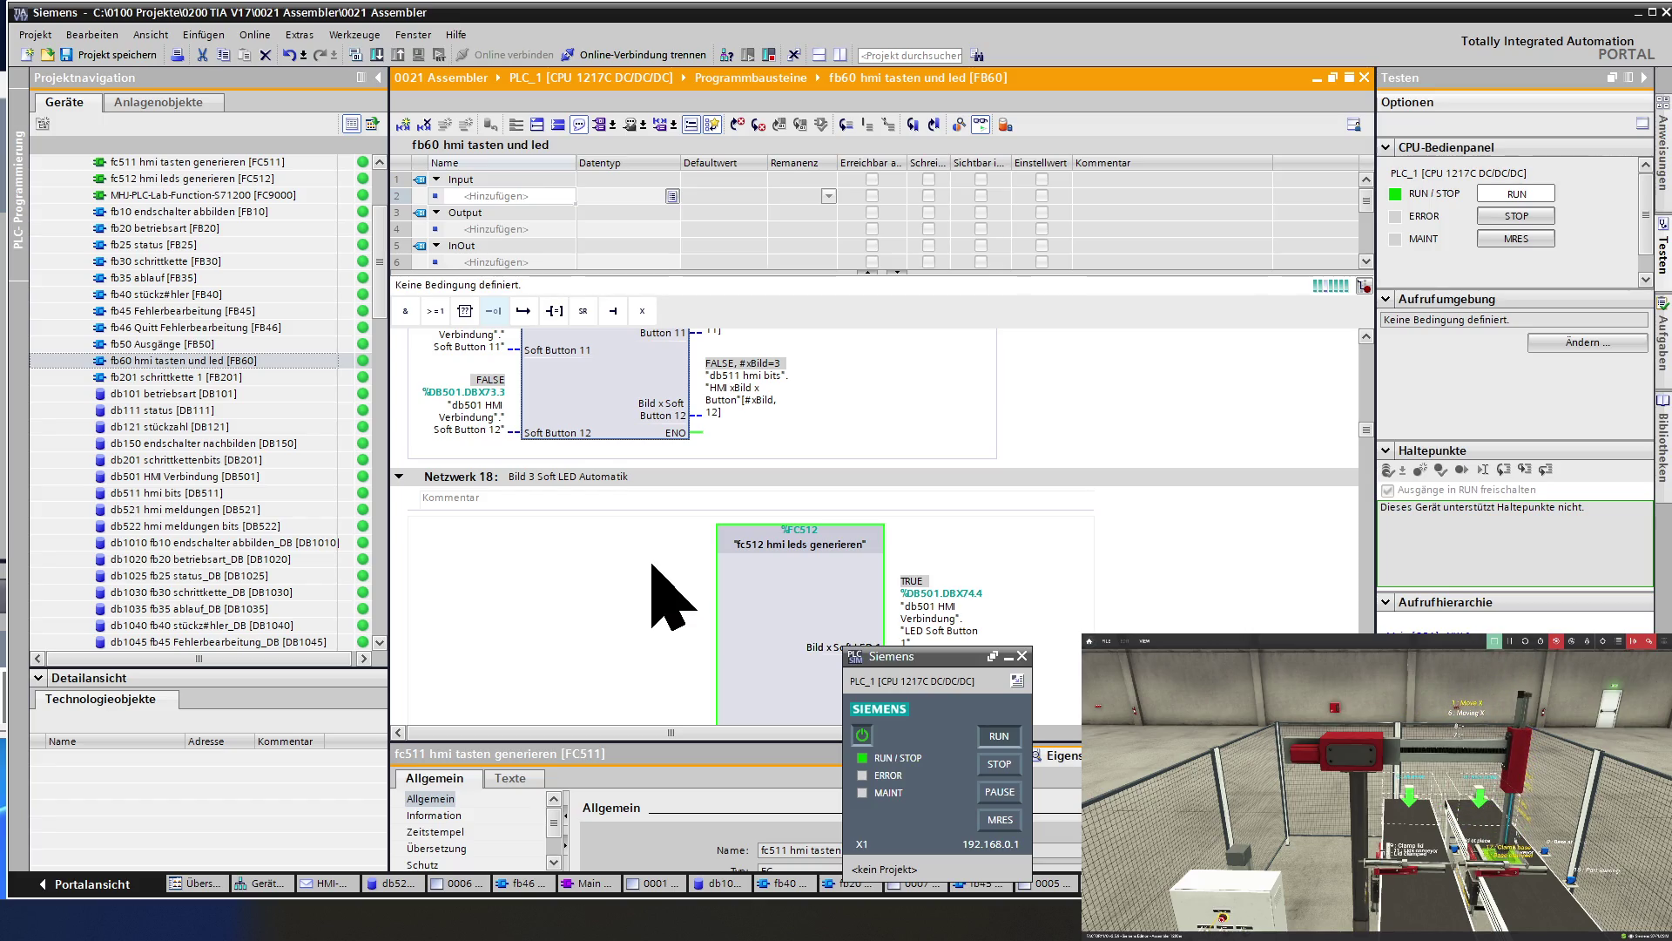
{"action": "scroll", "coordinate": [662, 601], "scroll_direction": "down", "scroll_amount": 8}
{"action": "scroll", "coordinate": [662, 601], "scroll_direction": "down", "scroll_amount": 8}
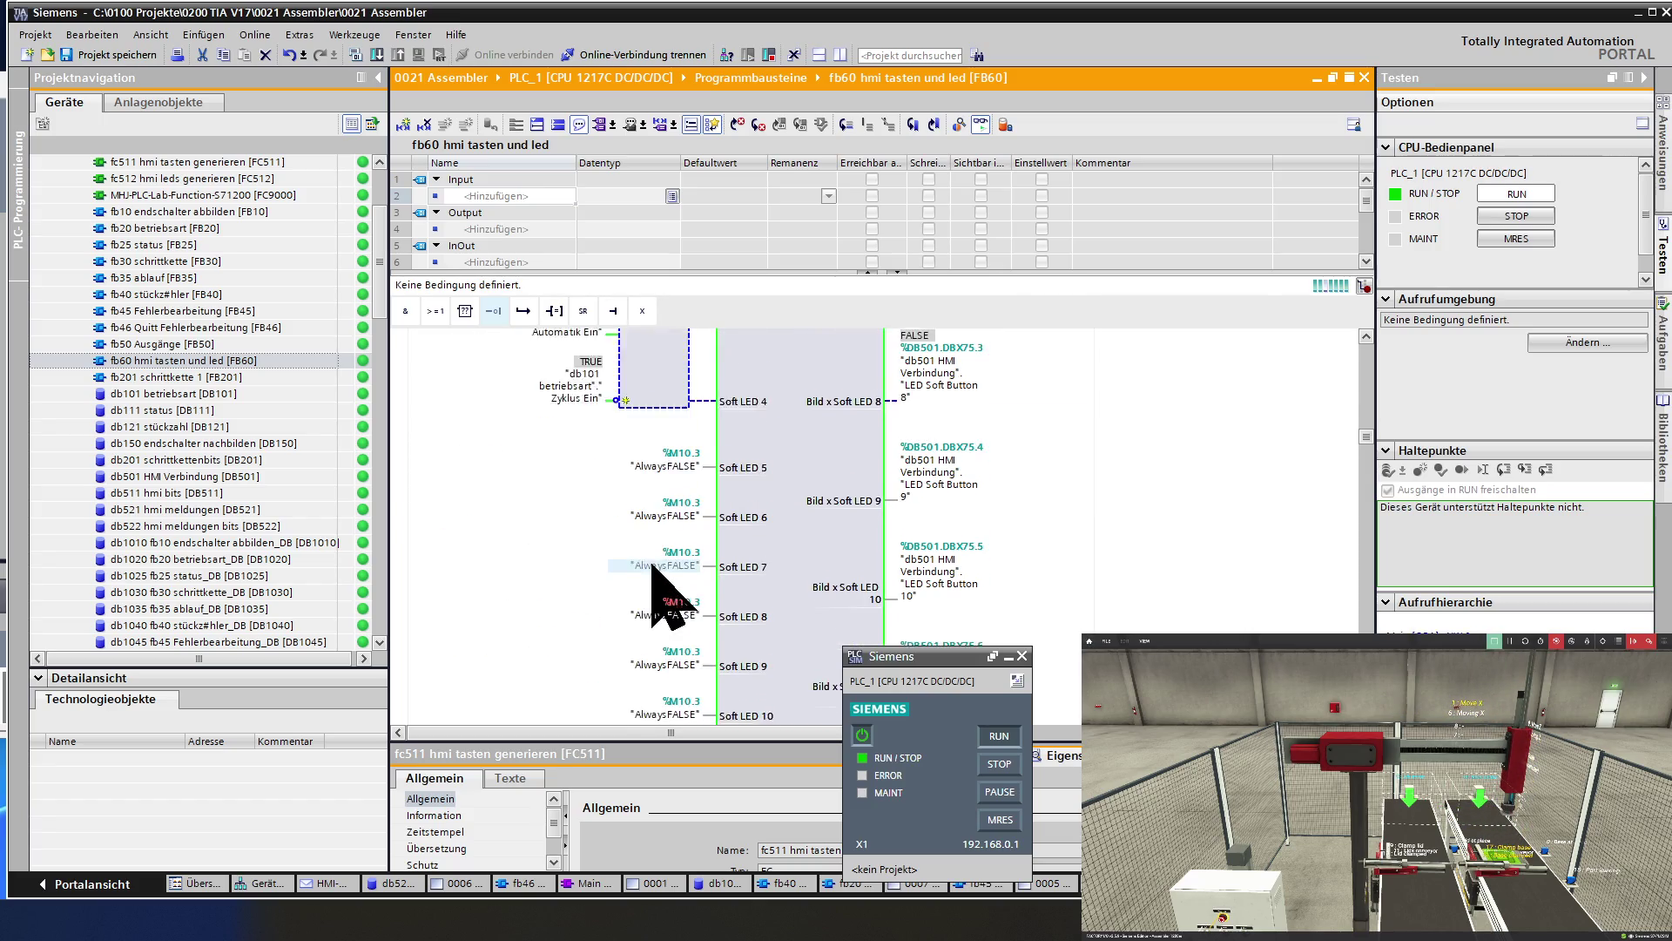
{"action": "scroll", "coordinate": [653, 566], "scroll_direction": "down", "scroll_amount": 3}
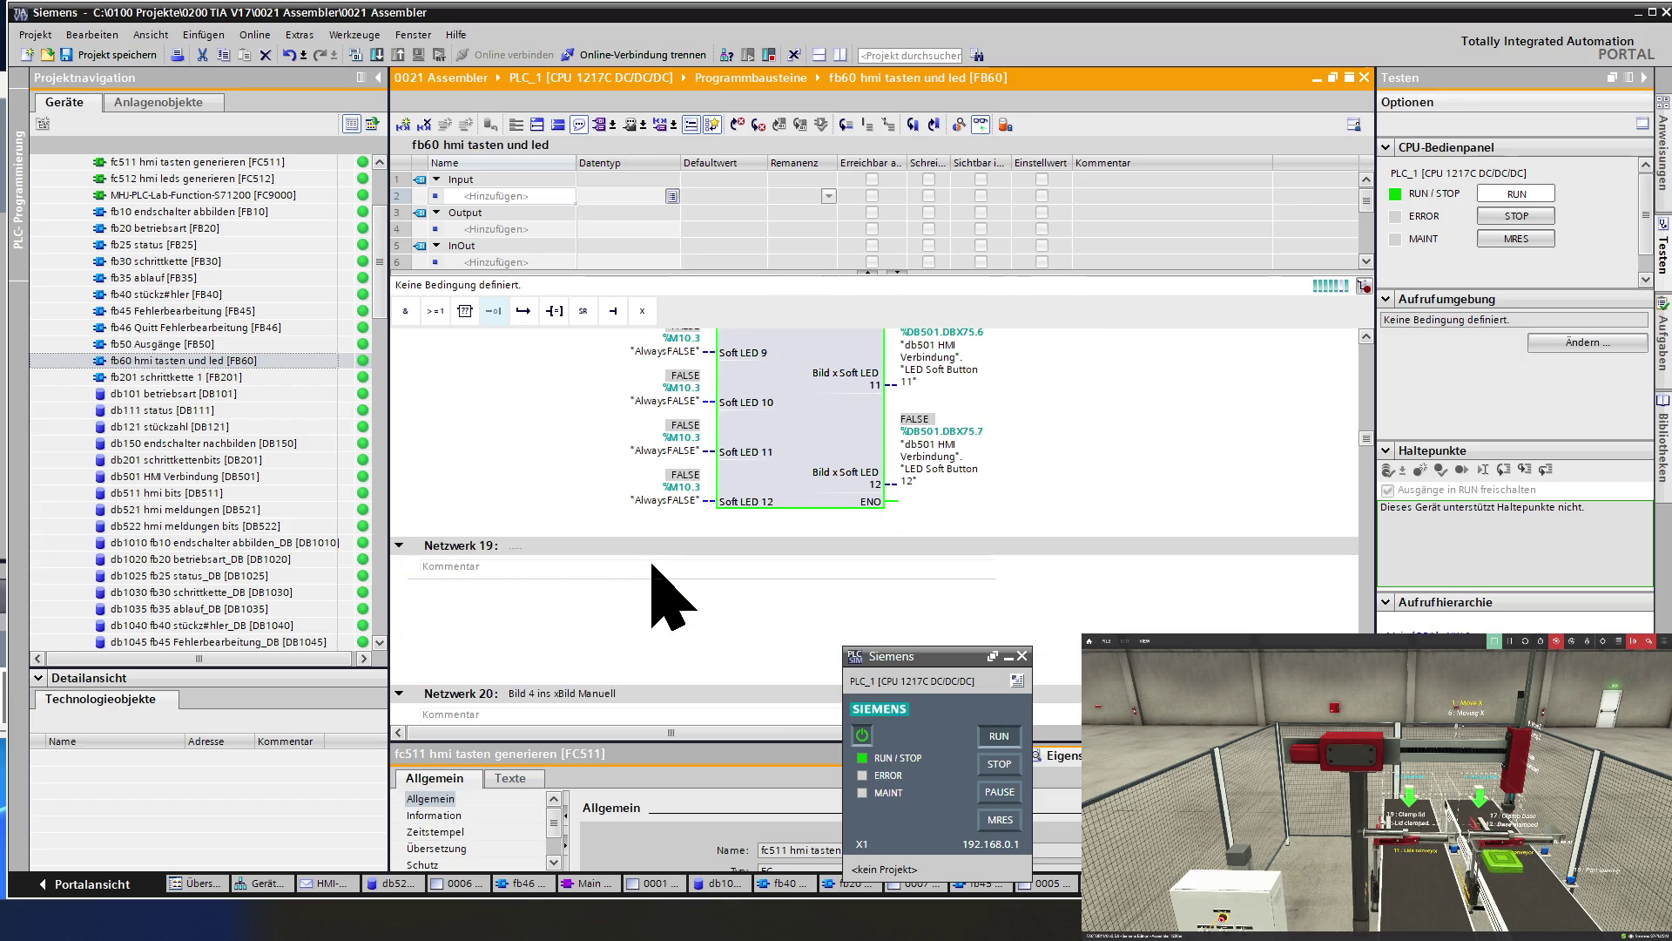
{"action": "scroll", "coordinate": [653, 566], "scroll_direction": "down", "scroll_amount": 6}
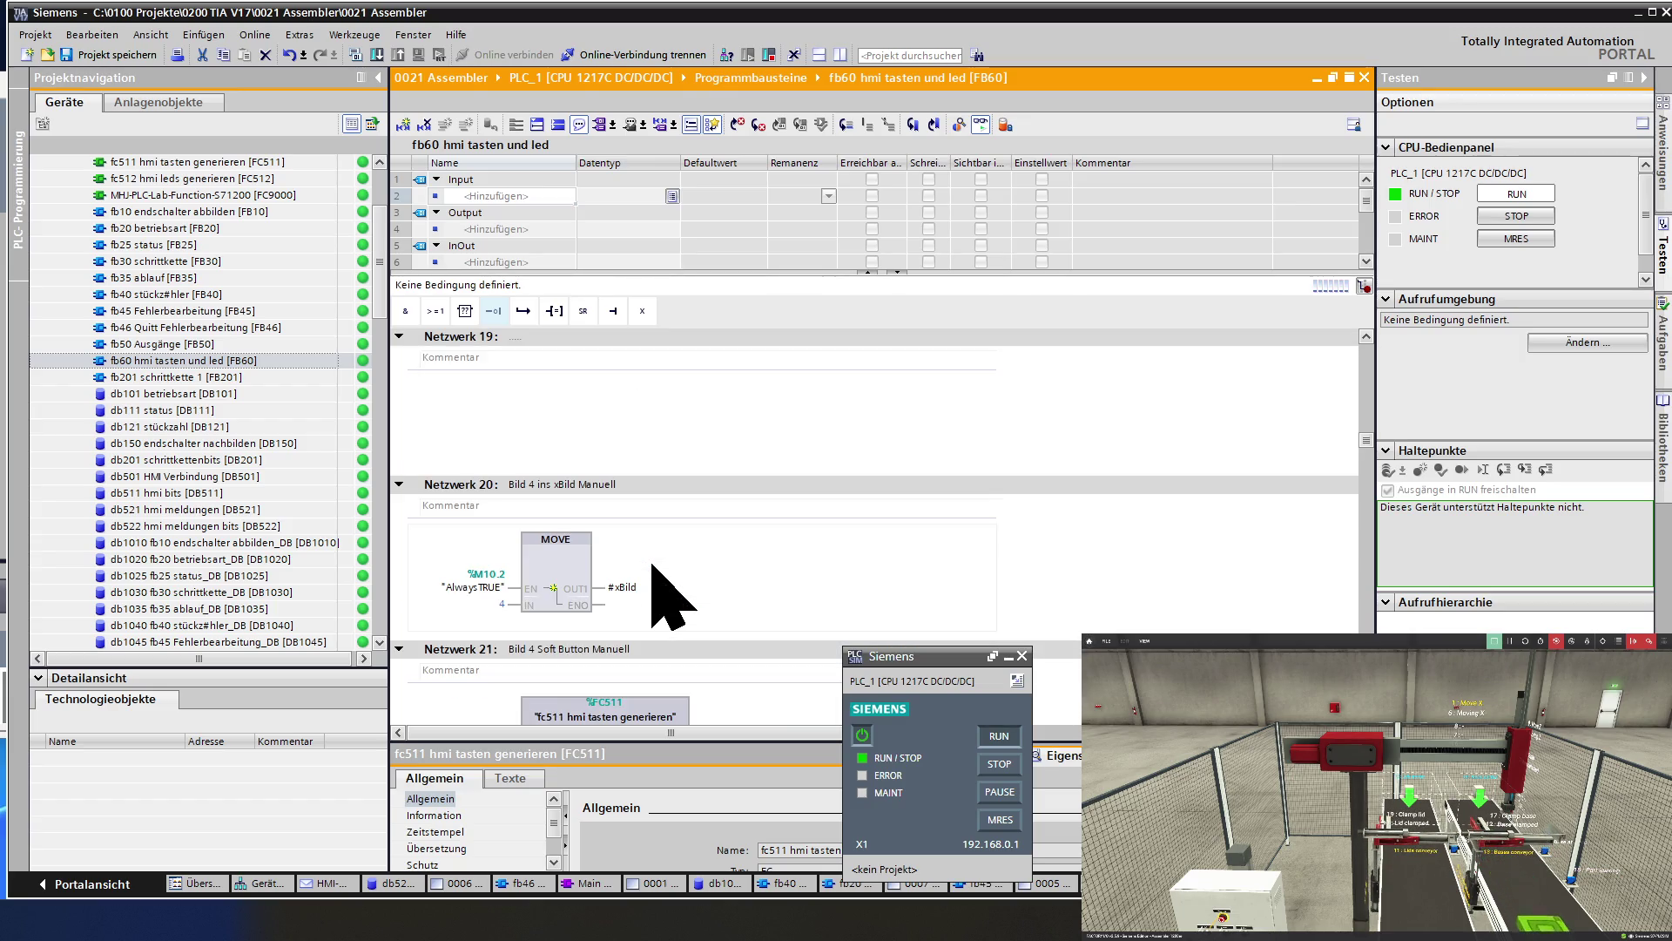
{"action": "scroll", "coordinate": [660, 583], "scroll_direction": "down", "scroll_amount": 3}
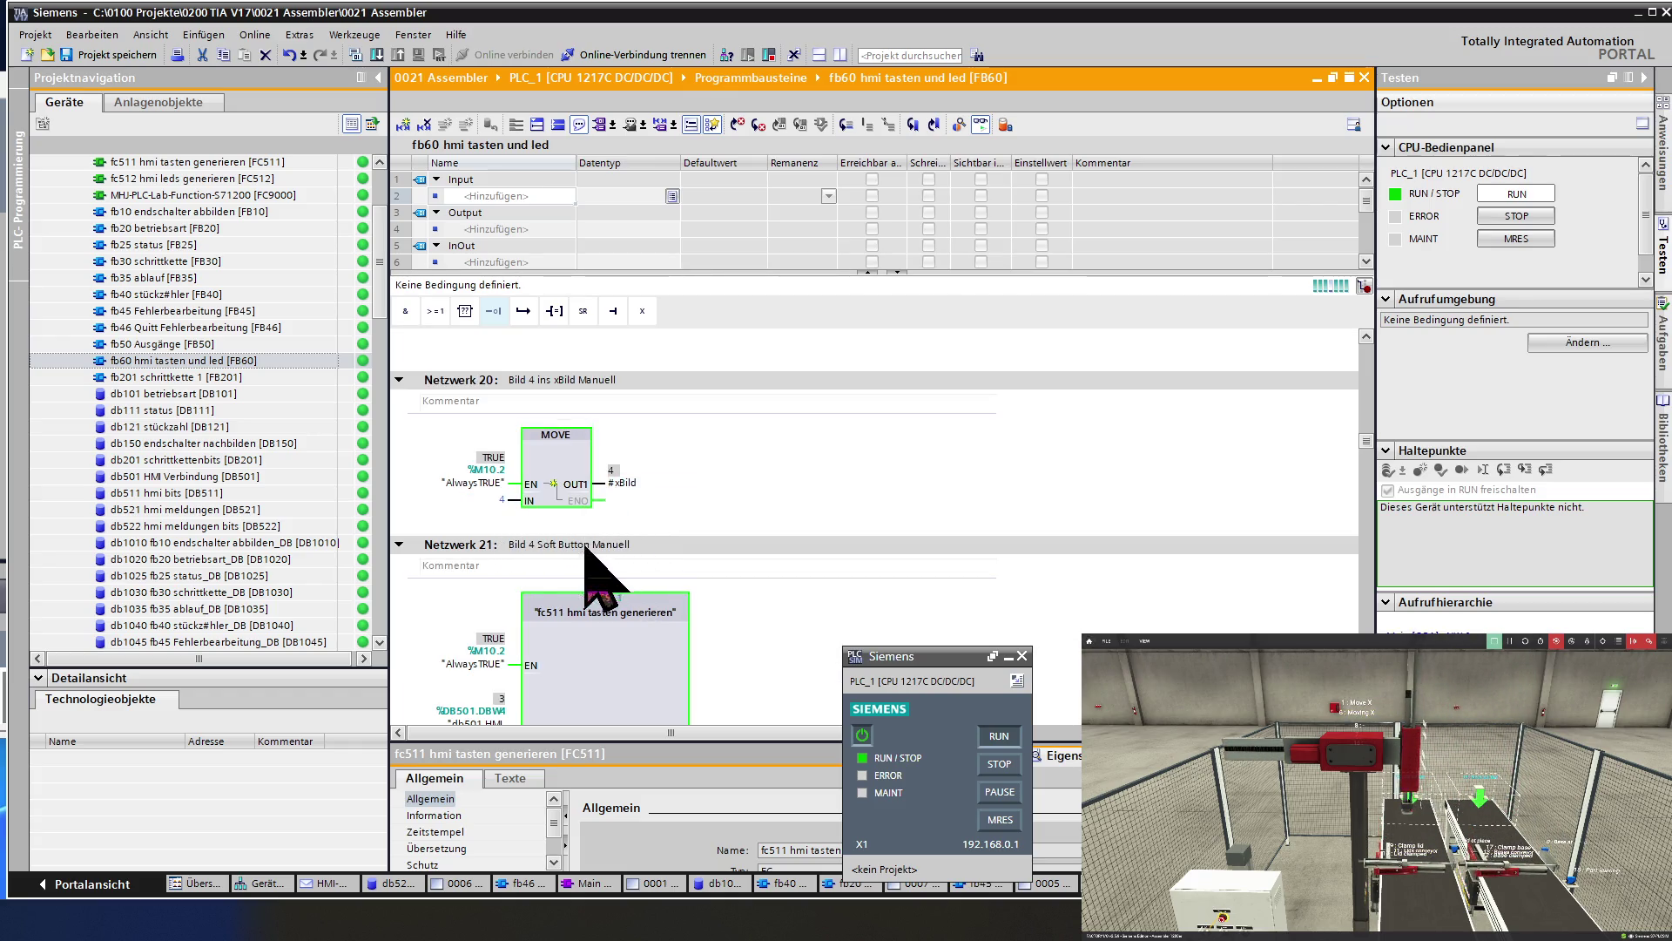
{"action": "scroll", "coordinate": [601, 620], "scroll_direction": "down", "scroll_amount": 3}
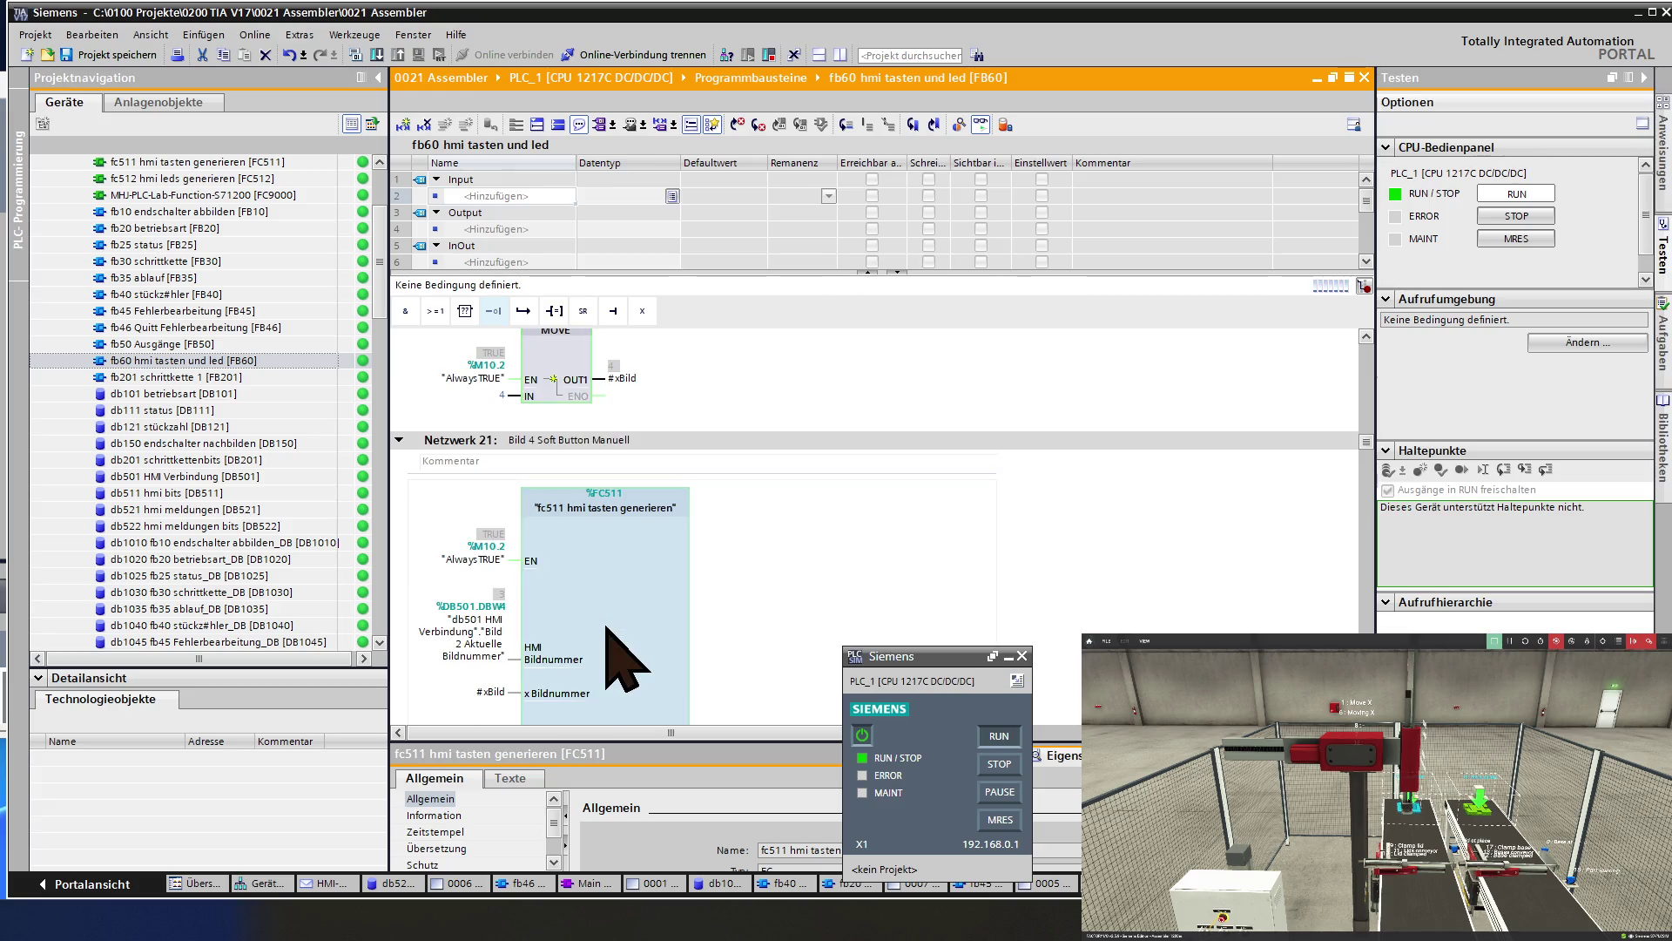
{"action": "scroll", "coordinate": [570, 620], "scroll_direction": "down", "scroll_amount": 3}
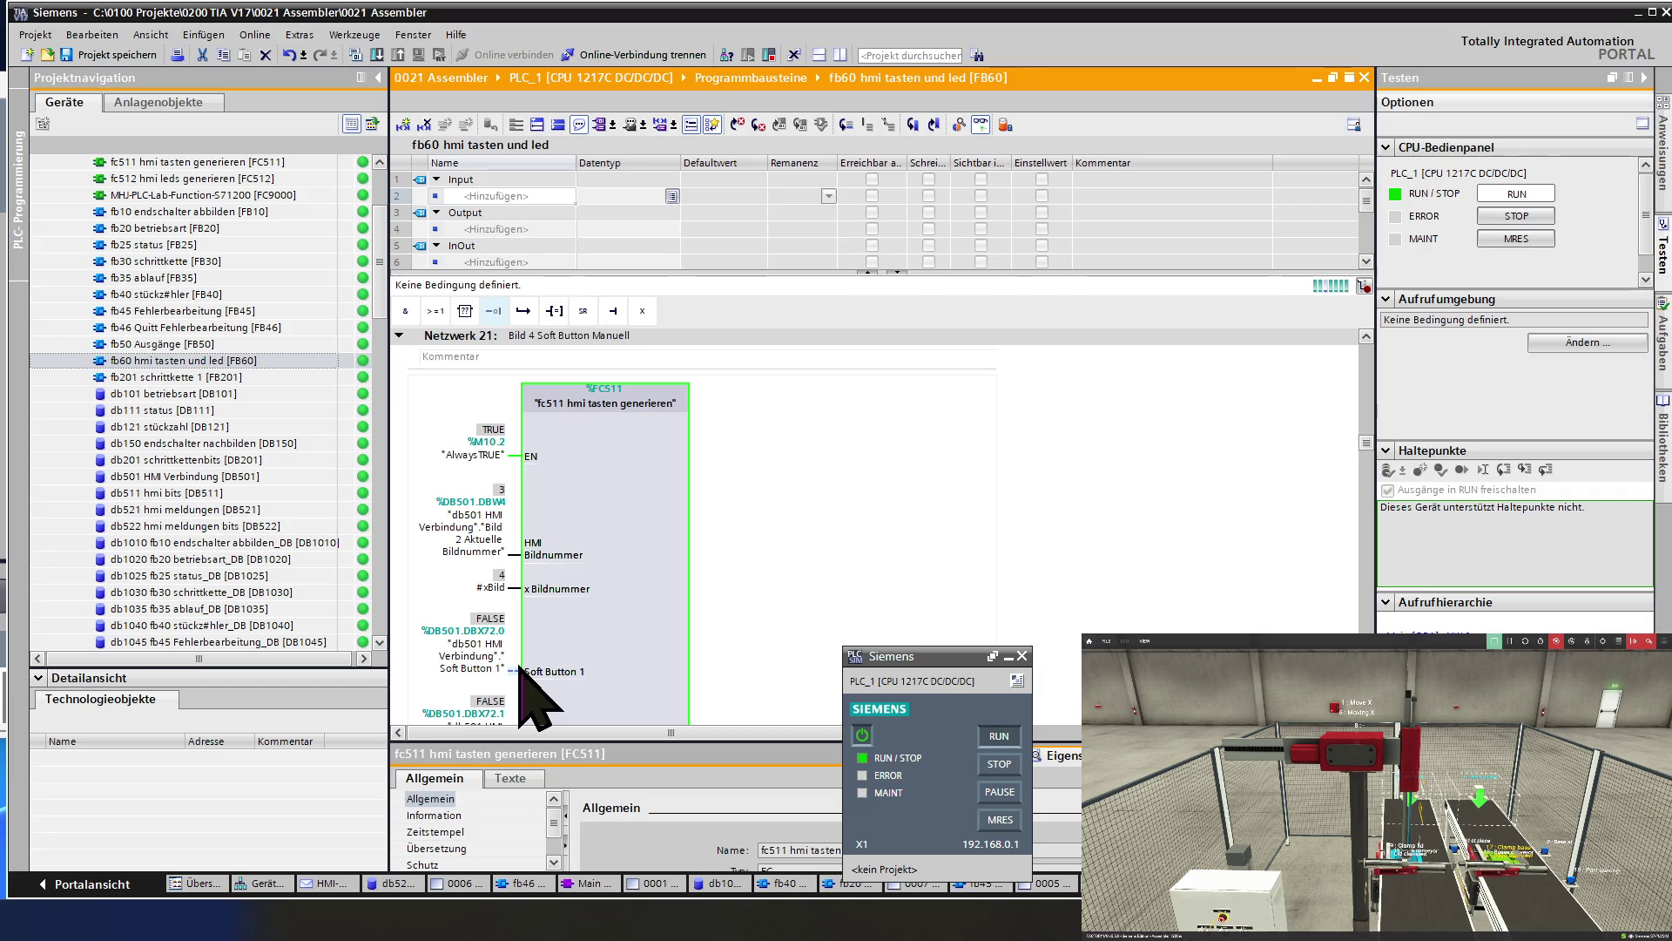
Select the FC511 button-generation call in Network 21, then the FC512 LED call.
{"action": "left_click", "coordinate": [548, 678]}
{"action": "scroll", "coordinate": [597, 679], "scroll_direction": "down", "scroll_amount": 3}
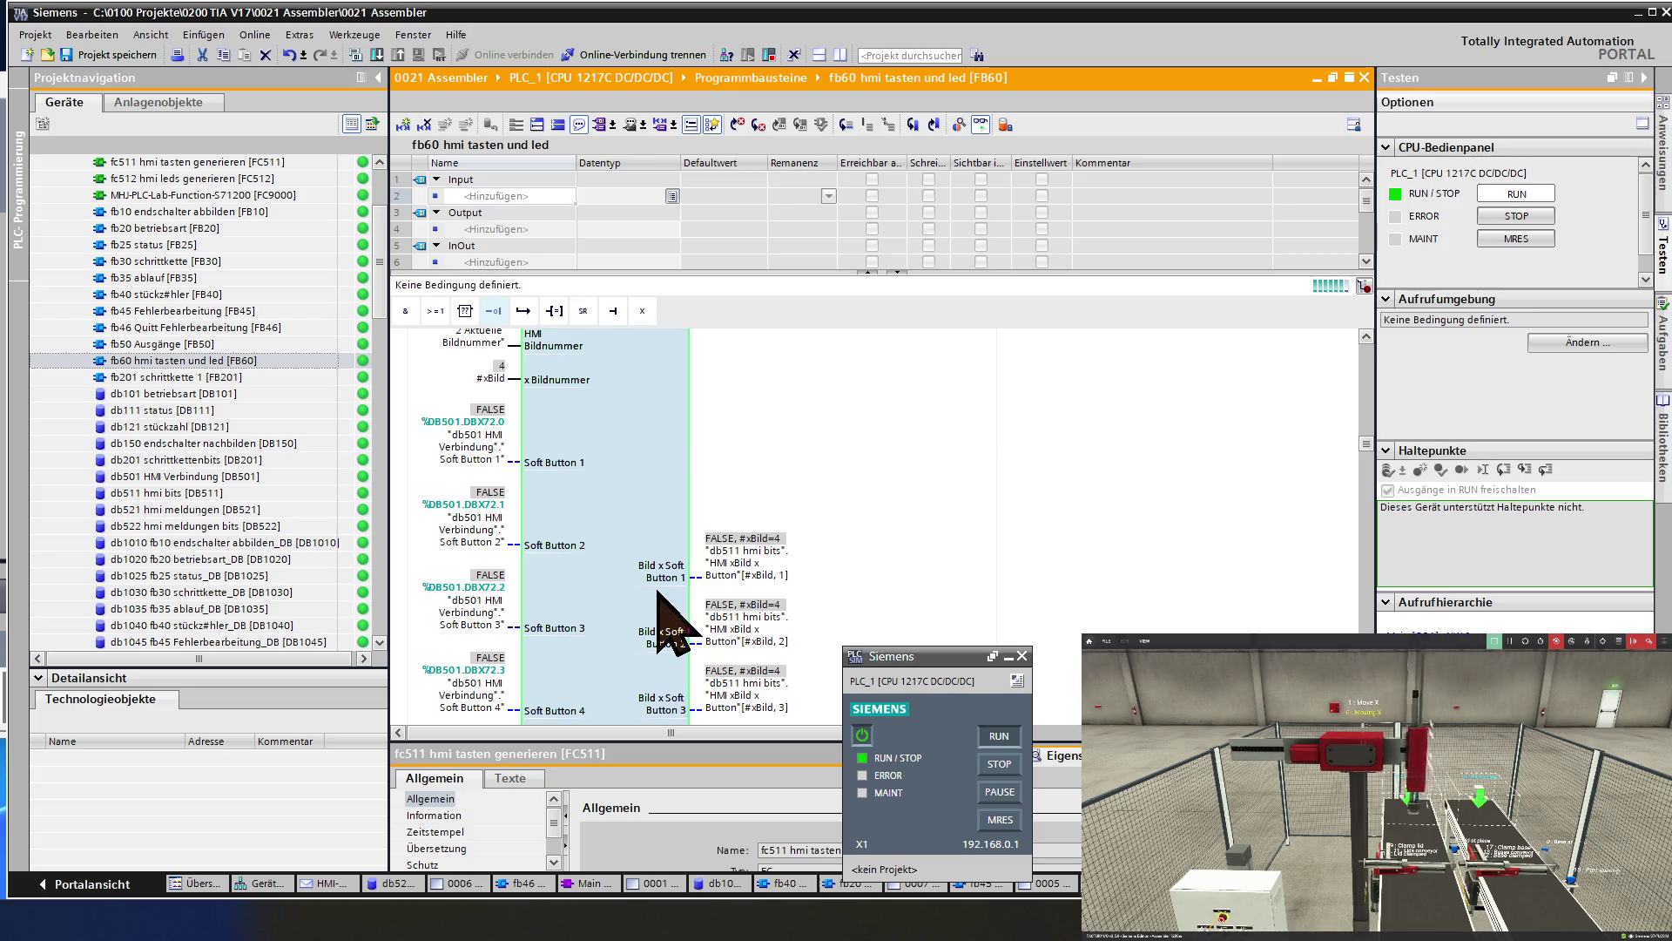
{"action": "scroll", "coordinate": [651, 611], "scroll_direction": "up", "scroll_amount": 5}
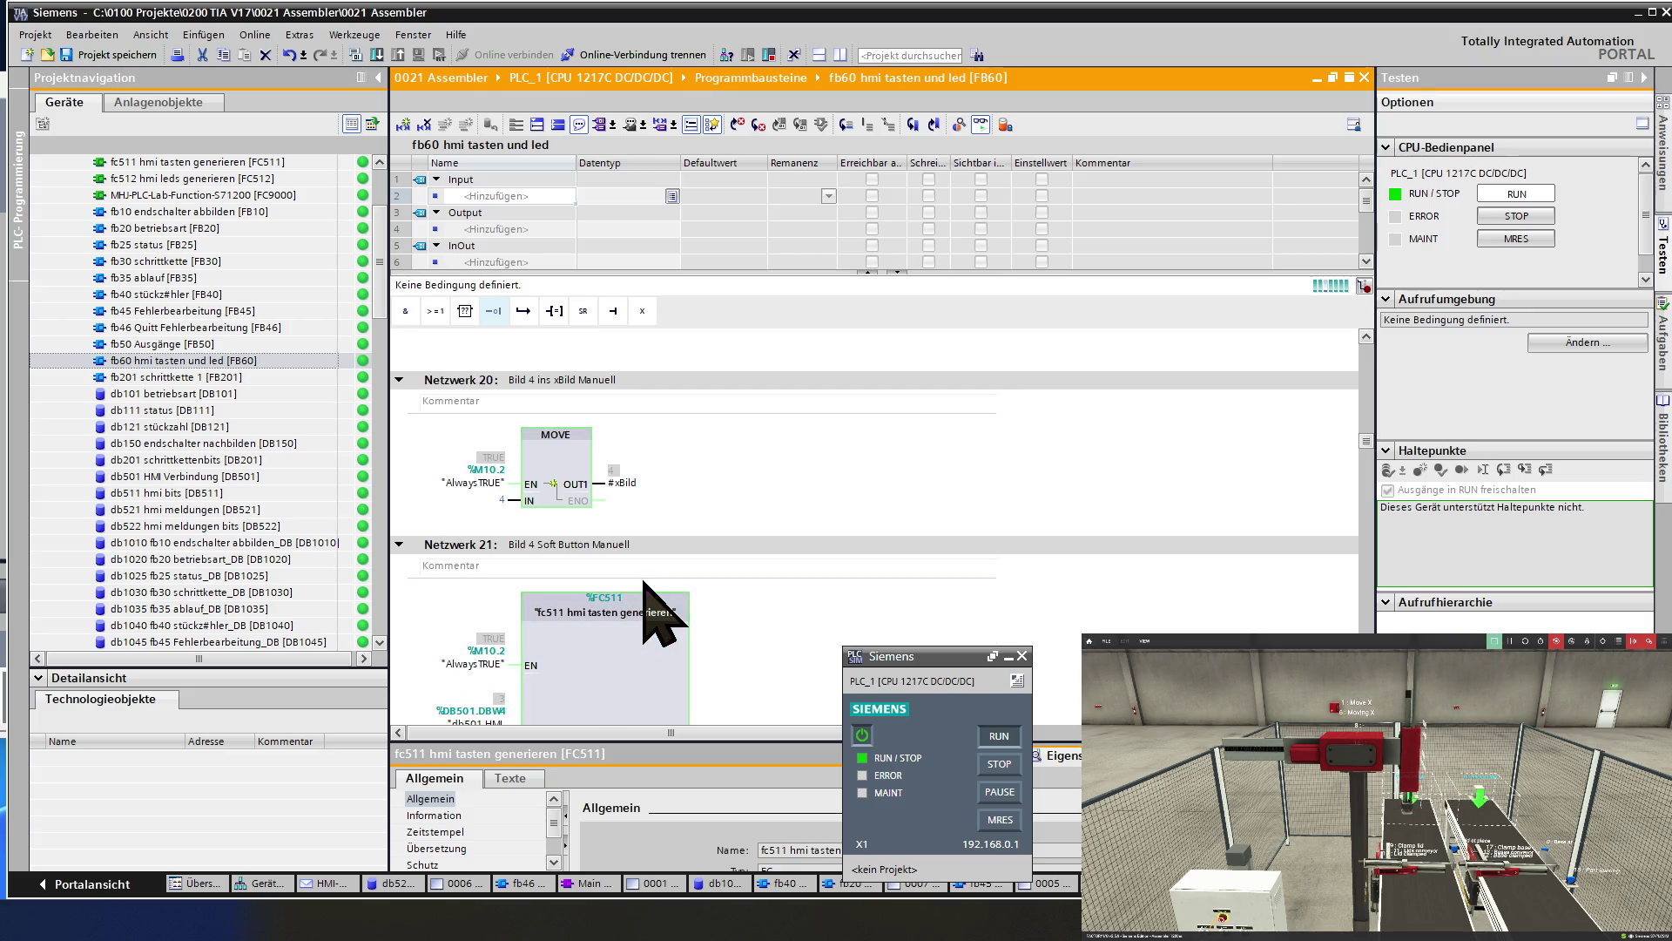
{"action": "scroll", "coordinate": [649, 600], "scroll_direction": "up", "scroll_amount": 10}
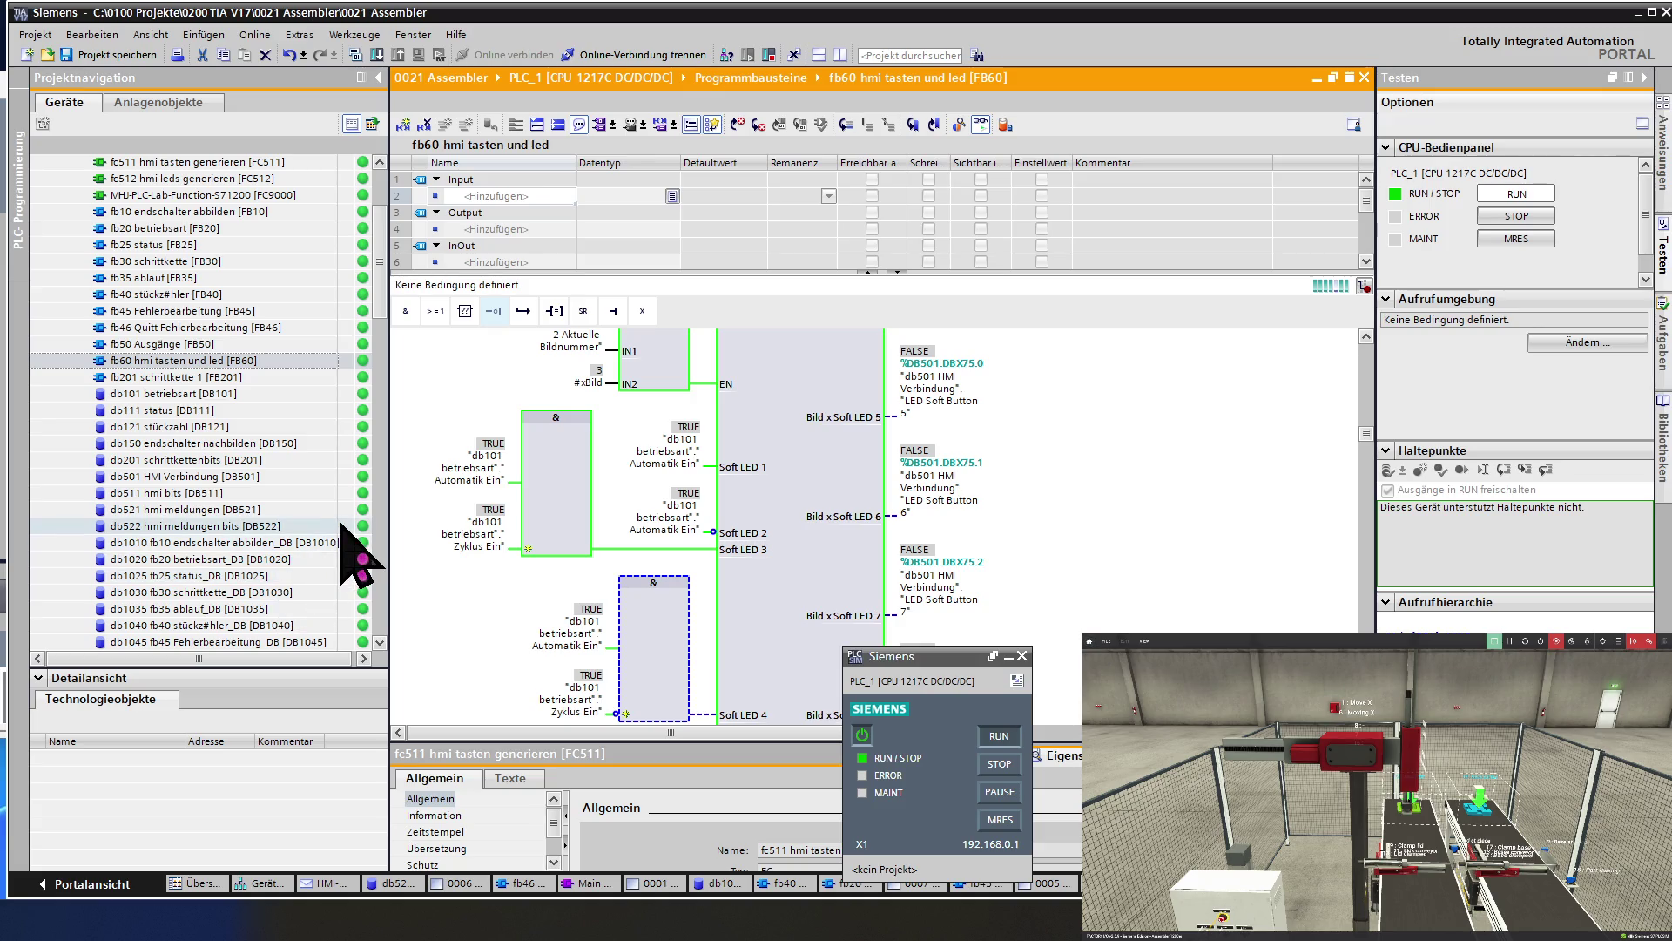
{"action": "left_click", "coordinate": [729, 605]}
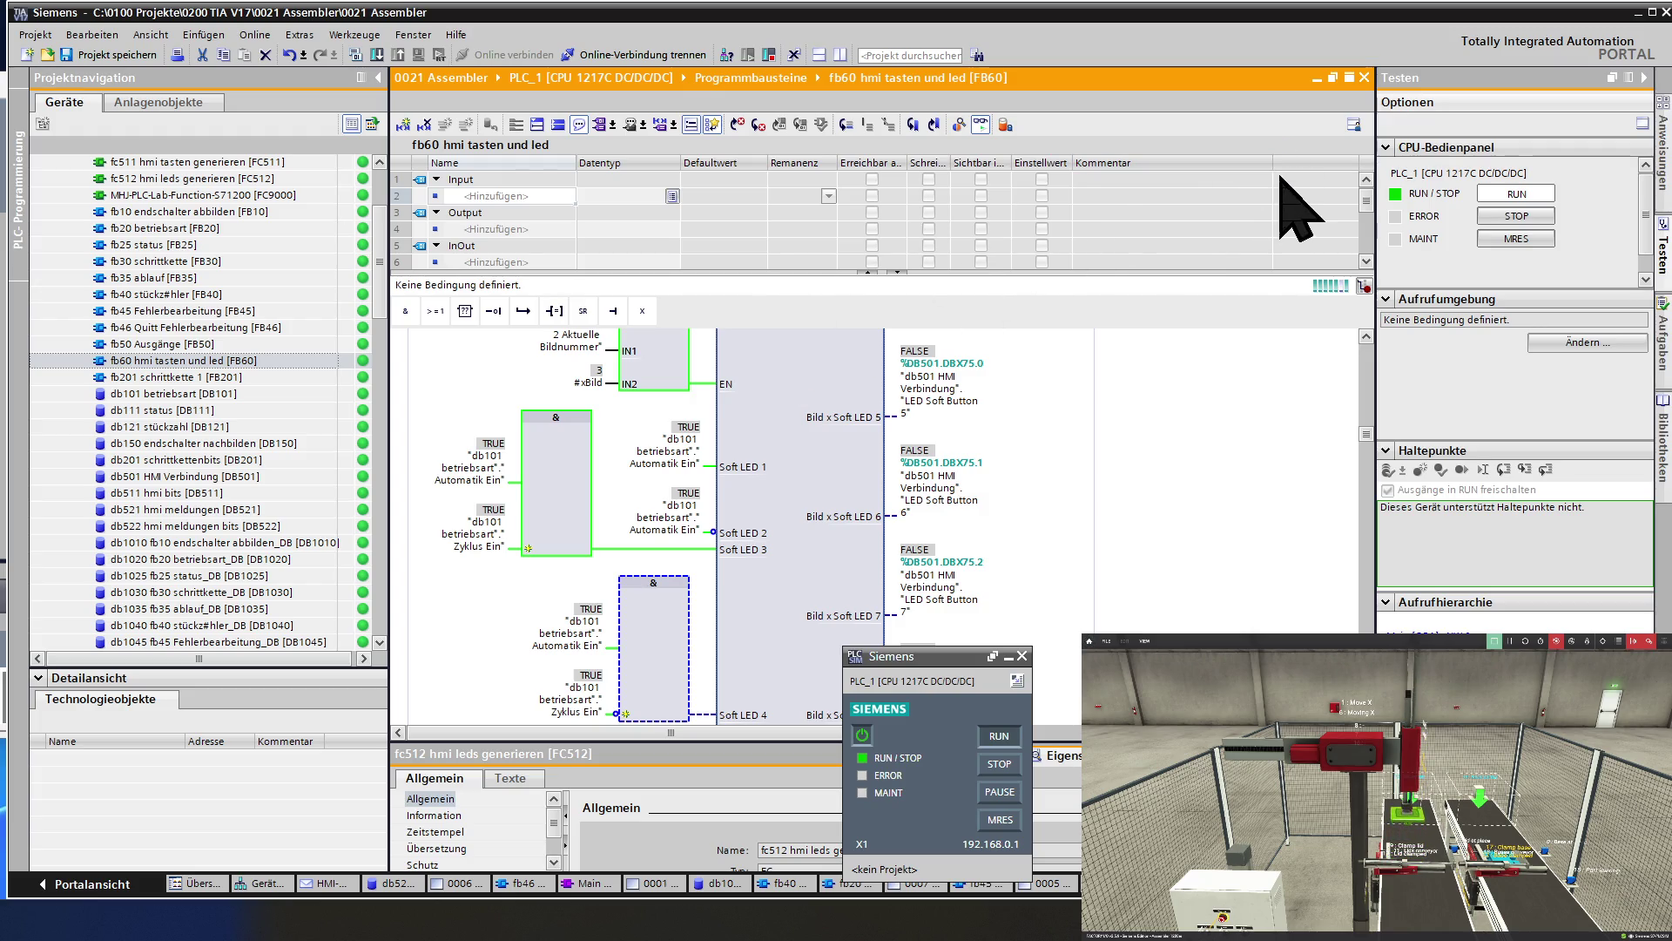
Close the FB60 block editor.
{"action": "left_click", "coordinate": [1365, 78]}
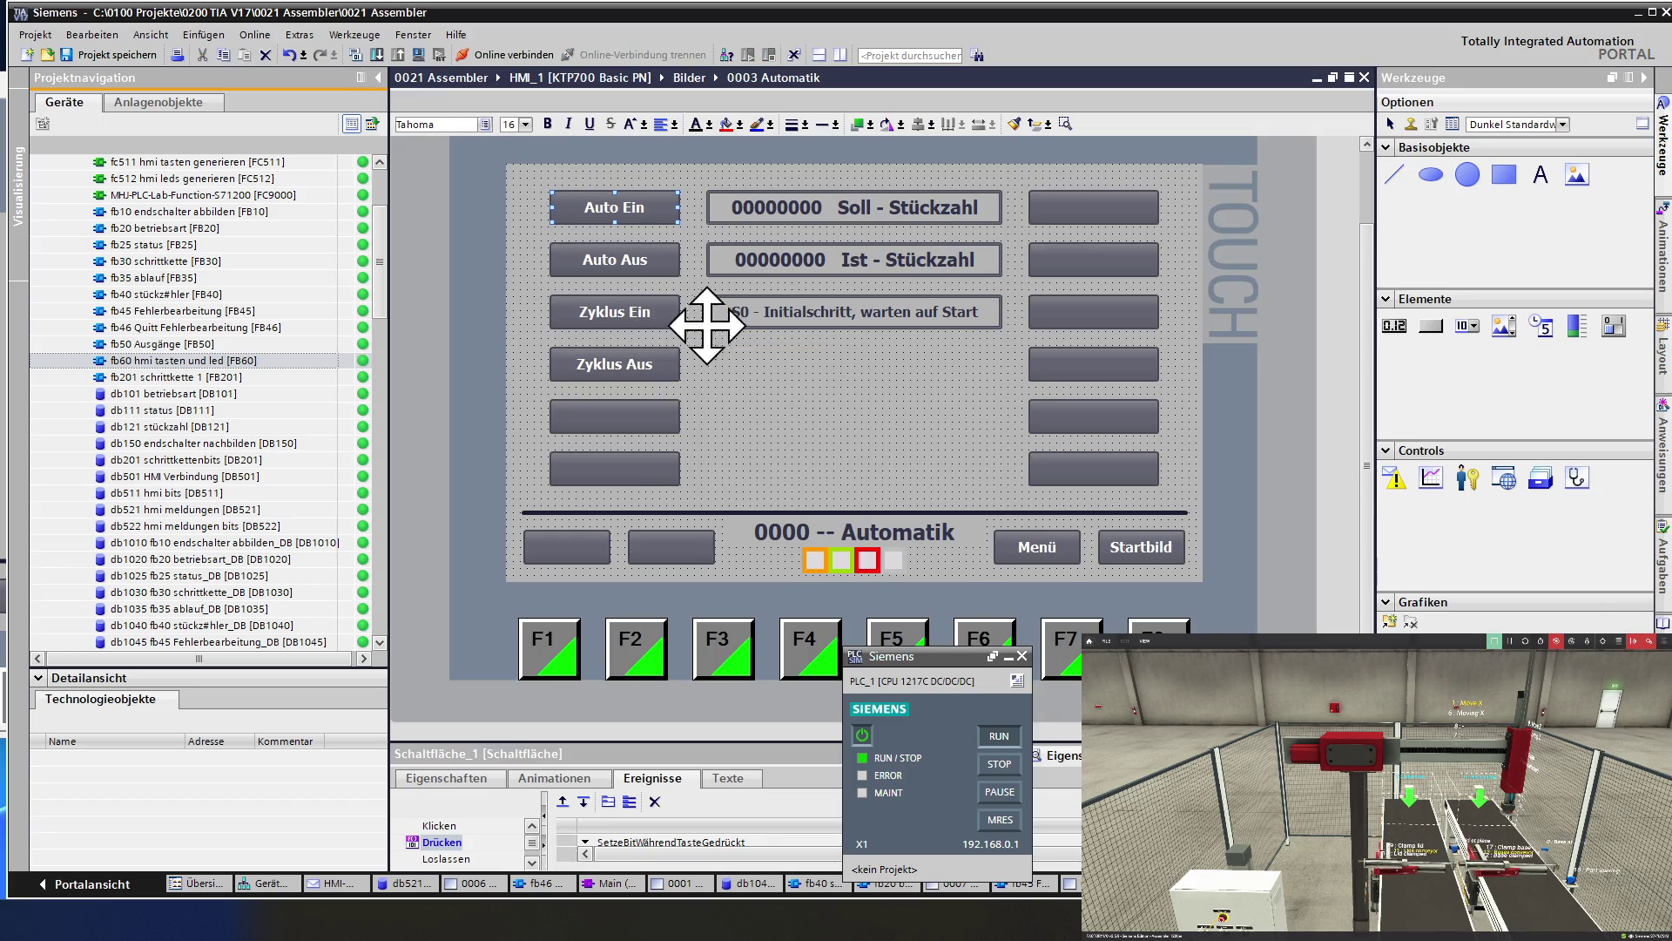
Select an empty area of the 0003 Automatik screen to show the whole screen's properties.
{"action": "left_click", "coordinate": [779, 369]}
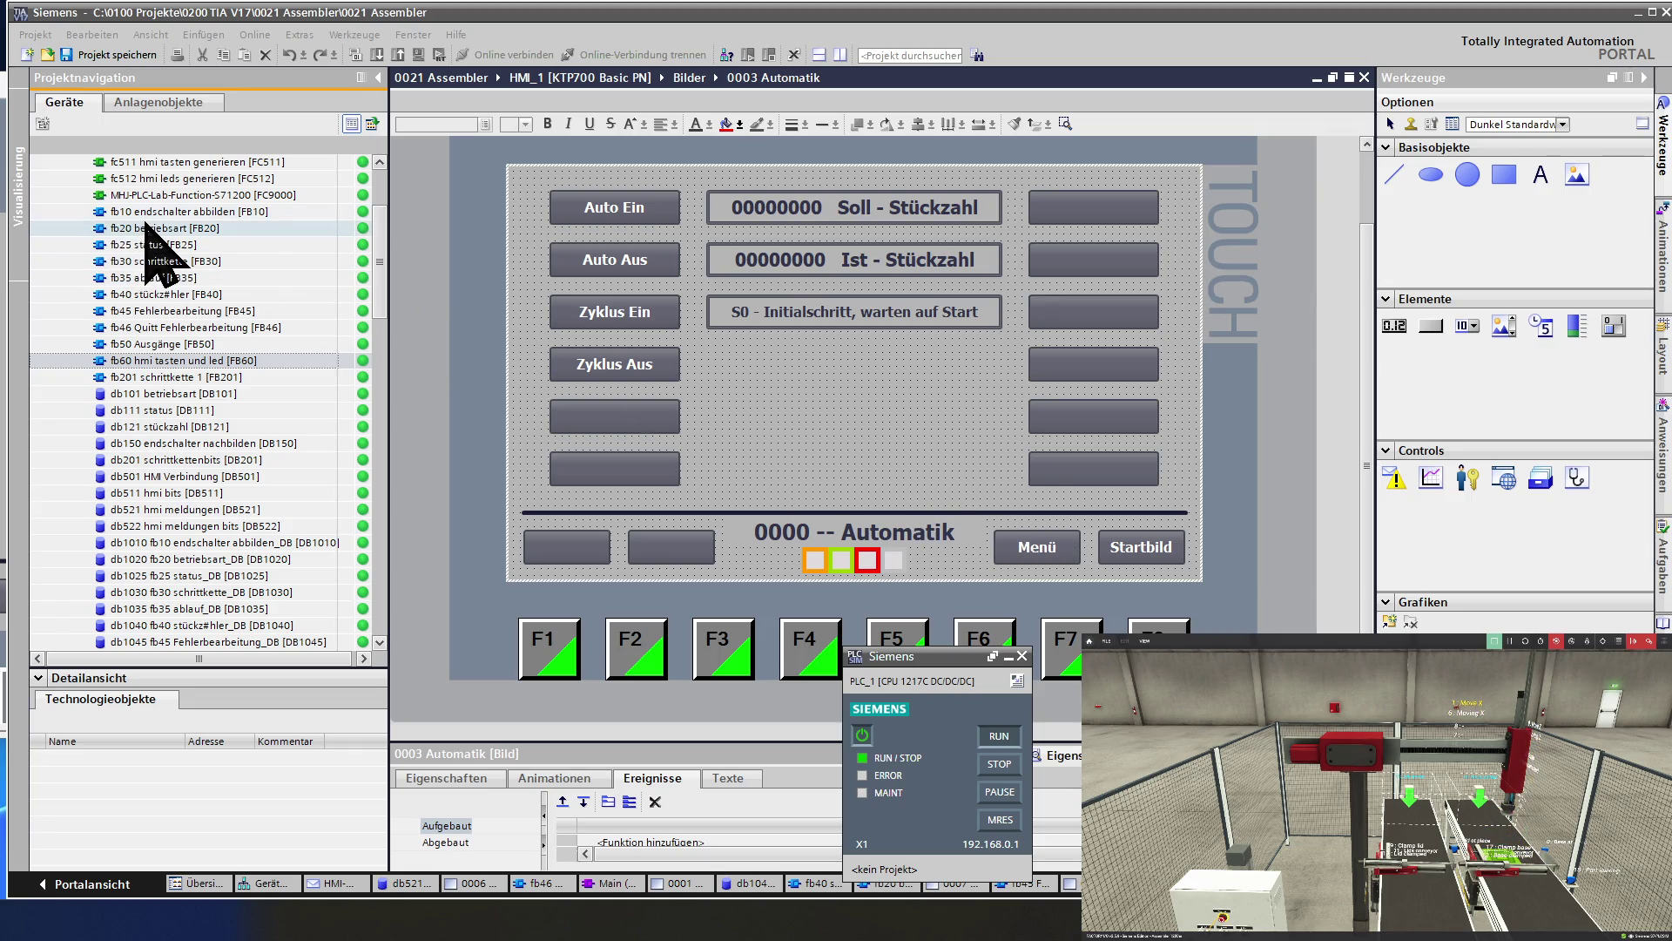
Switch back to the running HMI runtime simulator window with Alt+Tab.
{"action": "key", "text": "alt+Tab"}
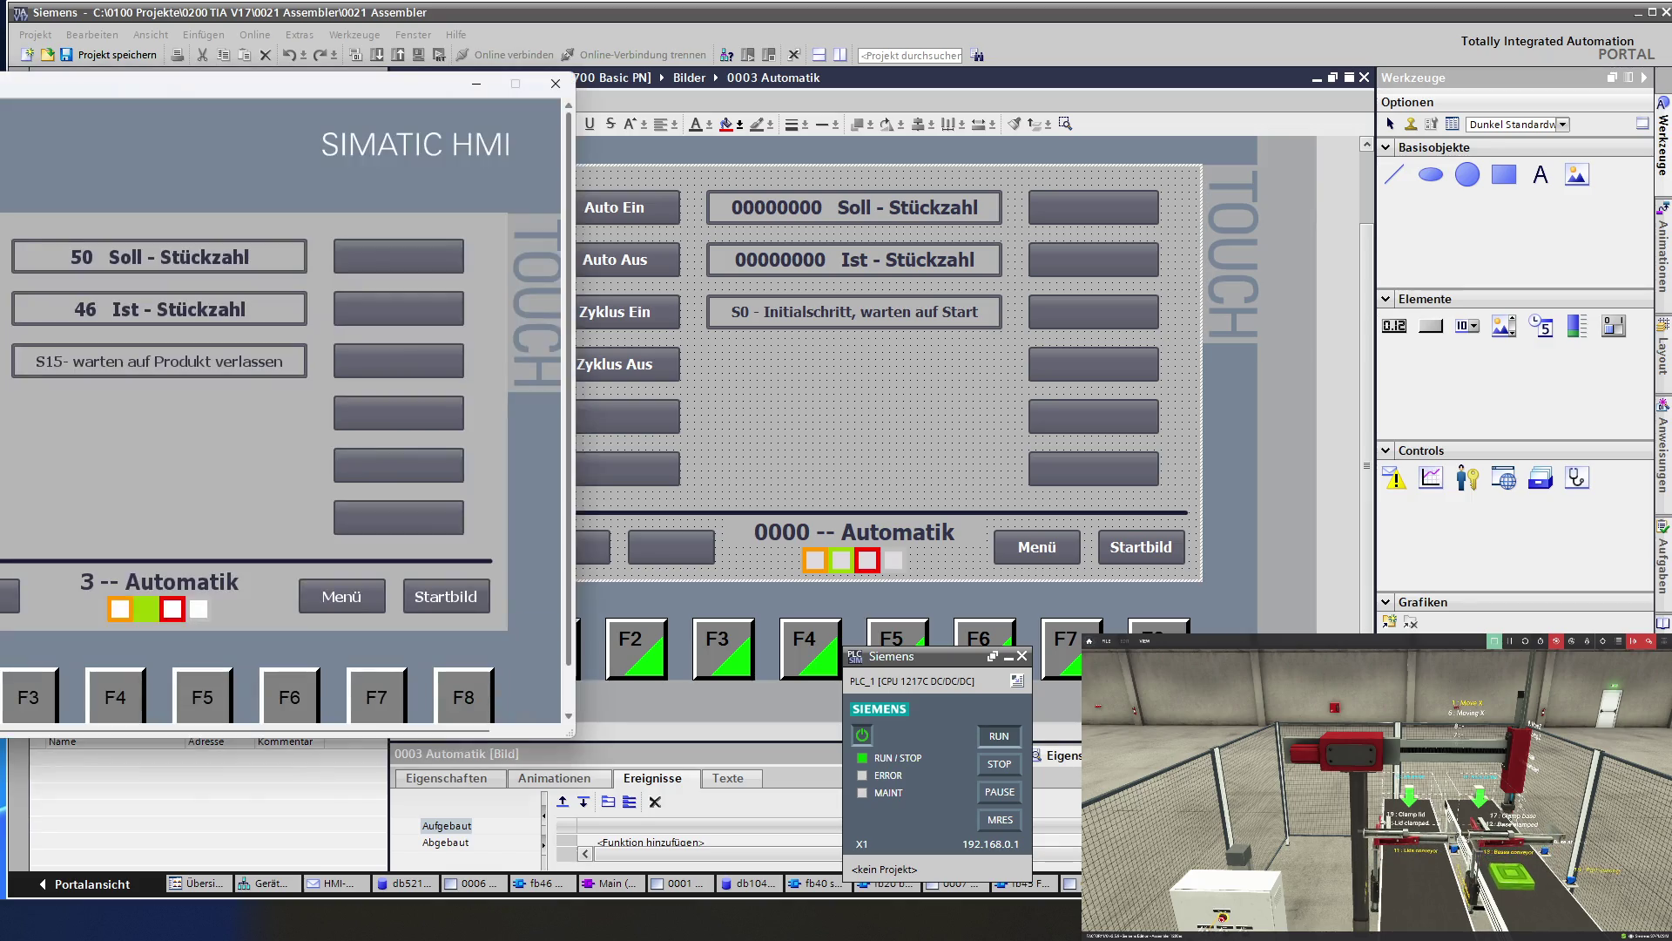
Move the runtime window so the full Automatik screen shows, then turn the cycle off with Zyklus Aus.
{"action": "left_click_drag", "start_coordinate": [345, 85], "coordinate": [273, 59]}
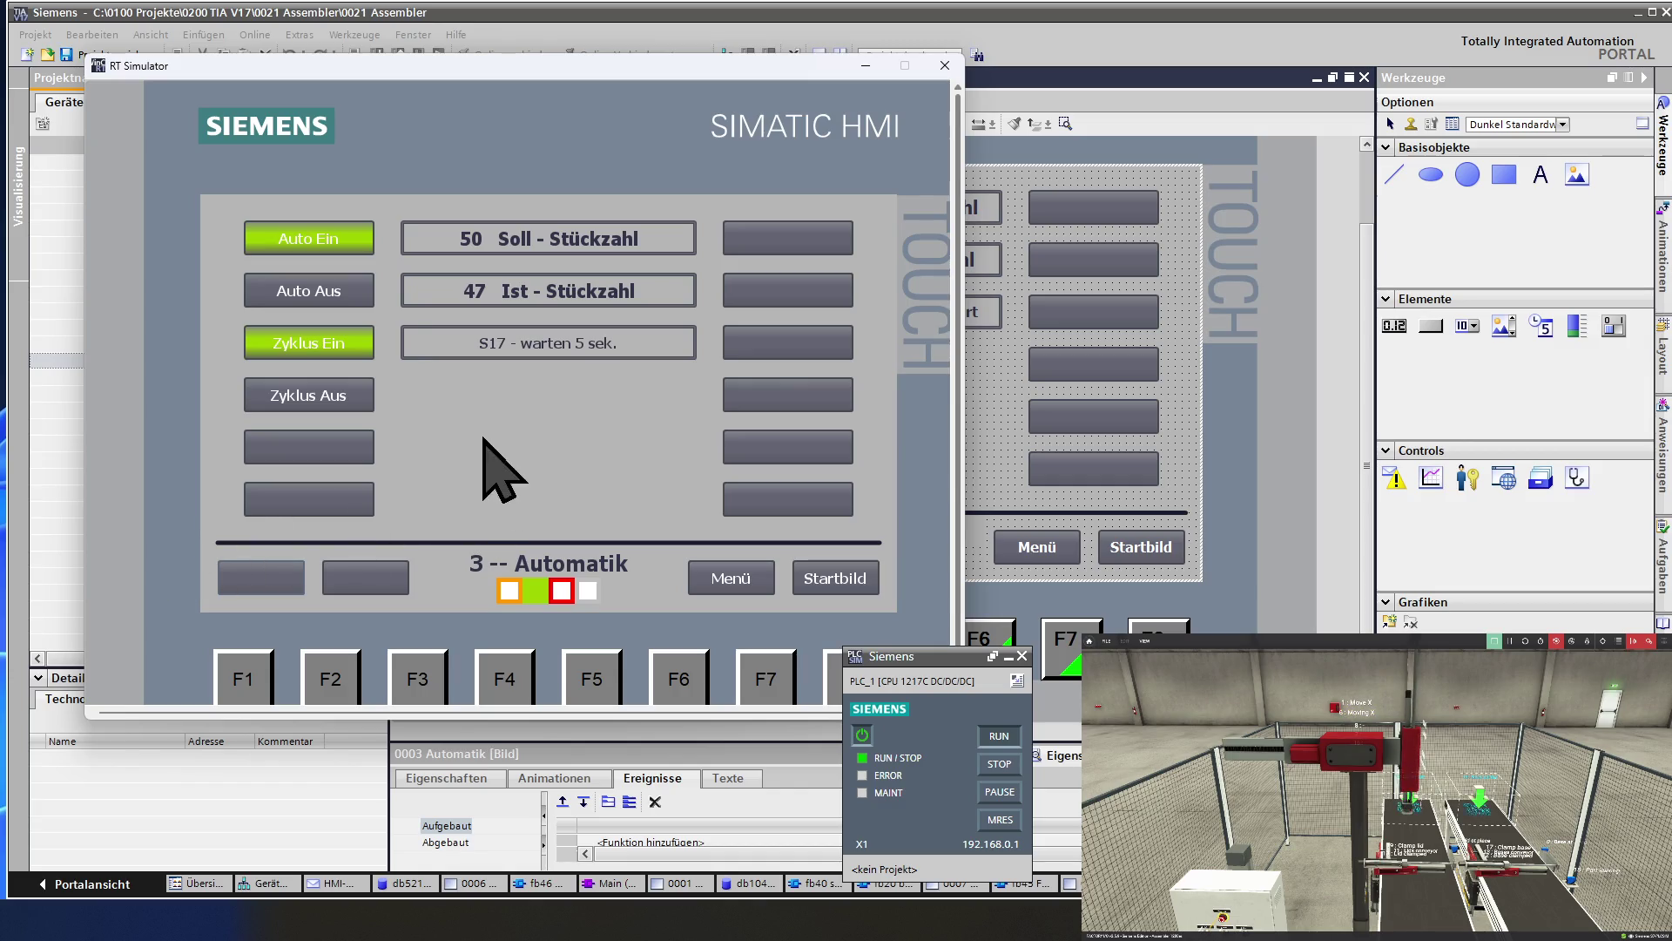
{"action": "left_click", "coordinate": [322, 397]}
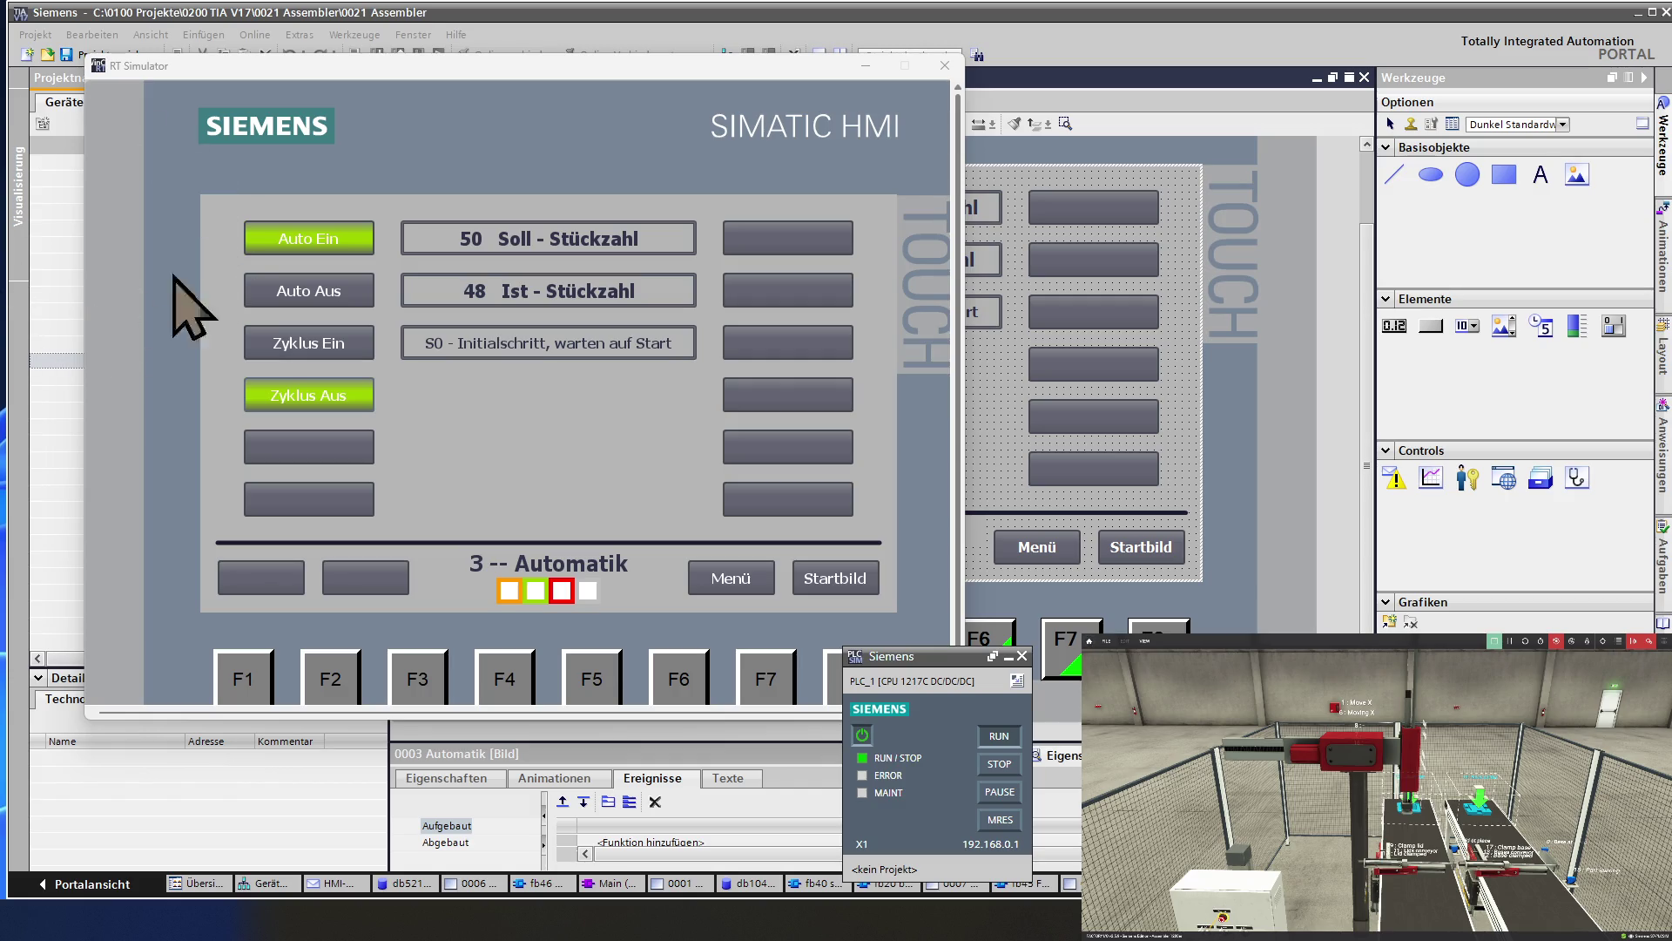
Shift the simulator window aside to reveal the project tree.
{"action": "left_click_drag", "start_coordinate": [445, 68], "coordinate": [505, 68]}
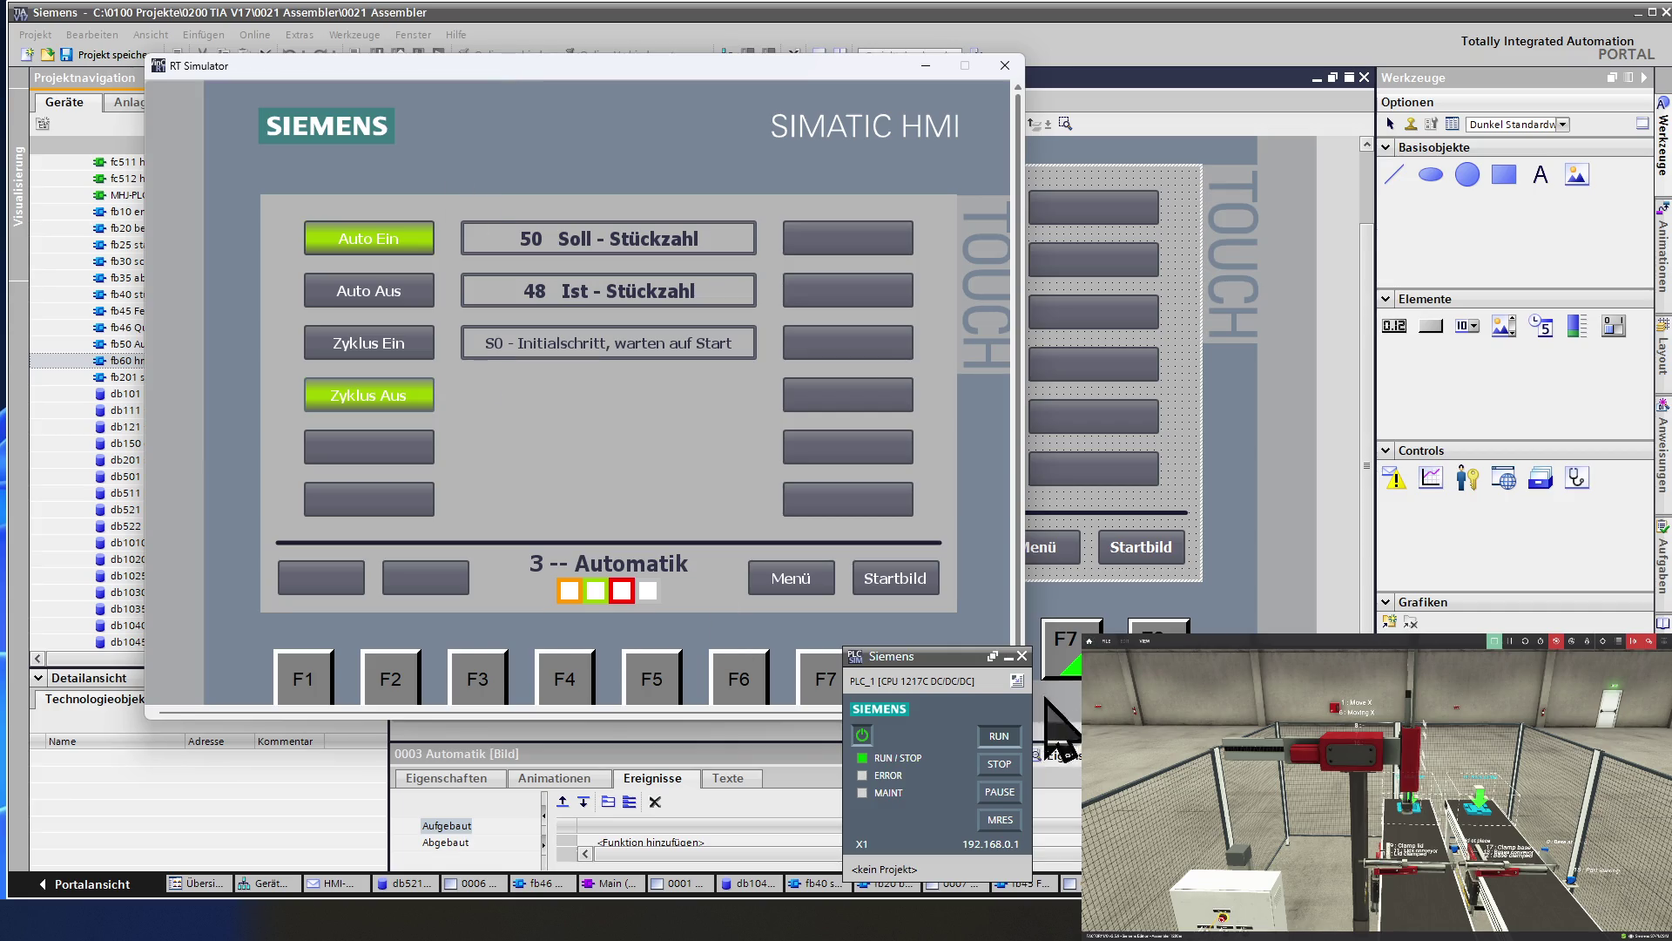
Close the HMI runtime simulator and save the project.
{"action": "left_click", "coordinate": [1004, 65]}
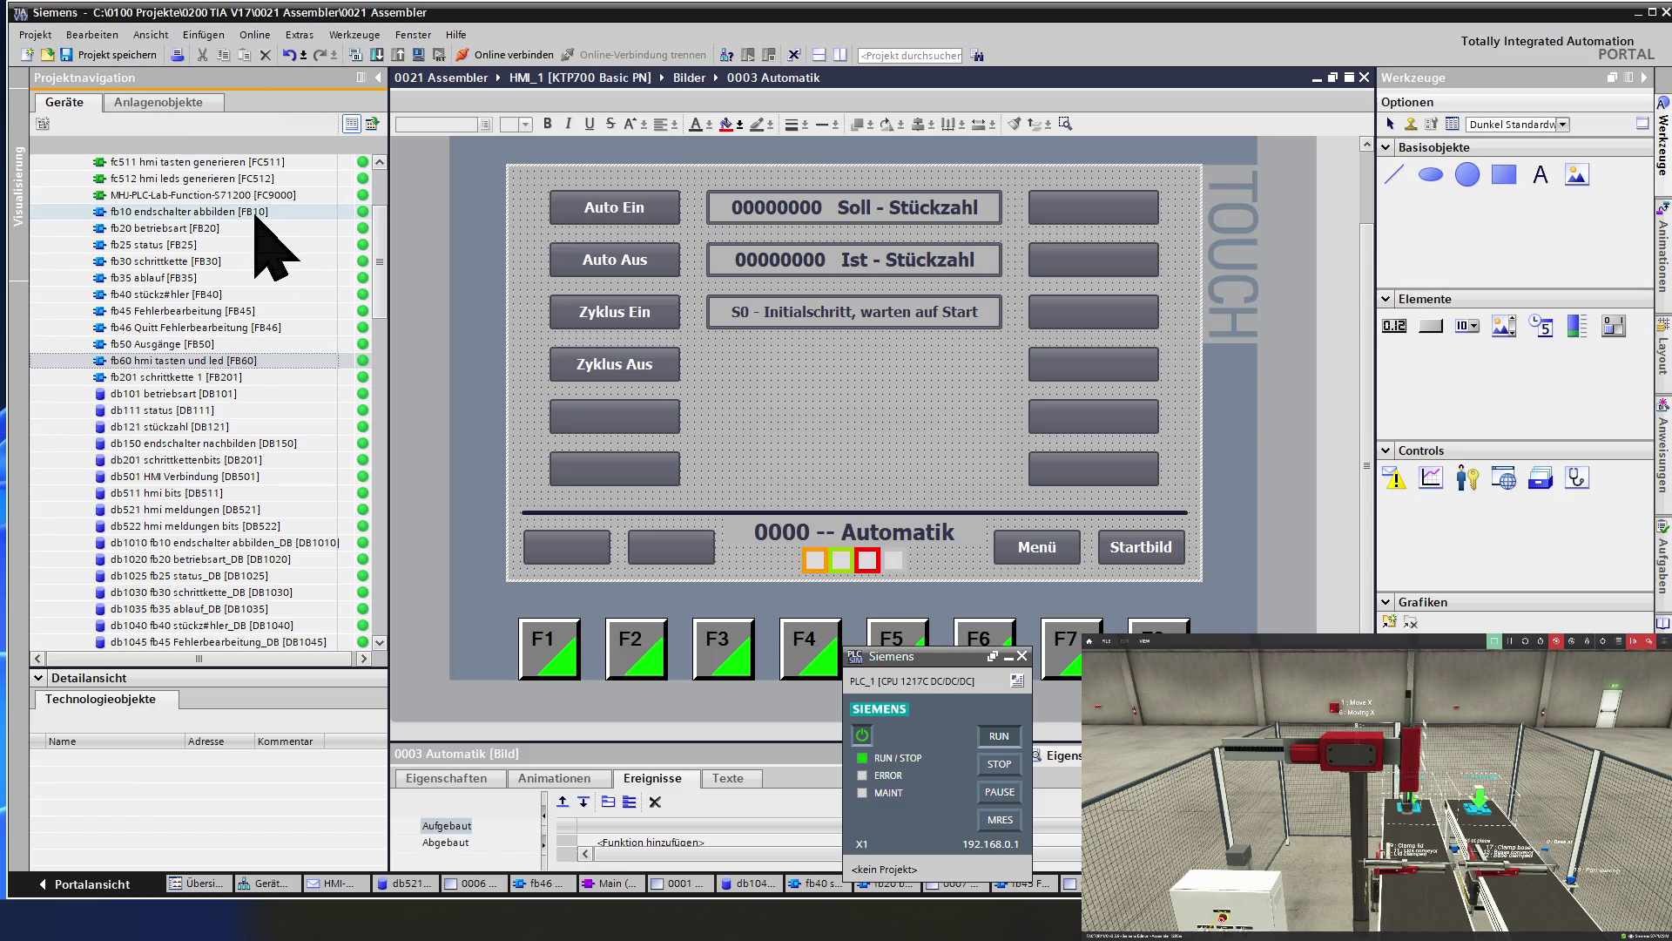
{"action": "left_click", "coordinate": [95, 54]}
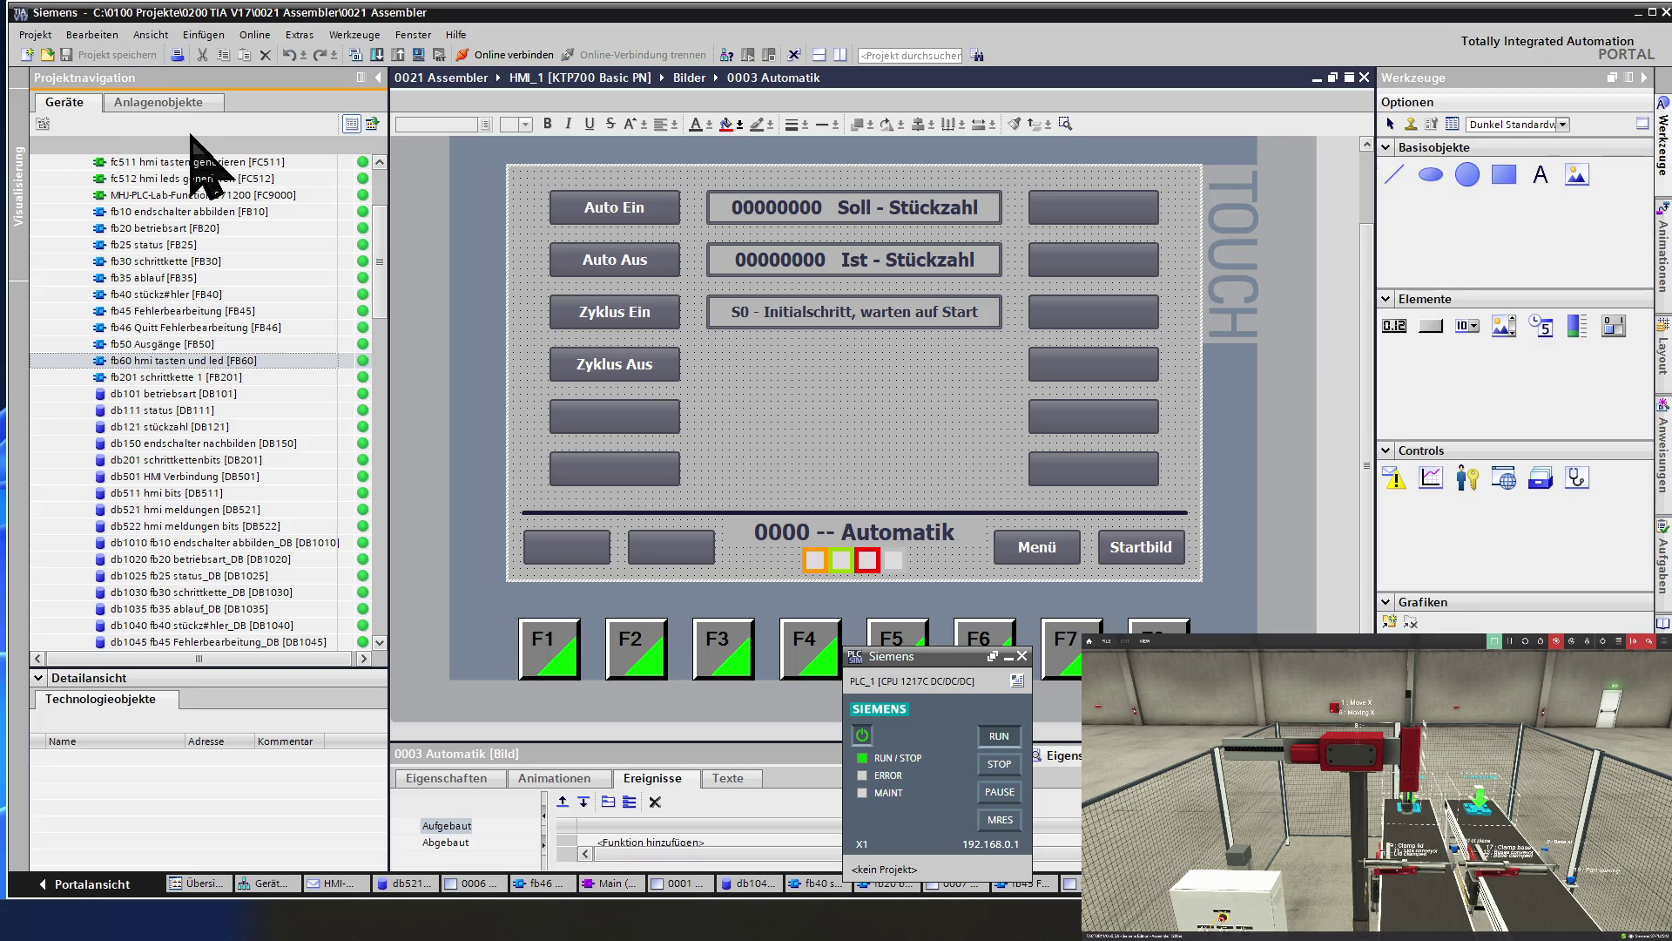